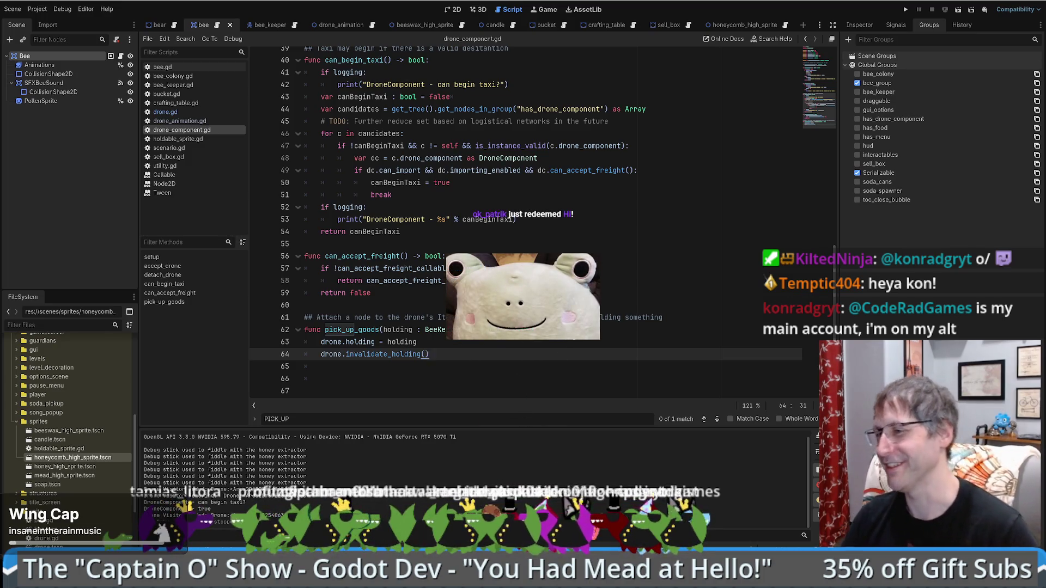
- Review the code around lines 63–64 of drone_component.gd
left_click(574, 341)
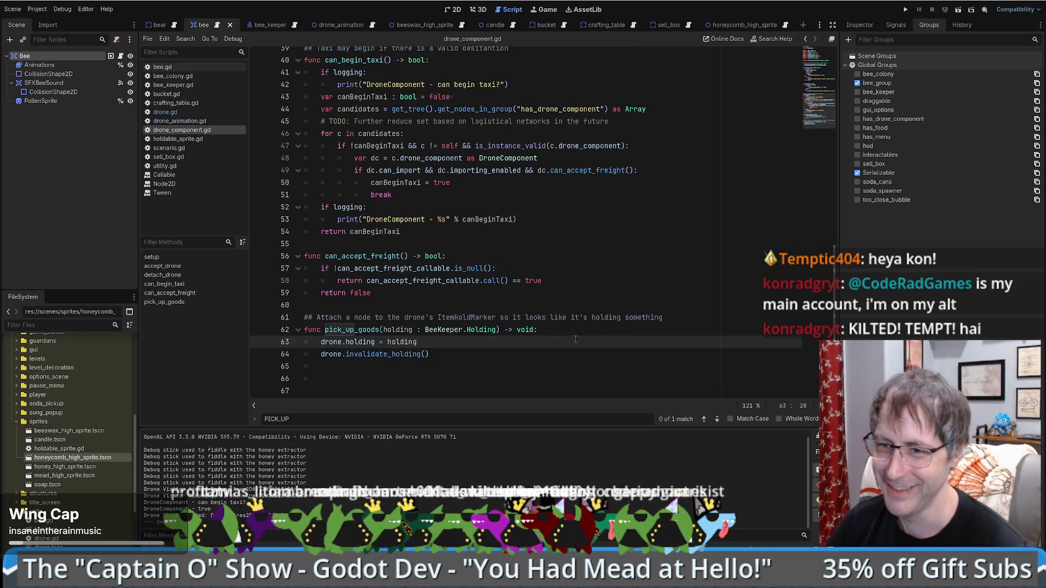
scroll(619, 343, "up", 5)
scroll(631, 354, "down", 5)
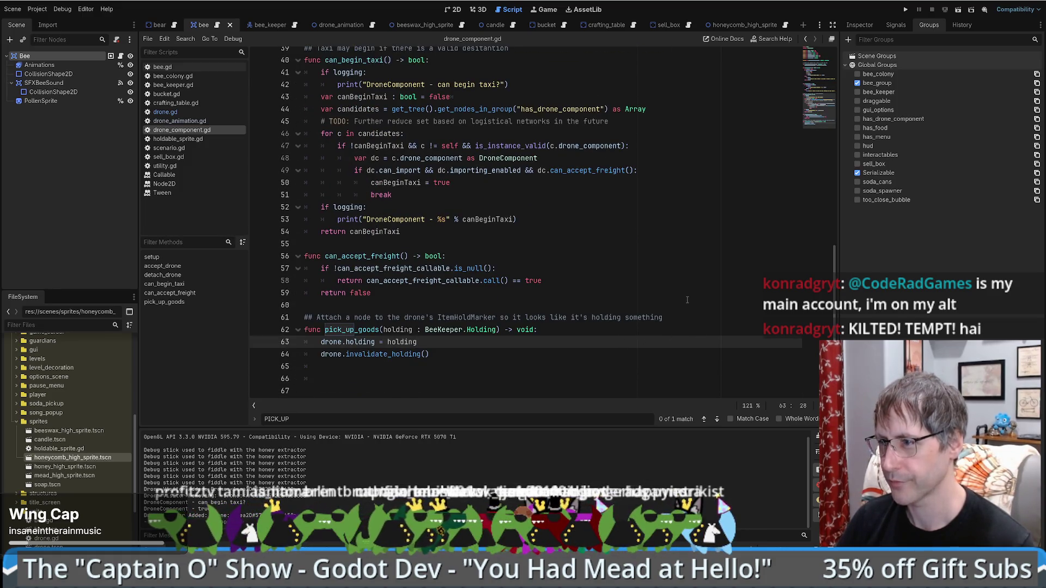
left_click(489, 355)
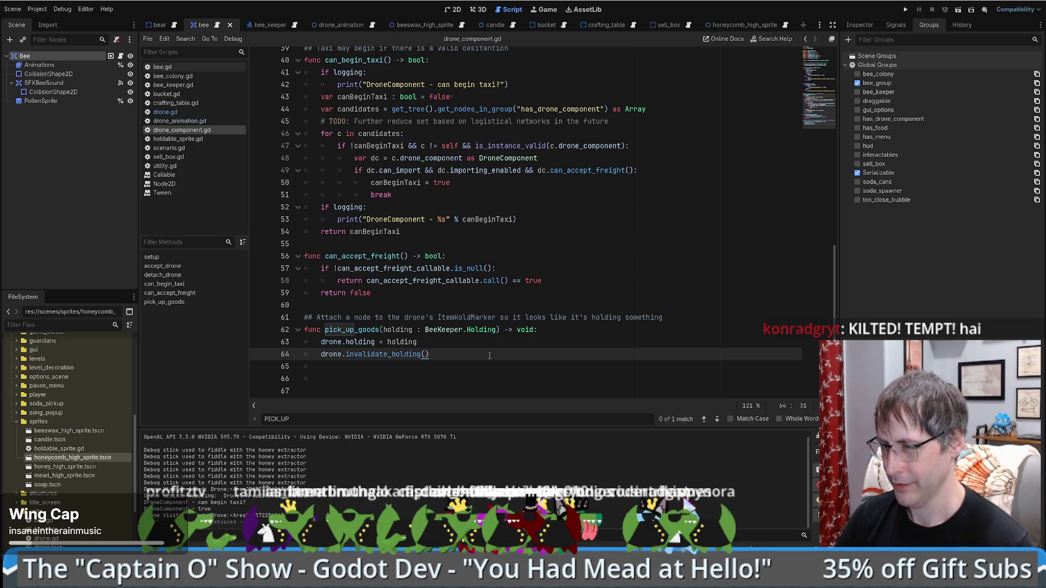
scroll(492, 354, "up", 3)
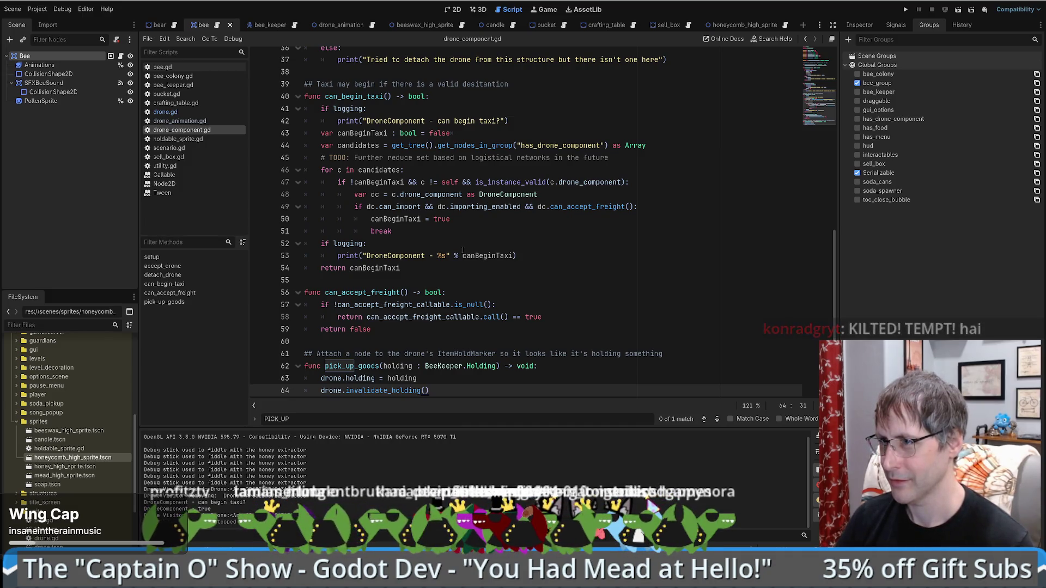
- Select and review the can_begin_taxi body, lines 41–54, ending on the break at line 51
mouse_move(305, 109)
left_mouse_down()
mouse_move(501, 239)
mouse_move(510, 272)
left_mouse_up()
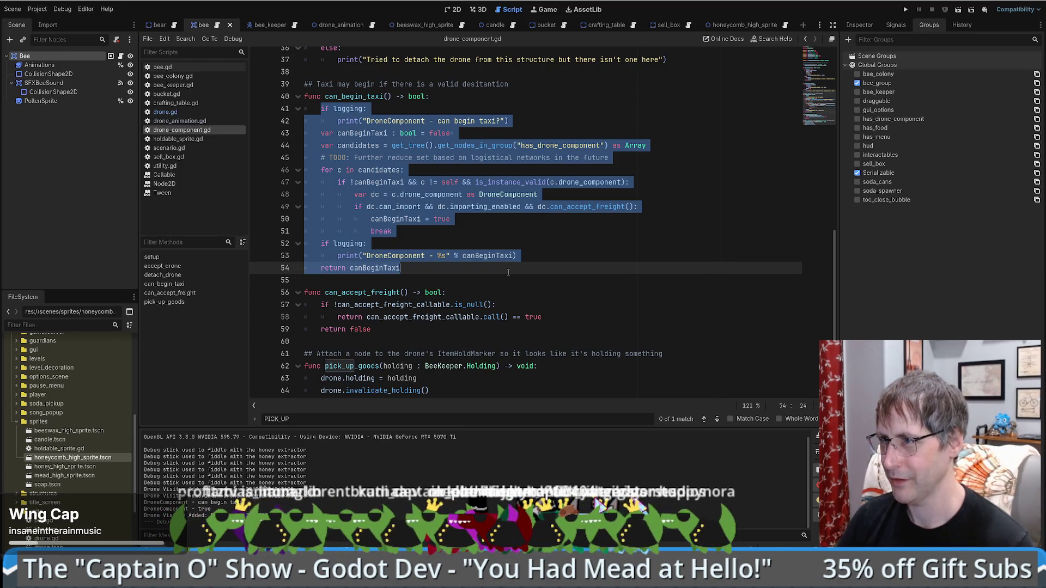
left_click(508, 272)
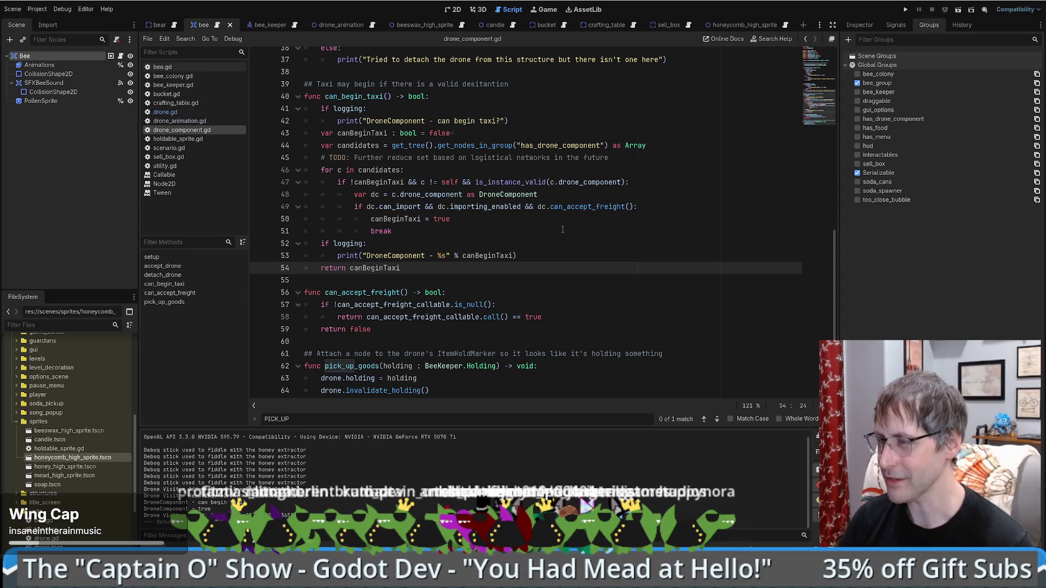
mouse_move(319, 145)
left_mouse_down()
mouse_move(493, 248)
mouse_move(502, 267)
left_mouse_up()
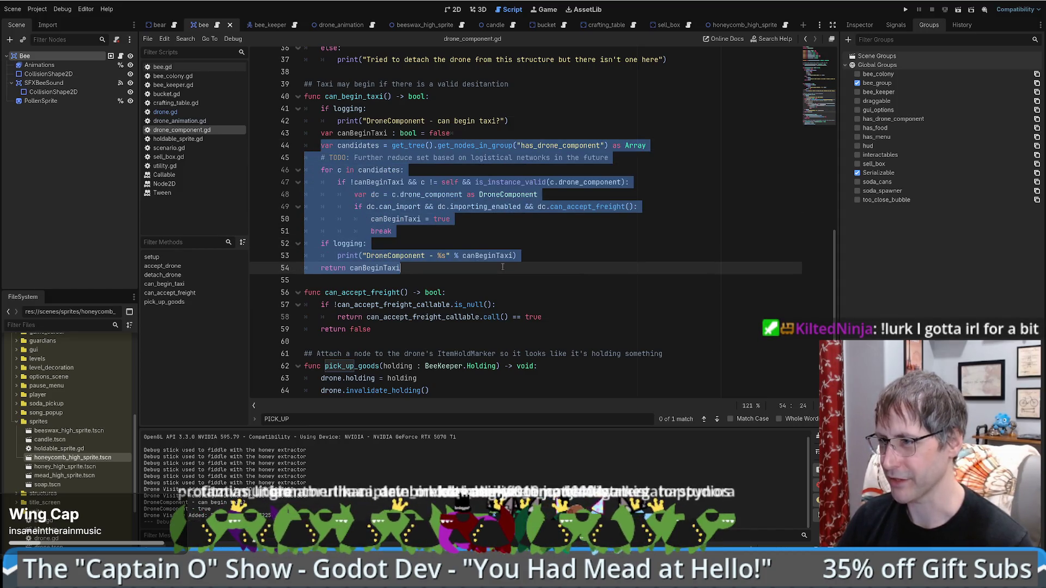
left_click(504, 236)
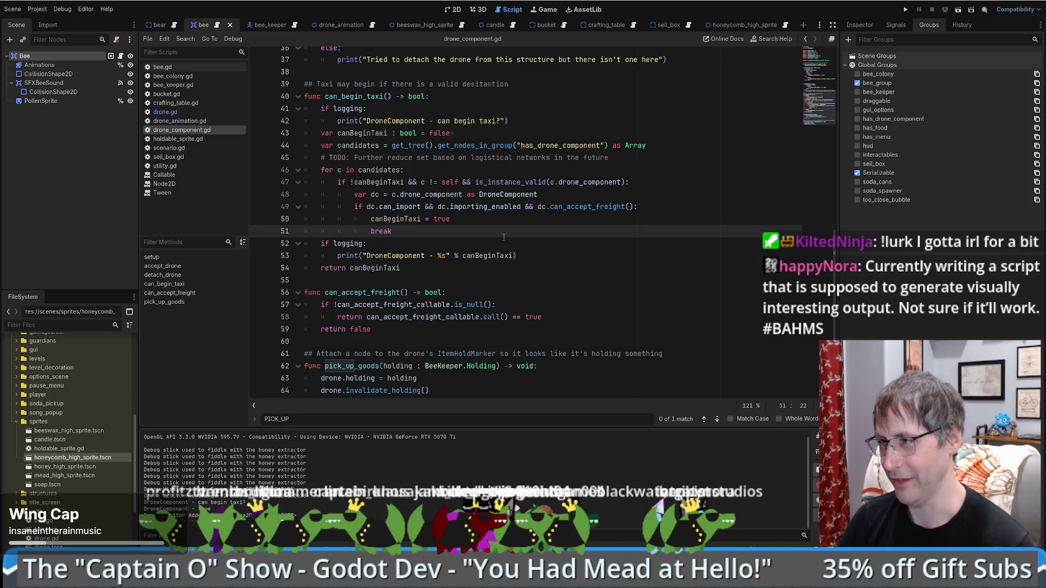
left_click_drag(323, 109, 464, 264)
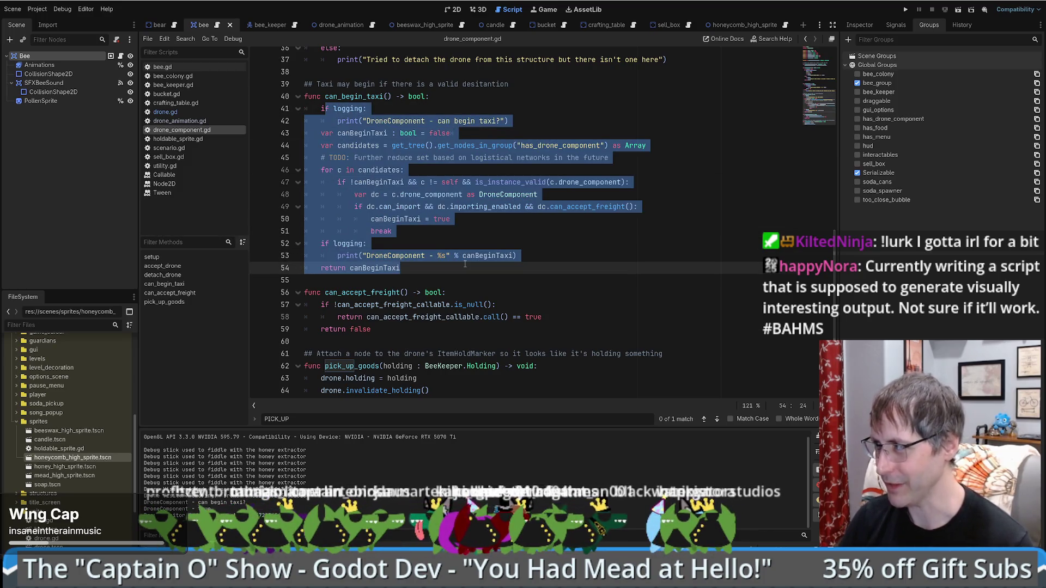
left_click(465, 265)
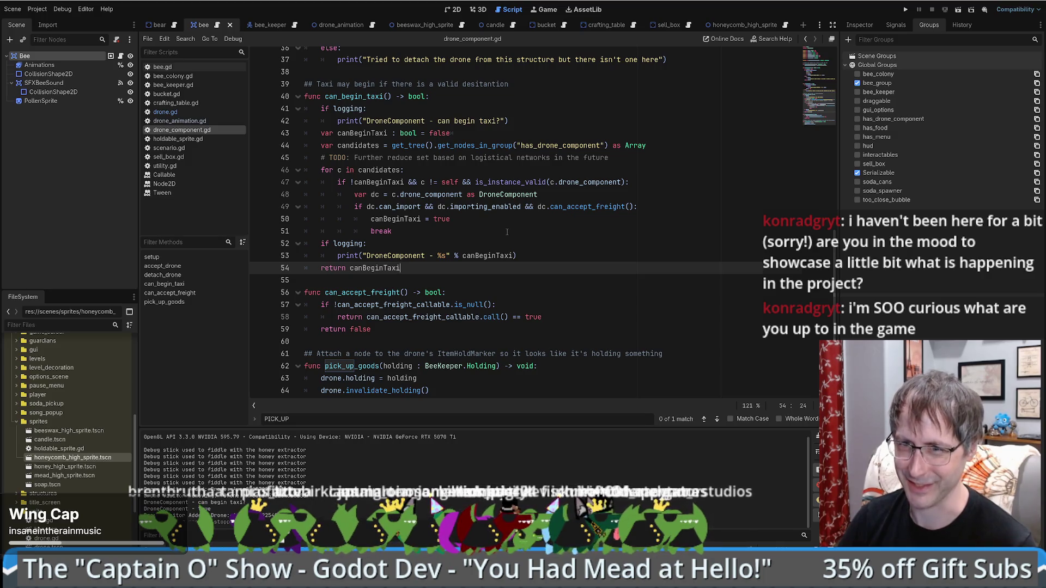
left_click(506, 232)
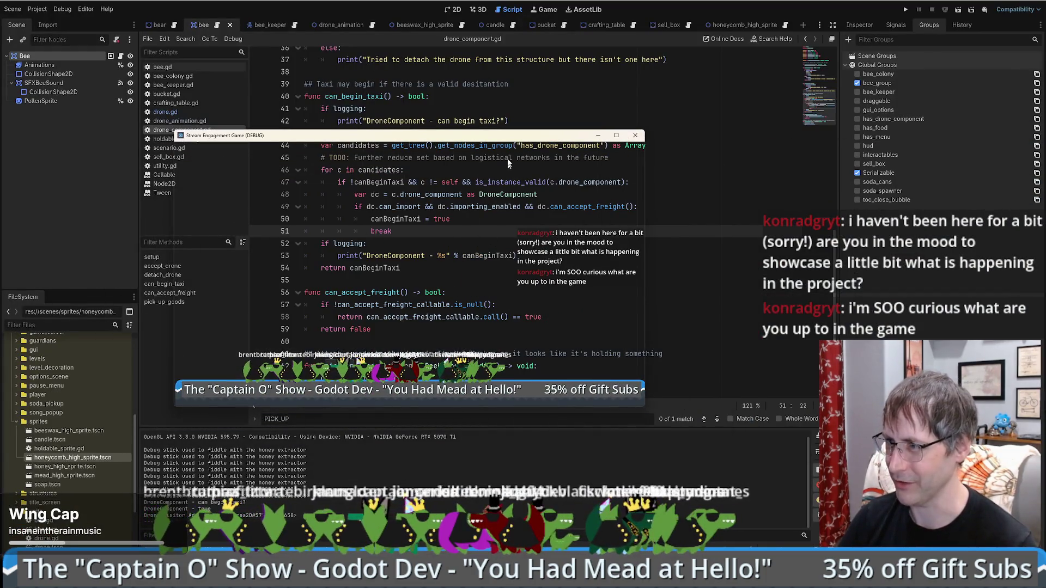
- Close the debug game window with F8 and run the game again to test the fix
left_click_drag(492, 138, 567, 118)
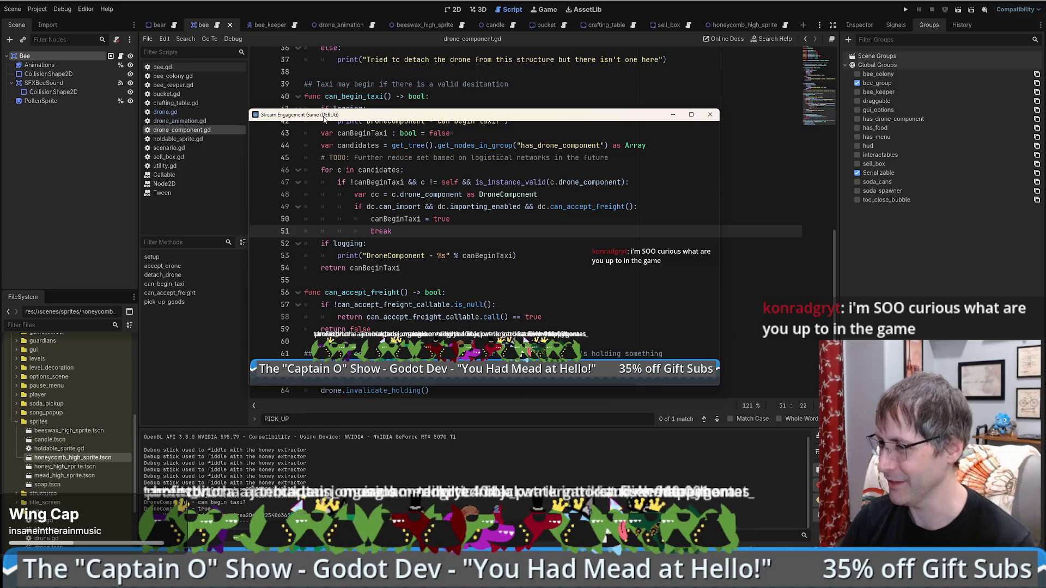
key("F8")
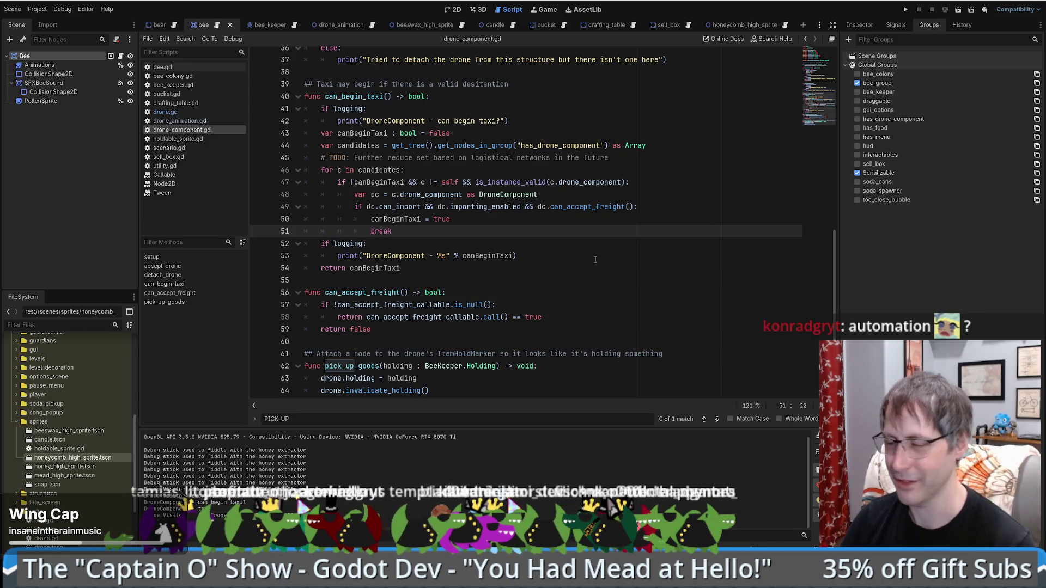
left_click(595, 265)
scroll(599, 262, "up", 2)
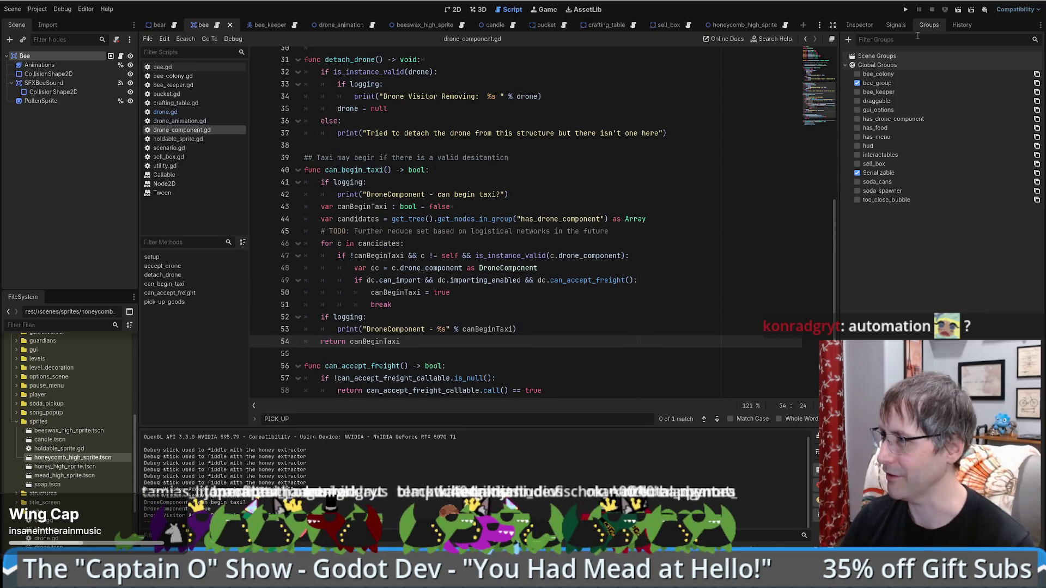
left_click(905, 9)
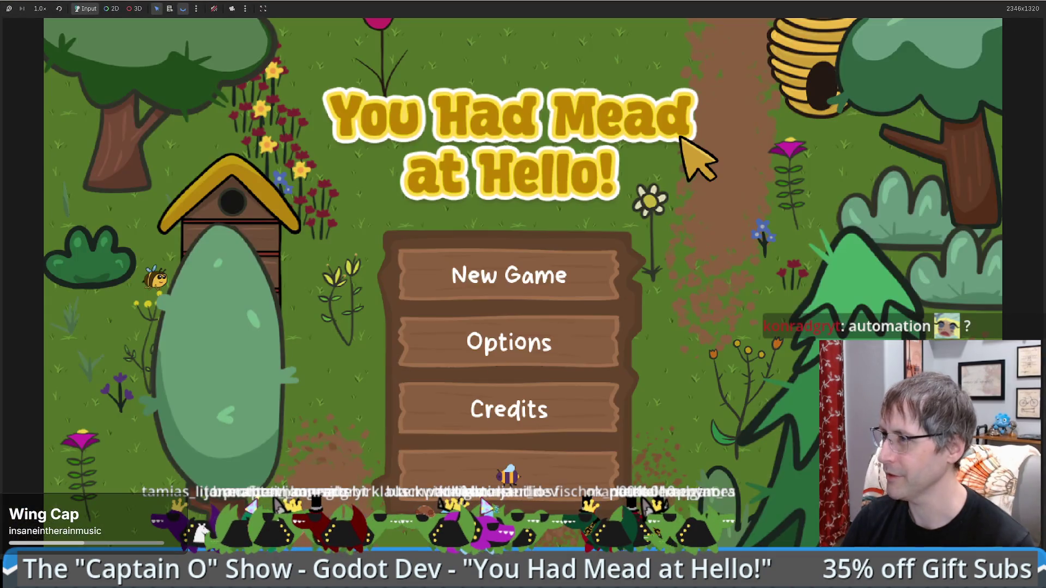
- Start a new game, place a bee hive and take its honeycombs
left_click(539, 262)
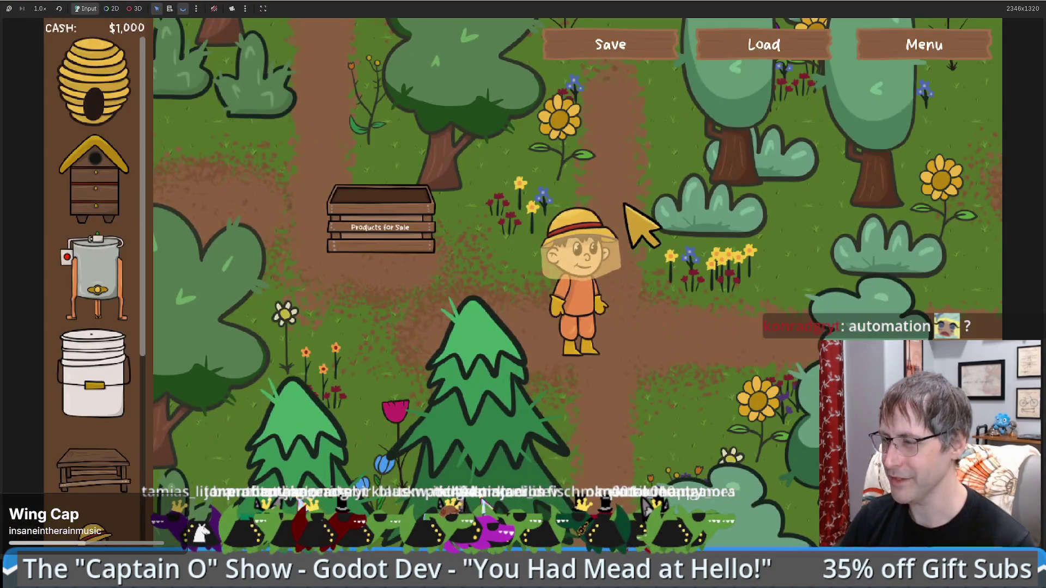
mouse_move(131, 166)
left_mouse_down()
mouse_move(658, 206)
mouse_move(626, 211)
left_mouse_up()
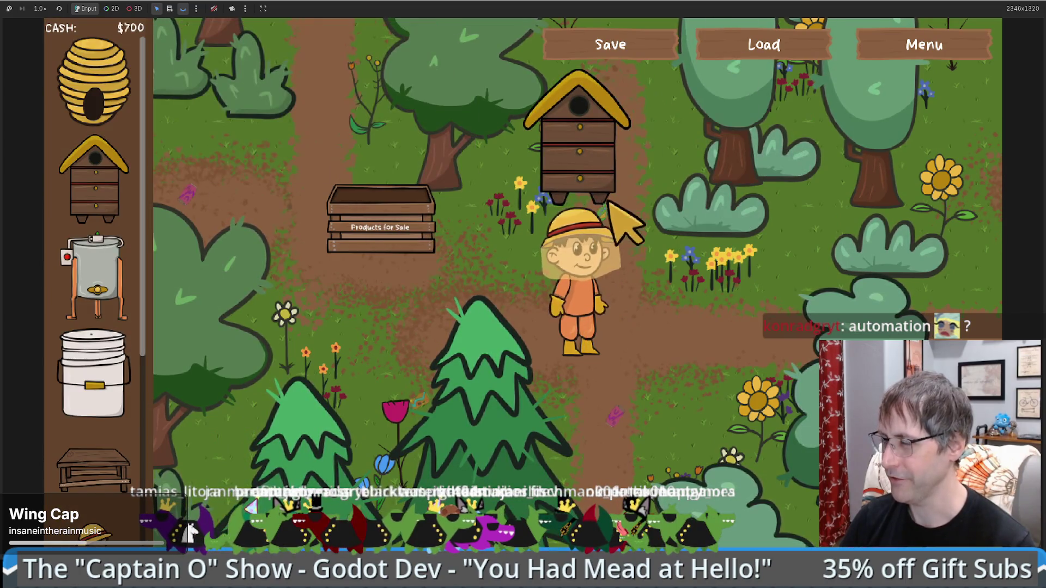
key("w")
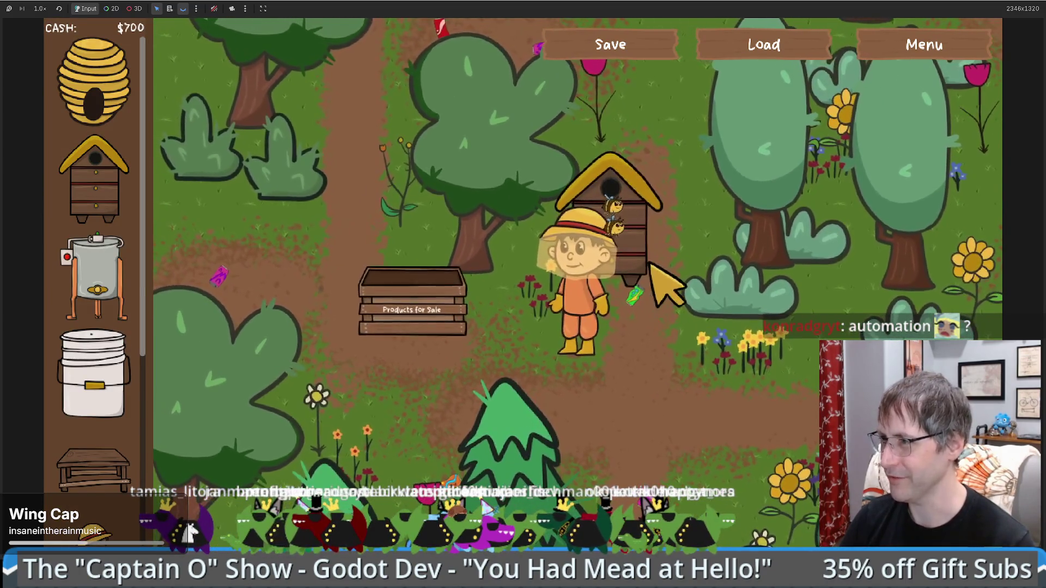
left_click(654, 303)
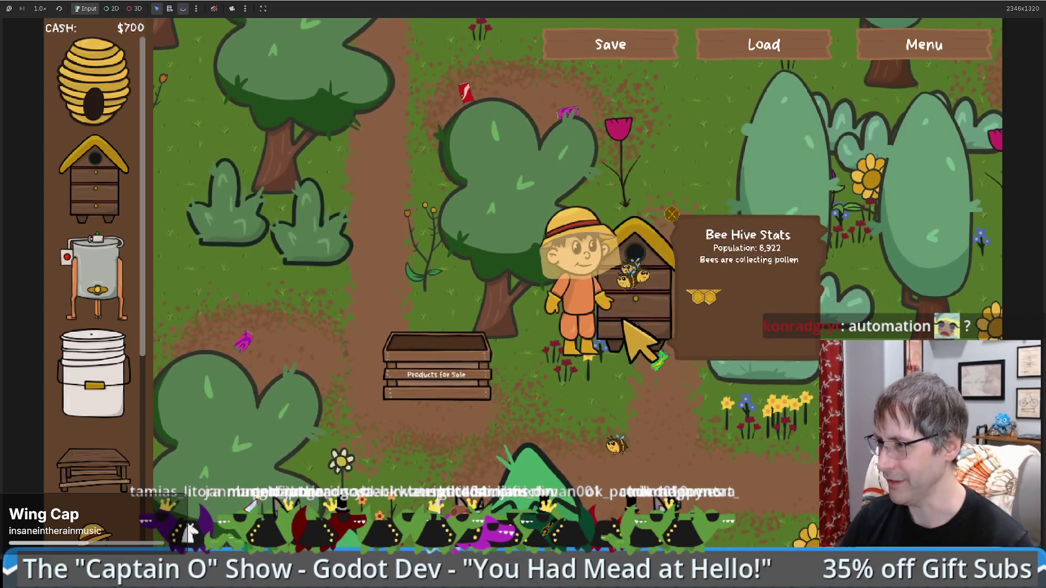
left_click(757, 359)
key("s")
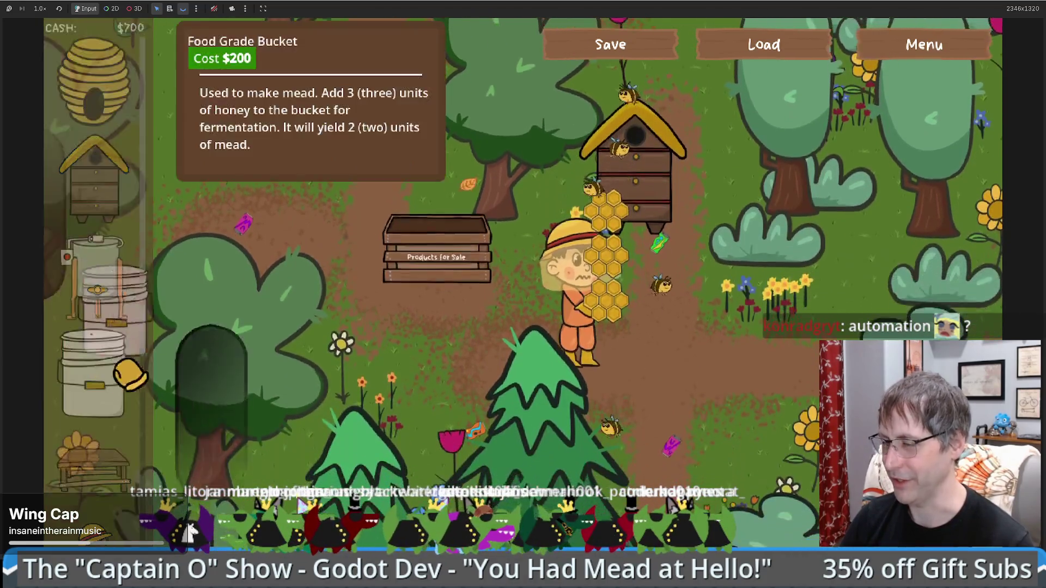
- Place a honey extractor beside the beekeeper and load the honeycombs into it
left_click(95, 278)
left_click(733, 349)
key("d")
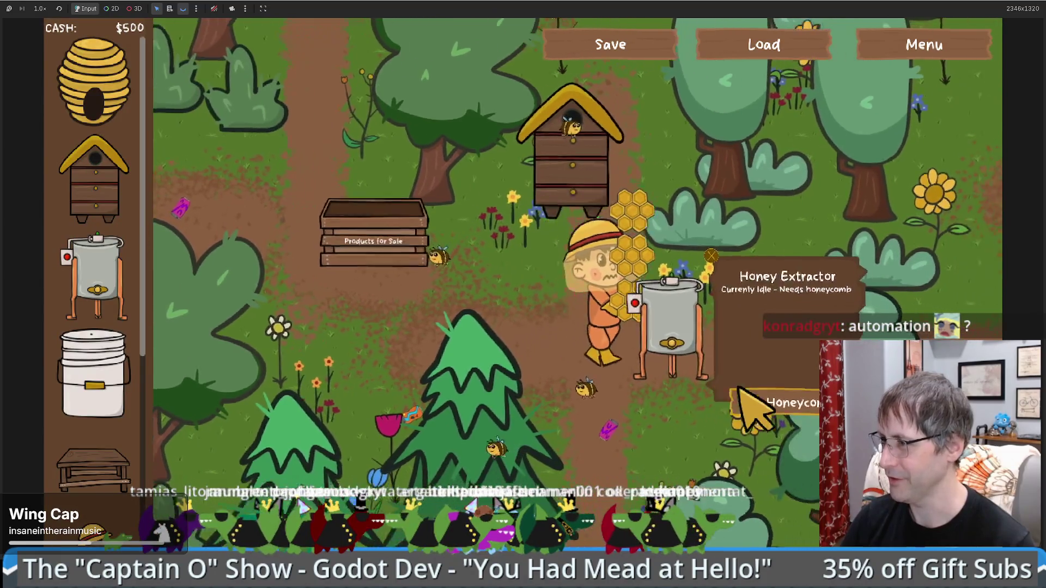
left_click(754, 403)
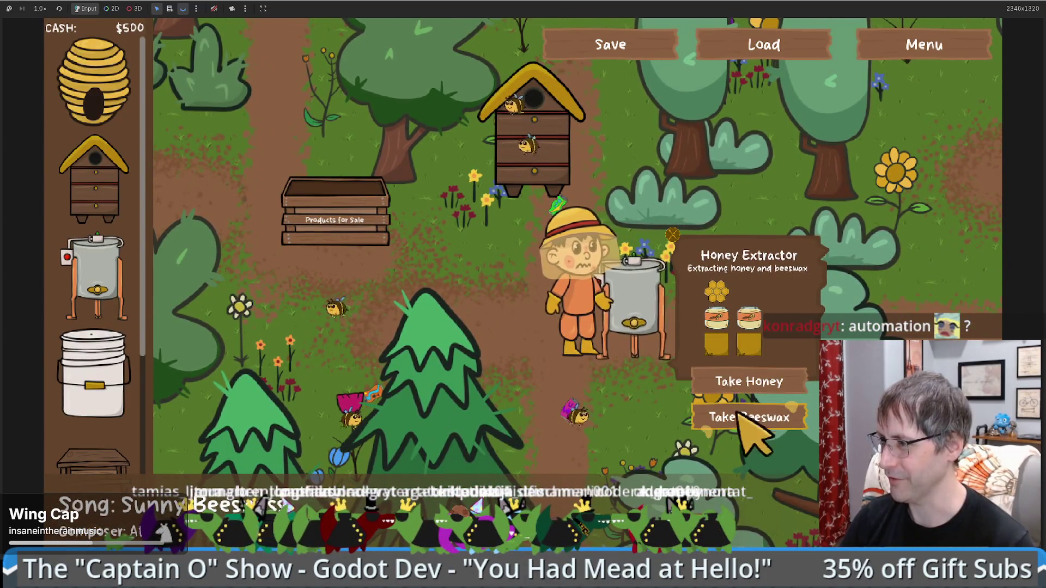
- Place a food grade bucket and pour the carried honey into it
left_click(94, 370)
key("a")
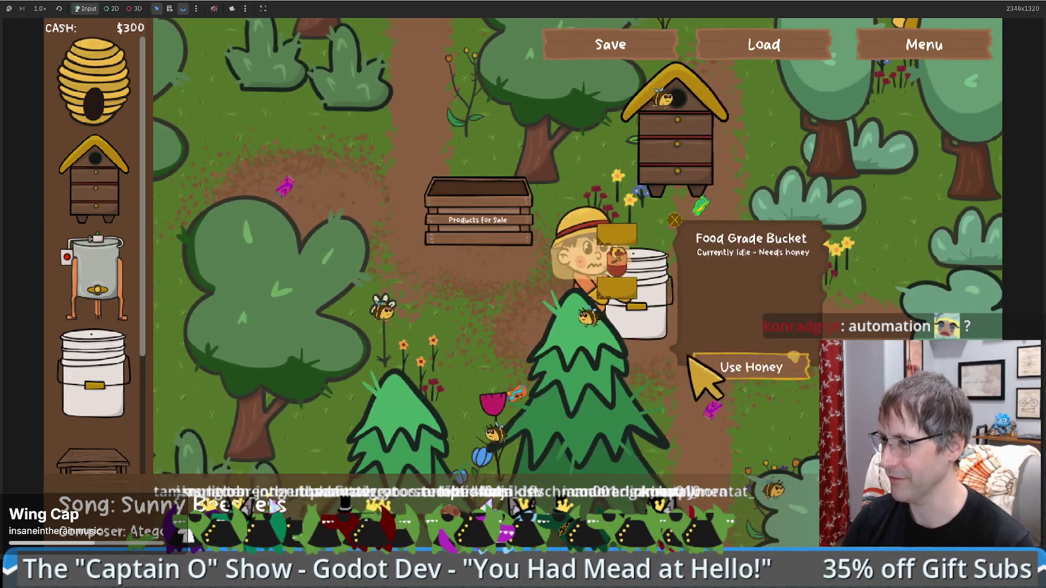
left_click(688, 355)
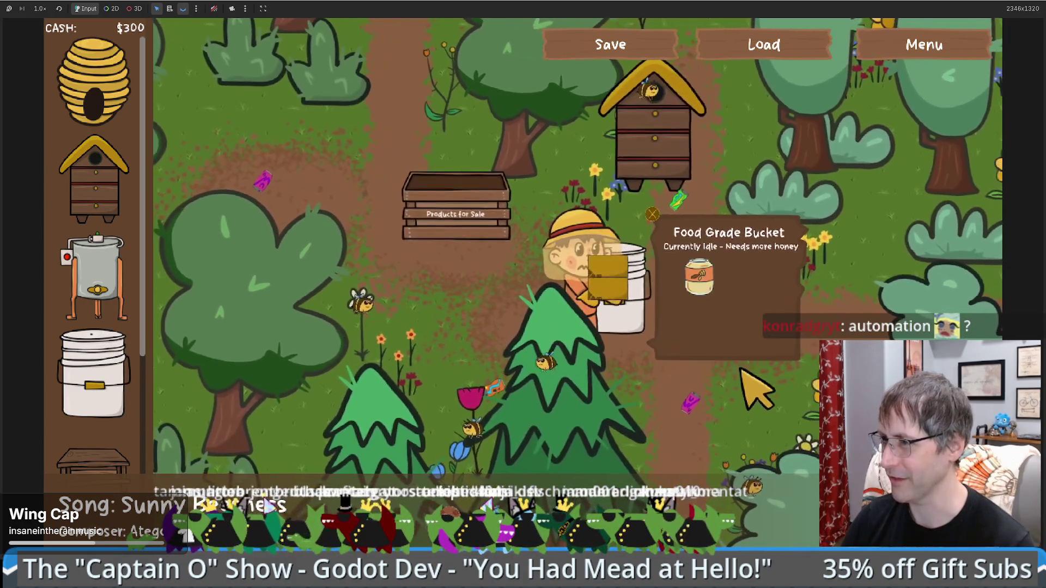
key("w")
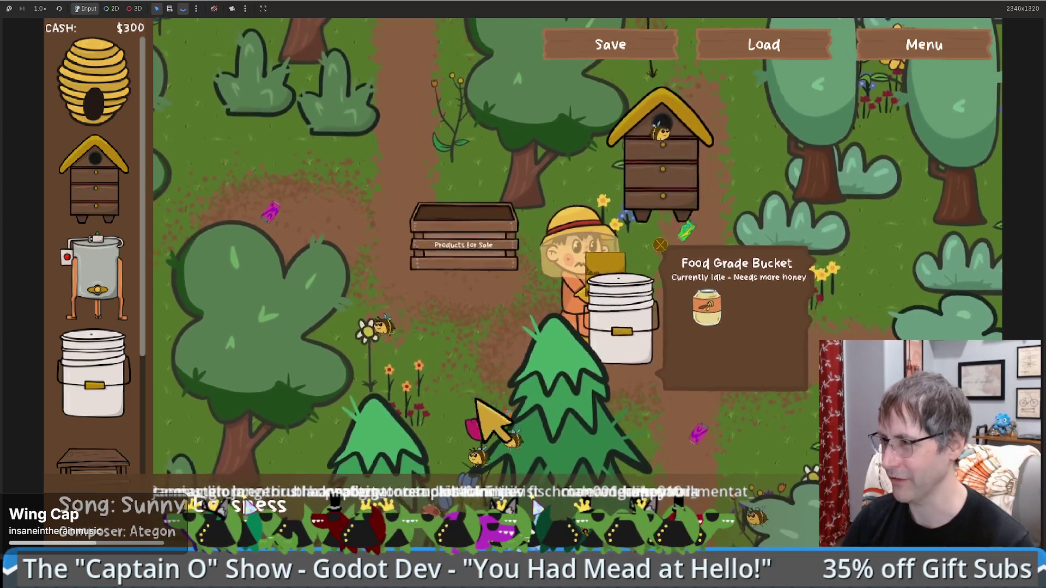
key("w")
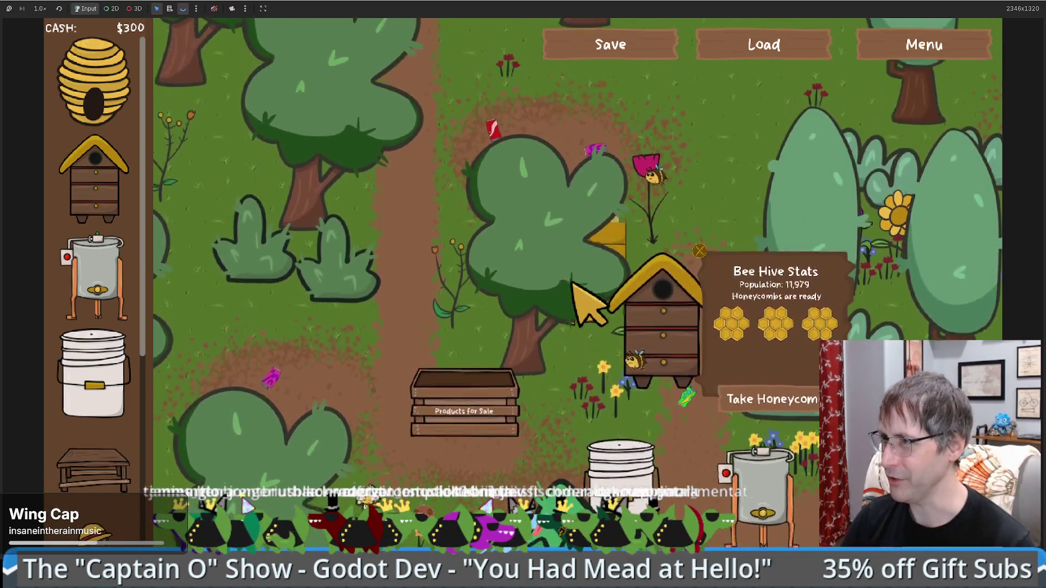
- Place a crafting table, pick the beeswax recipe and load two beeswax blocks
mouse_move(93, 468)
left_mouse_down()
mouse_move(499, 299)
mouse_move(481, 237)
left_mouse_up()
key("d")
key("s")
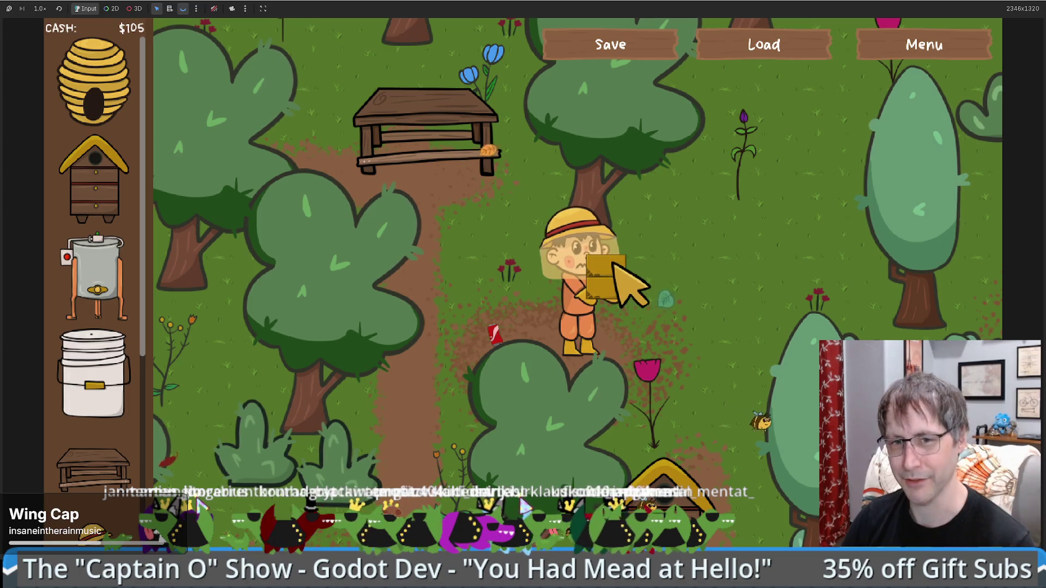
key("w")
key("a")
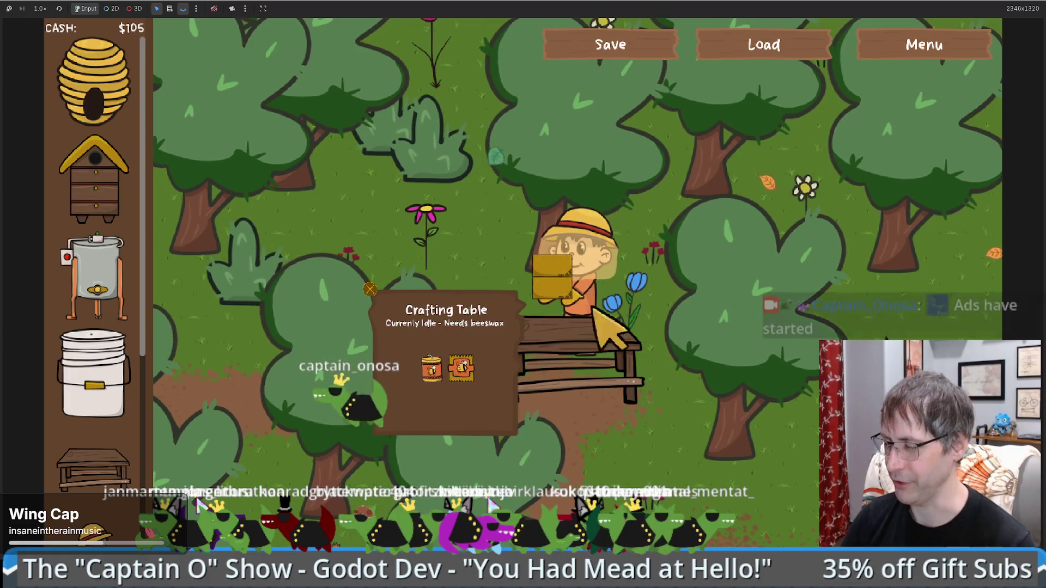
left_click(426, 373)
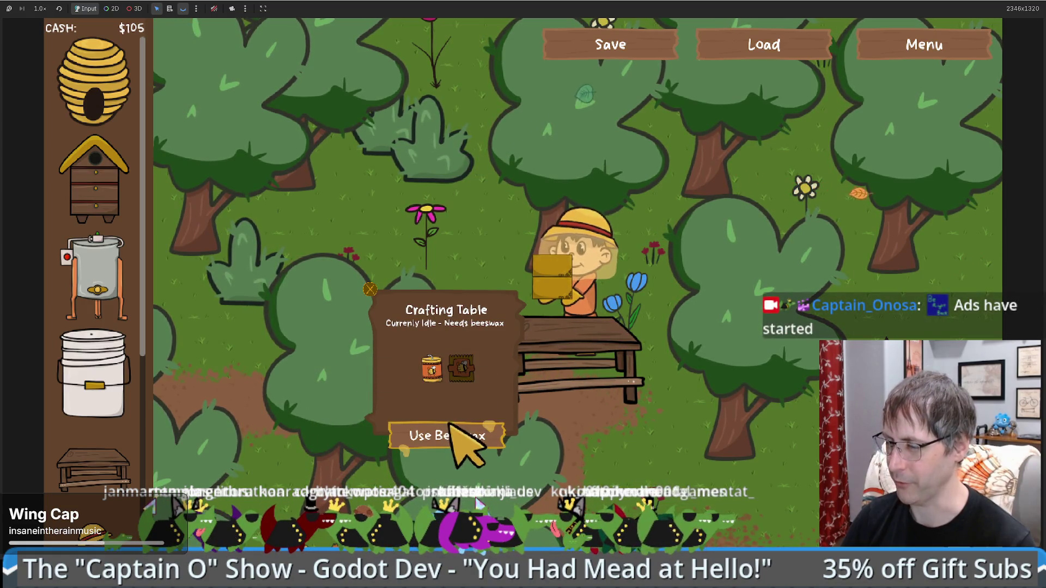
left_click(463, 435)
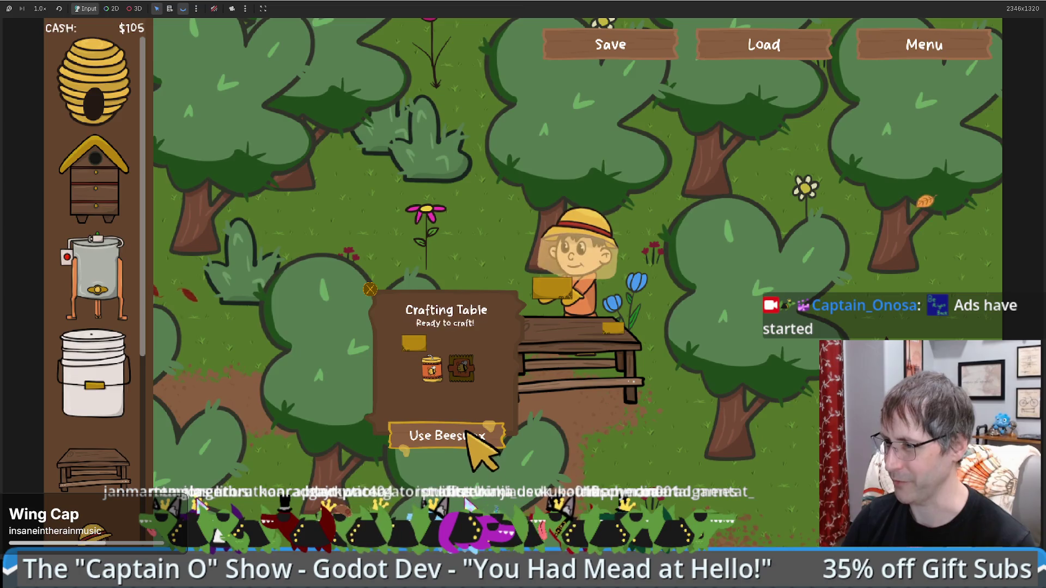
left_click(467, 436)
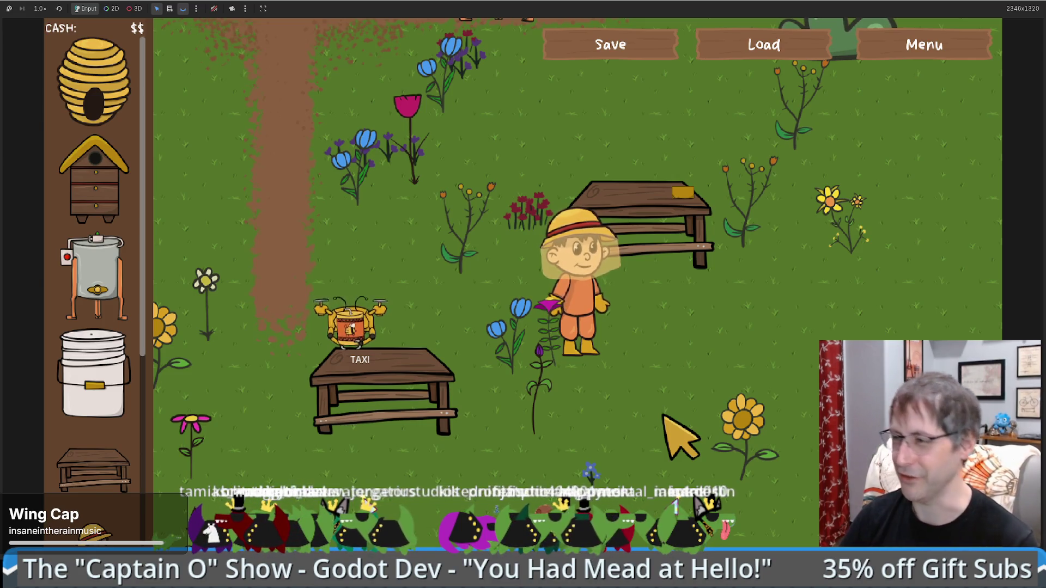
- Walk the beekeeper up, left and onto the crafting table
key("Left")
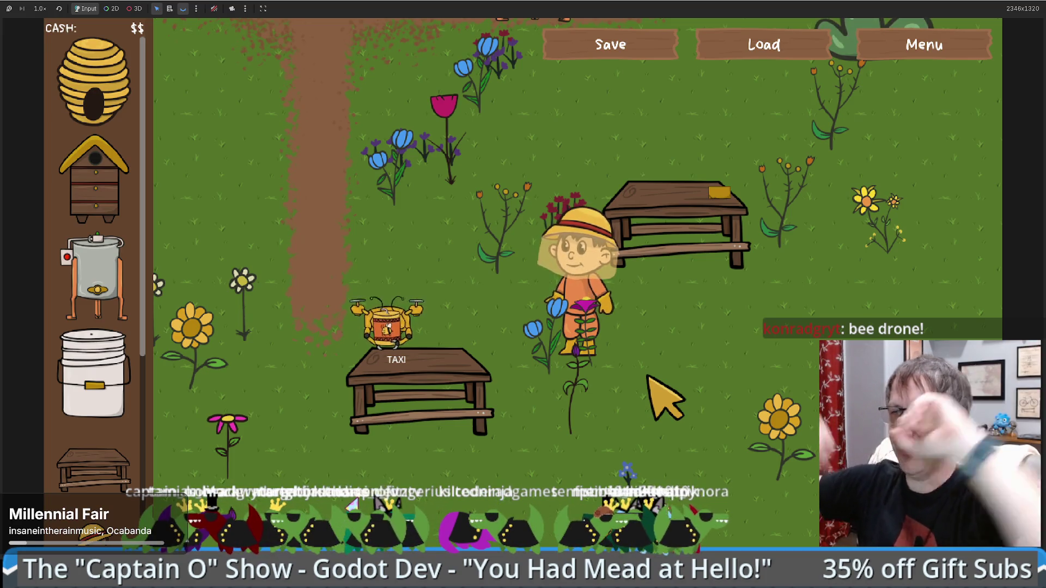
key("Left")
key("Up")
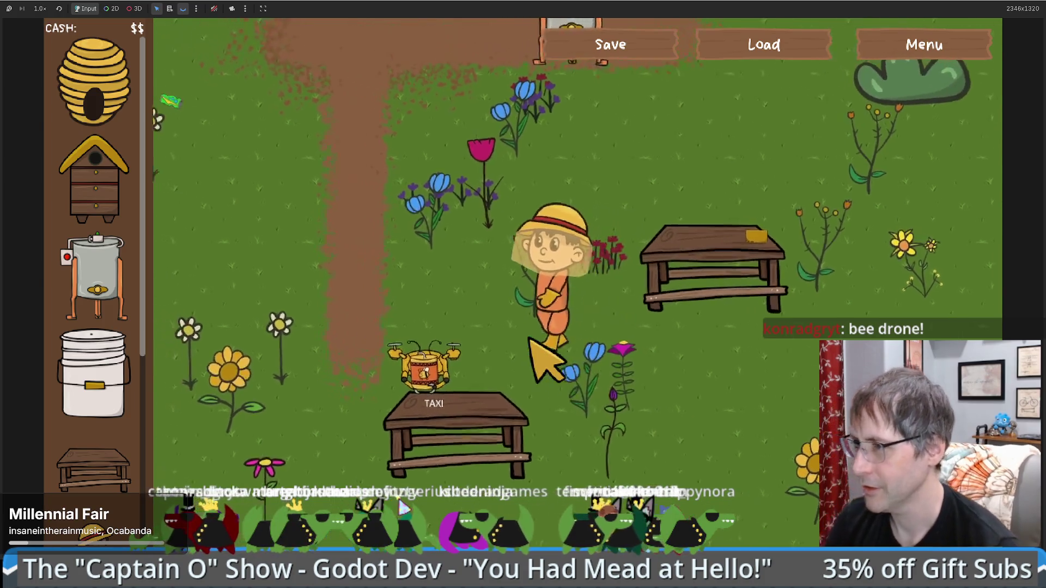
key("Down")
- Enable the 2D camera override and zoom in and out around the crafting table
mouse_move(550, 349)
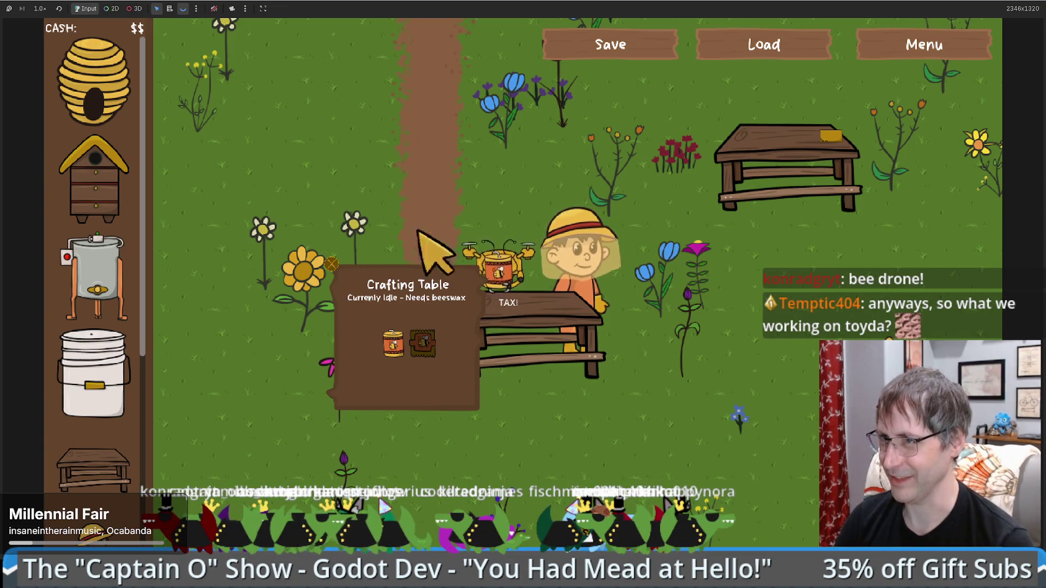
left_click(233, 8)
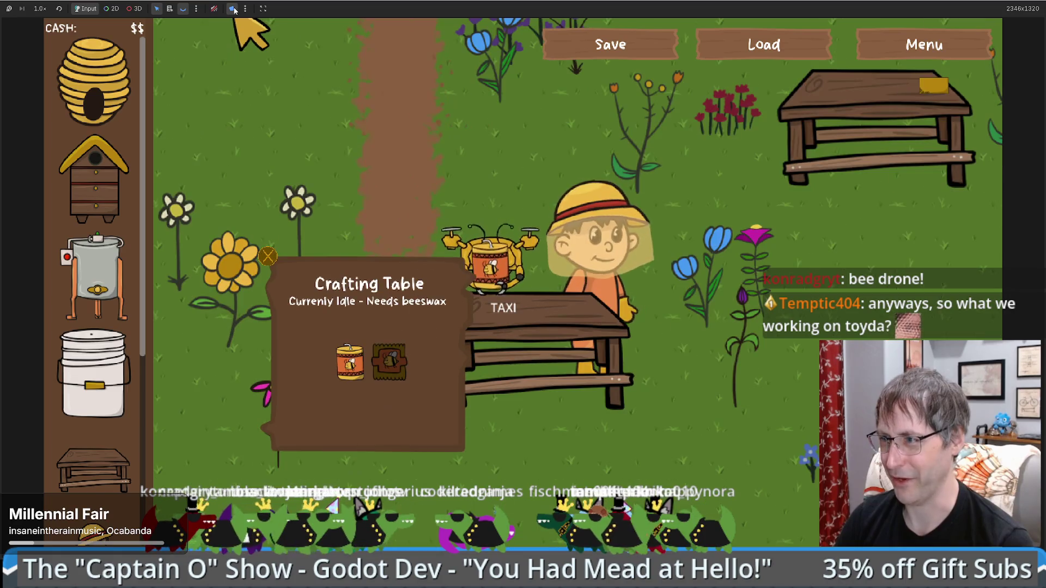
left_click(112, 8)
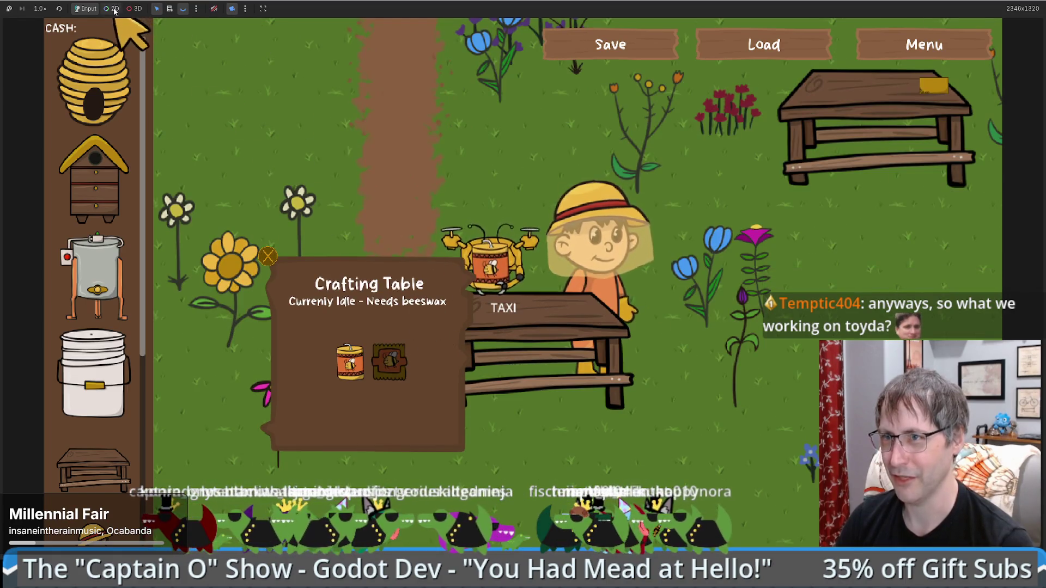
scroll(506, 321, "down", 5)
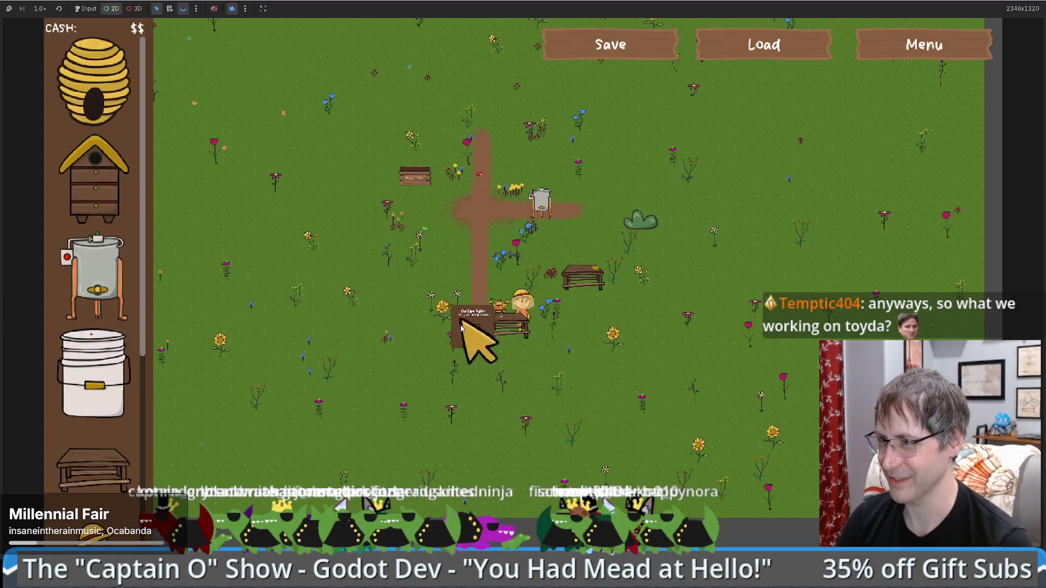
scroll(487, 323, "up", 5)
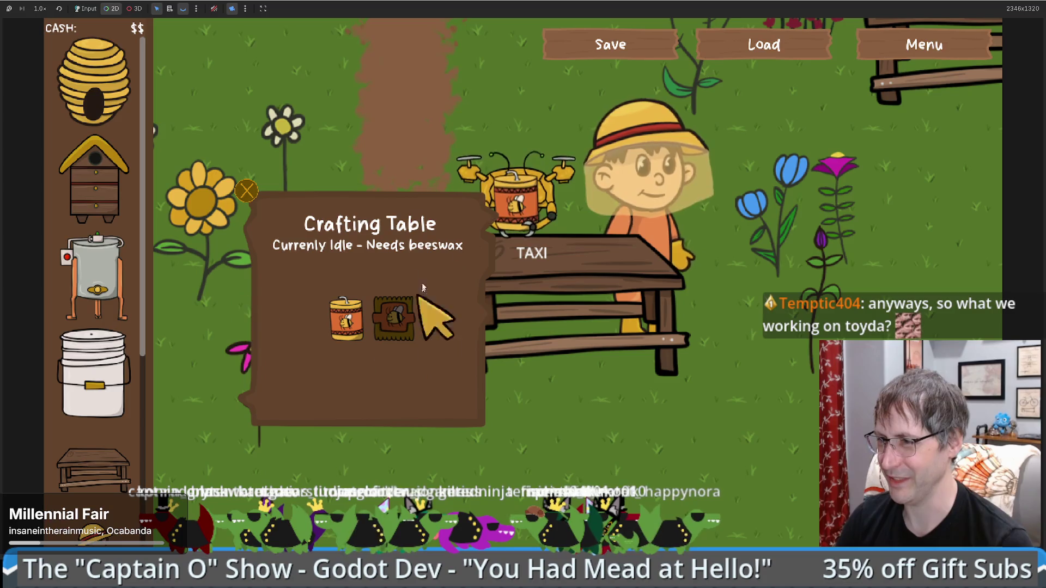
scroll(426, 292, "down", 5)
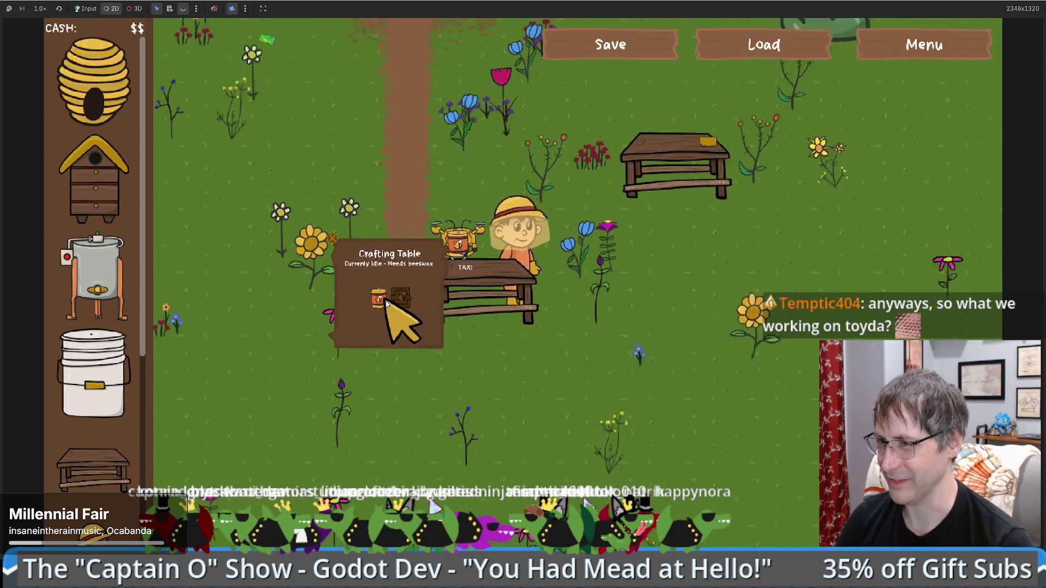
scroll(381, 311, "up", 2)
scroll(384, 310, "up", 3)
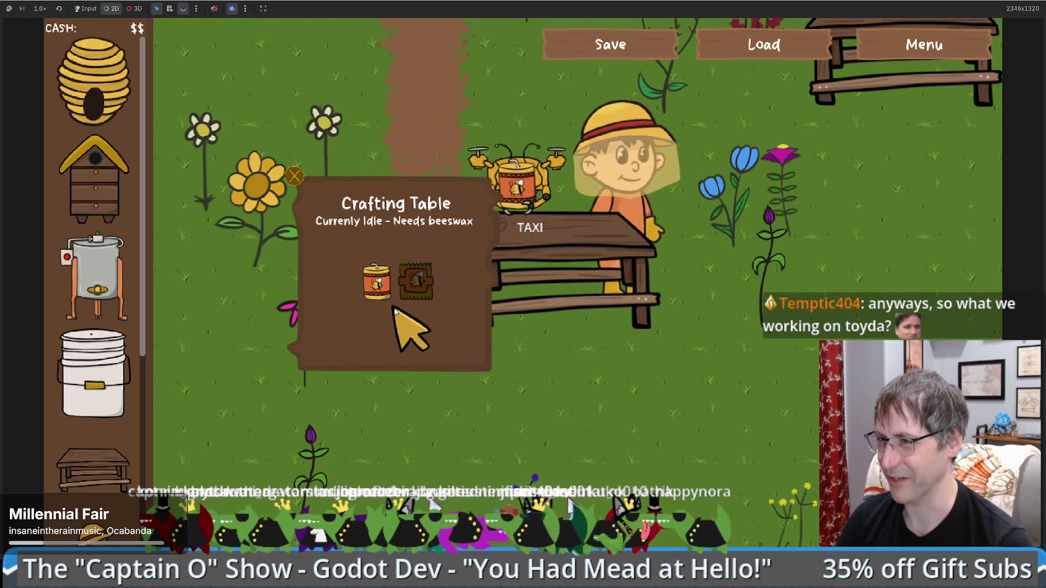
scroll(392, 310, "down", 5)
scroll(393, 311, "up", 3)
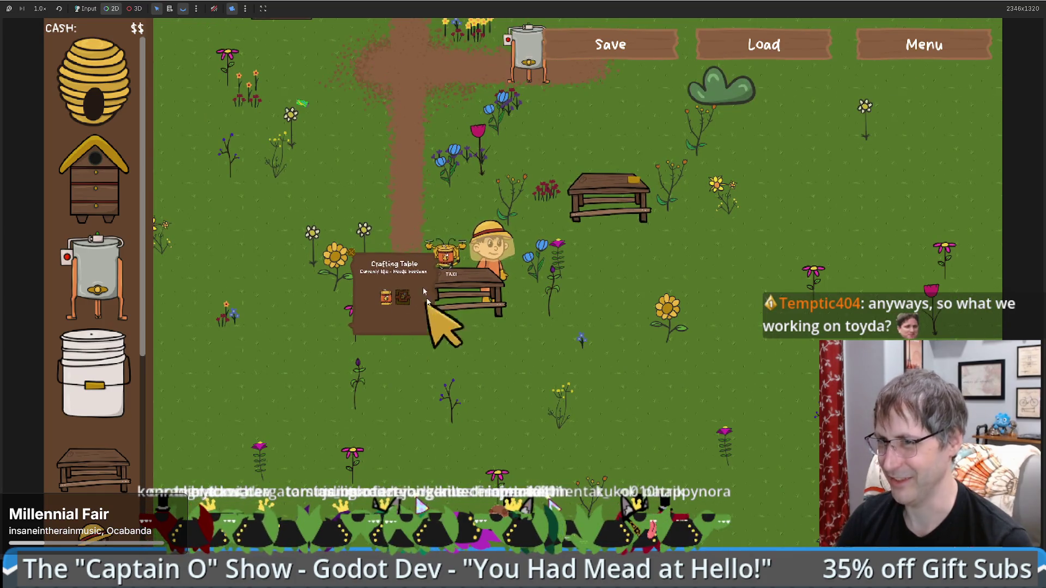
- Pan around the garden, restore normal game input, and stop the game with F8
left_click_drag(497, 303, 479, 321)
scroll(479, 321, "down", 4)
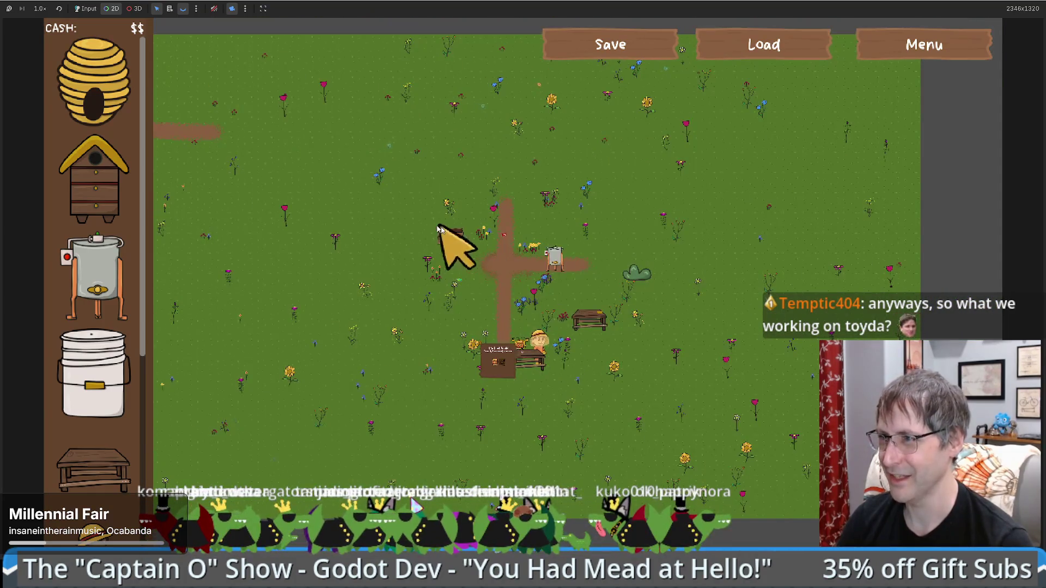
mouse_move(450, 243)
left_mouse_down()
mouse_move(457, 327)
mouse_move(456, 233)
mouse_move(572, 361)
mouse_move(444, 276)
mouse_move(410, 285)
left_mouse_up()
scroll(479, 283, "up", 5)
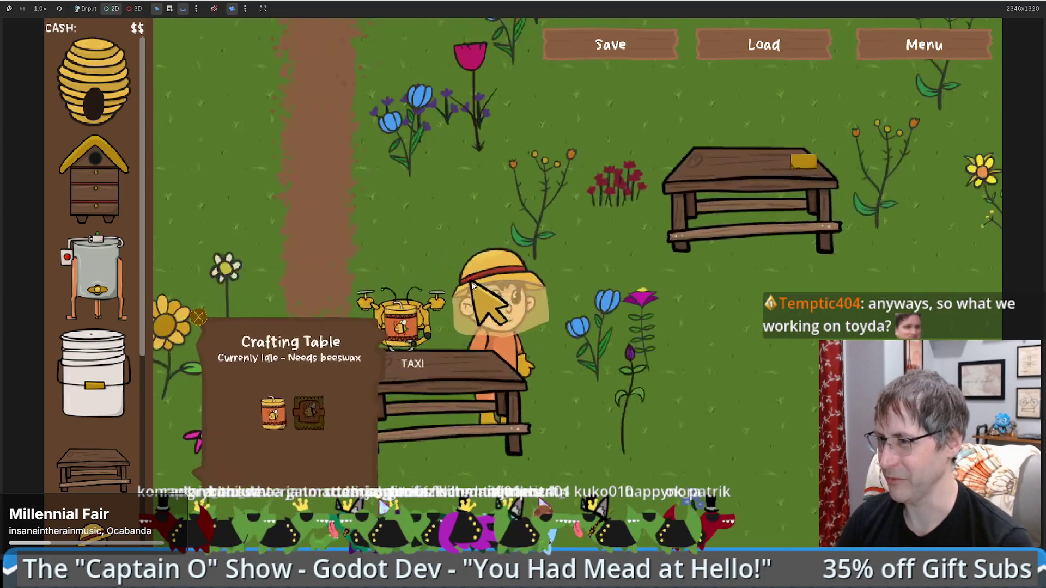
left_click(85, 9)
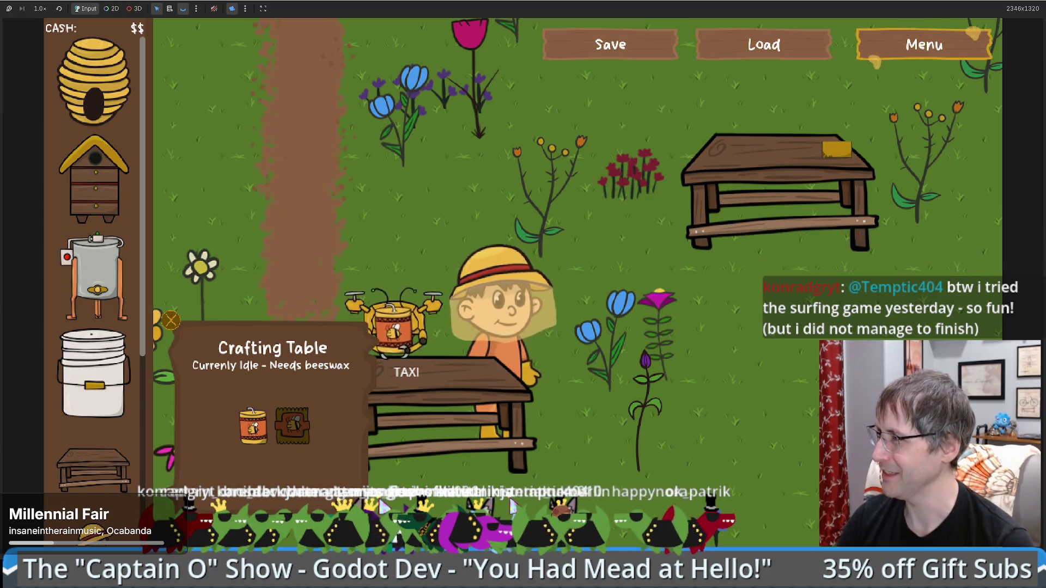
key("F8")
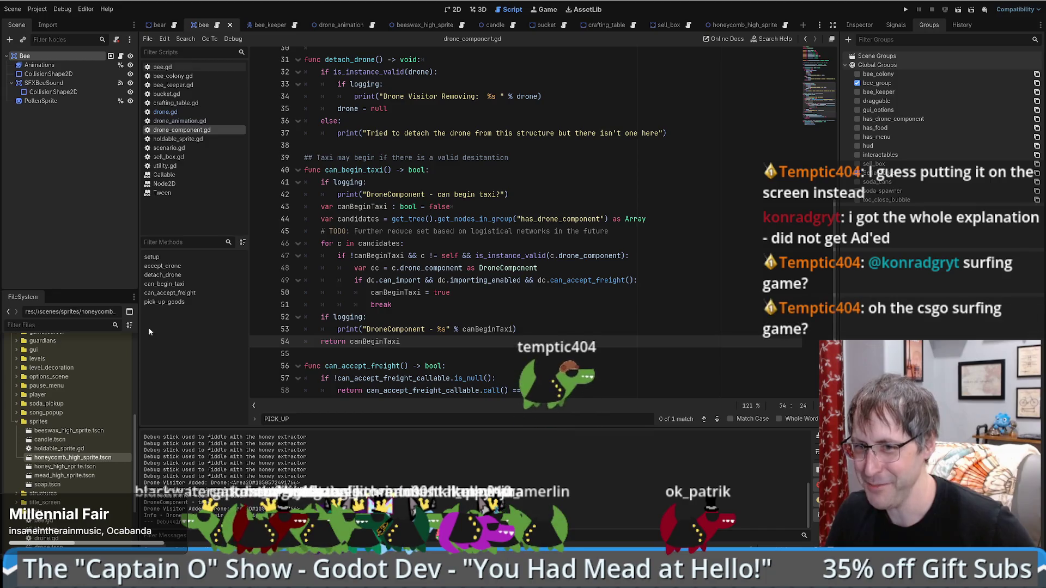
- Review the logging and break lines (51–53) in can_begin_taxi
left_click(527, 335)
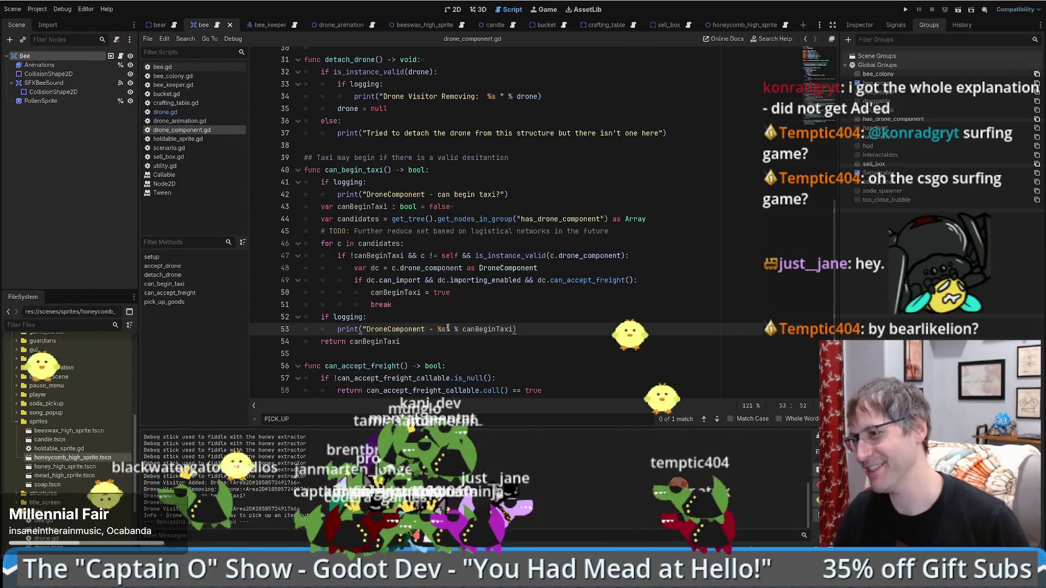
triple_click(543, 318)
scroll(543, 321, "up", 1)
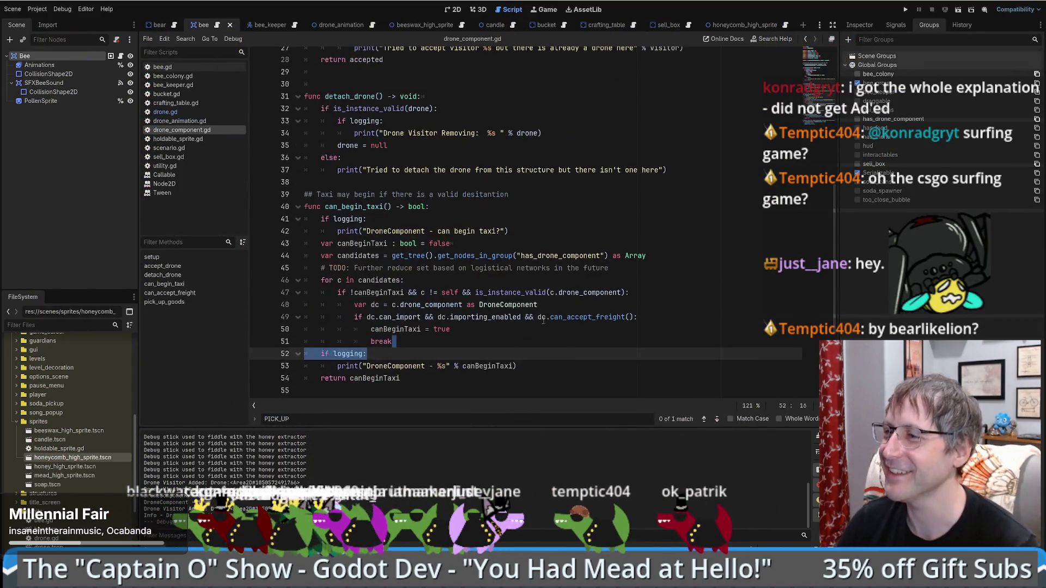
left_click(543, 318)
scroll(490, 294, "down", 3)
scroll(480, 281, "up", 3)
key("Down")
key("Down")
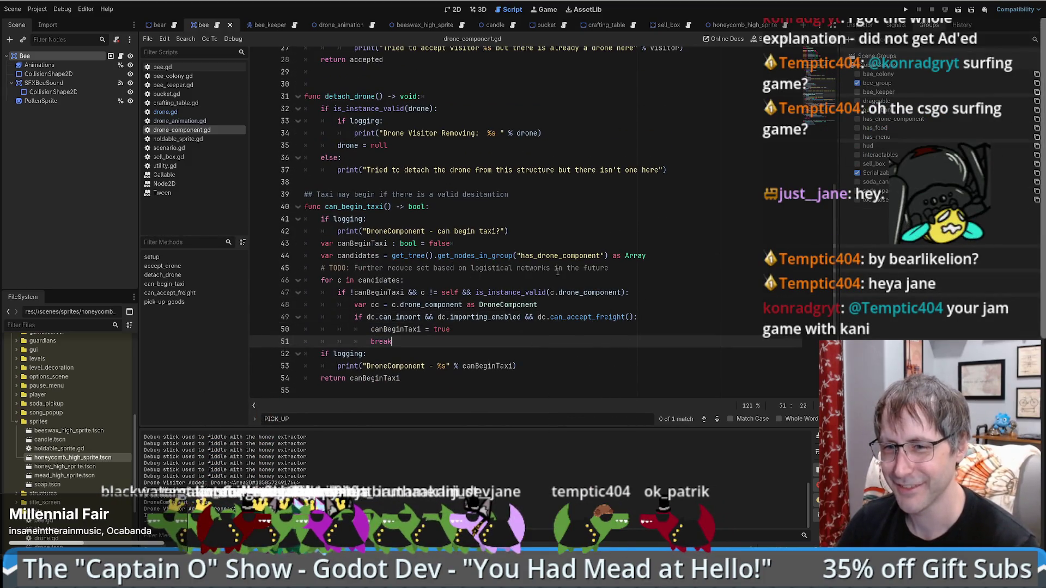
- Step through the TODO comment, the return canBeginTaxi line and the function declaration
left_click(558, 269)
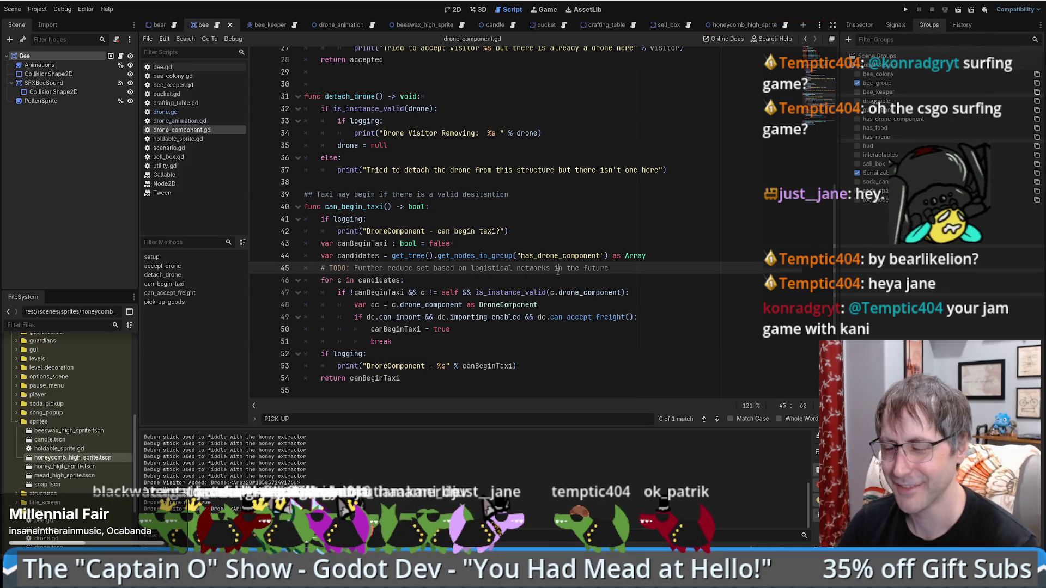
scroll(556, 275, "down", 3)
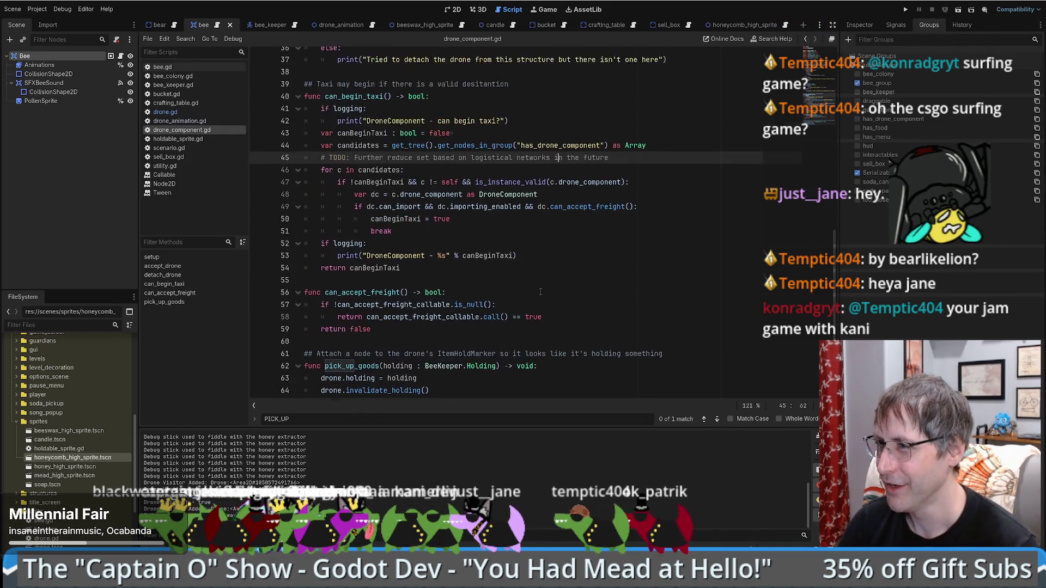
scroll(537, 250, "up", 3)
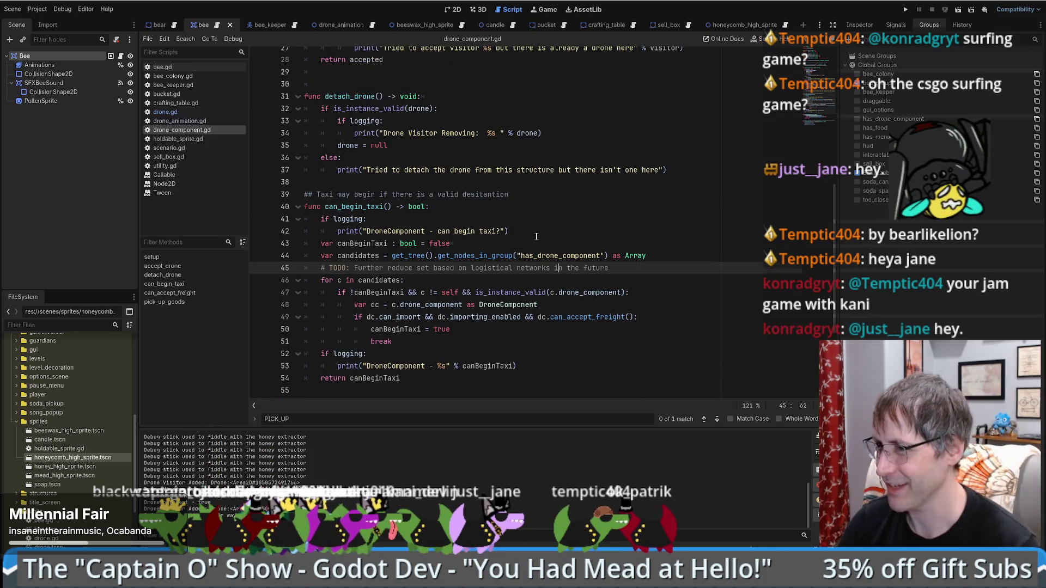
scroll(540, 234, "up", 9)
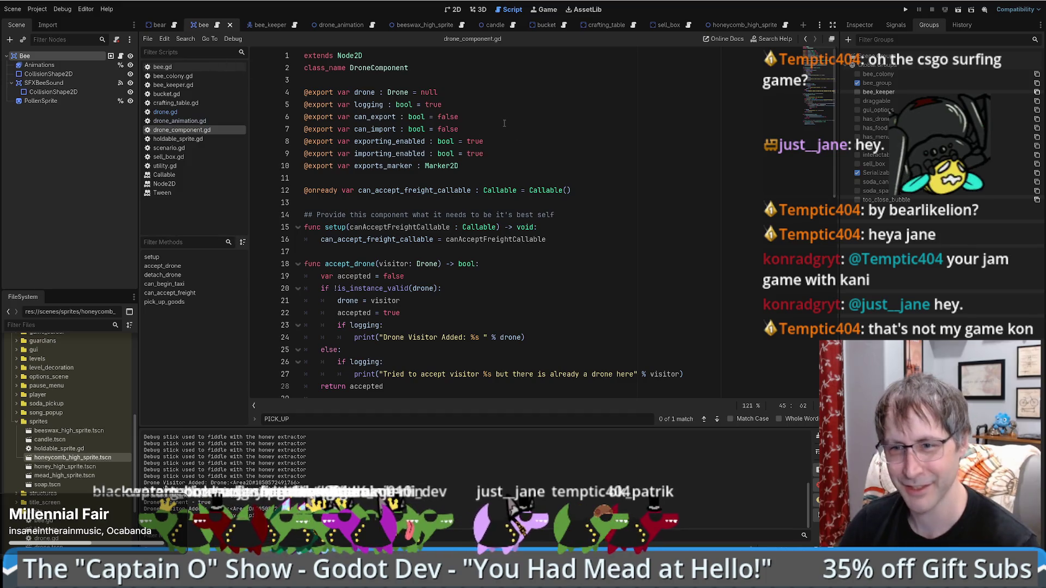
scroll(490, 139, "down", 8)
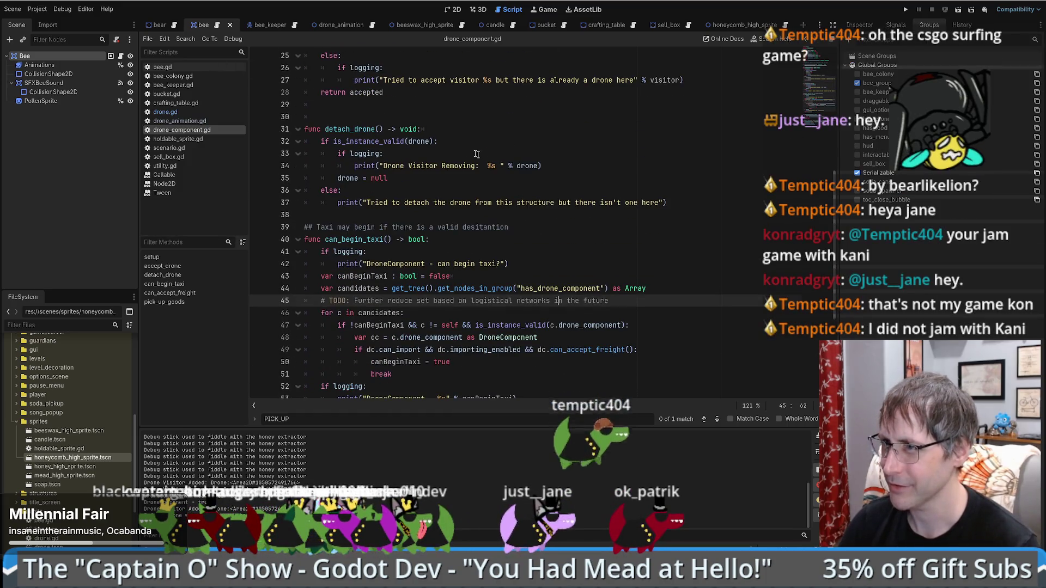
key("Down")
key("Down")
key("Down")
key("Home")
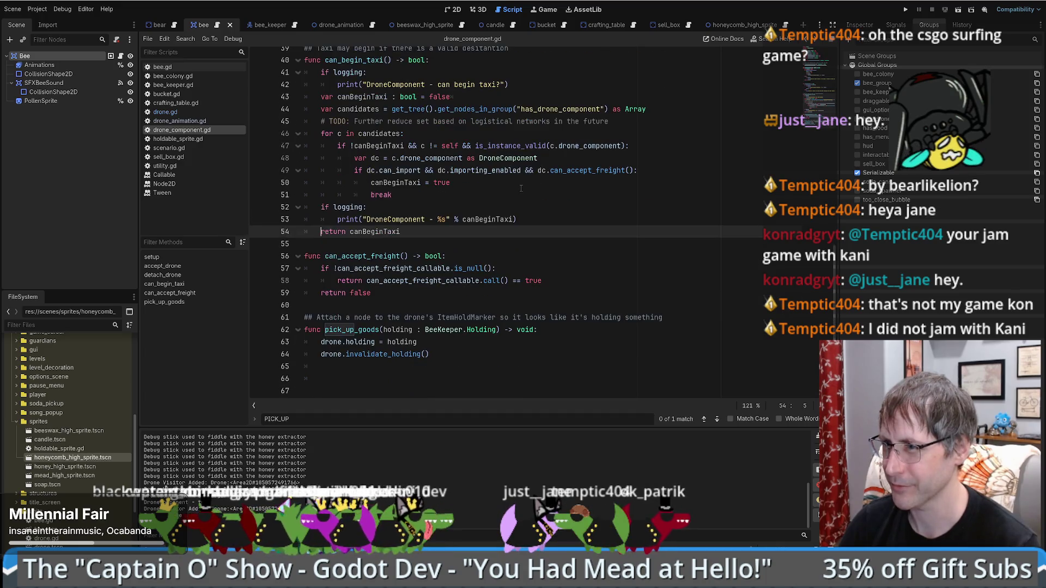
key("alt+Left")
key("alt+Left")
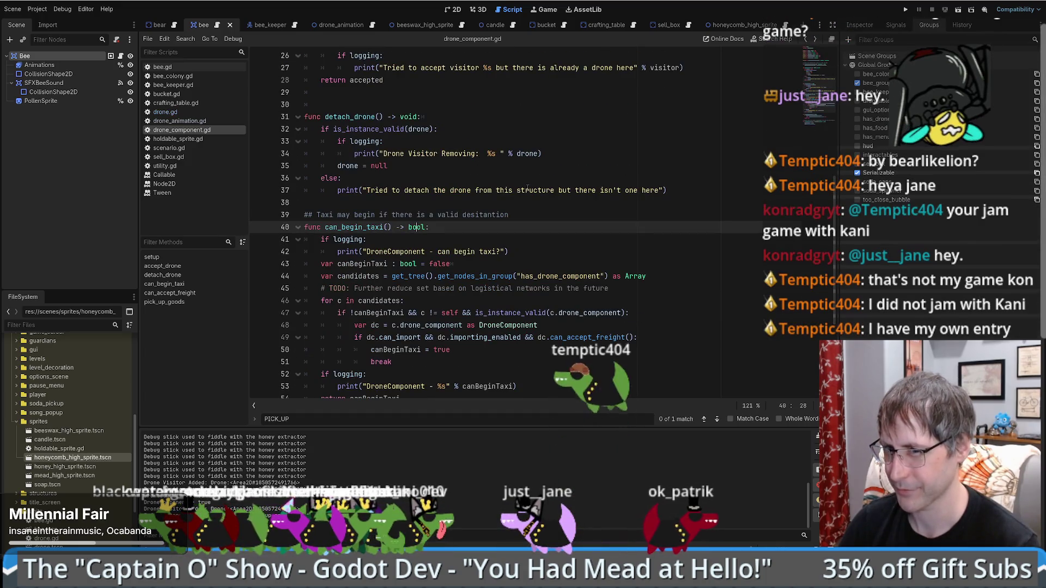
key("alt+Right")
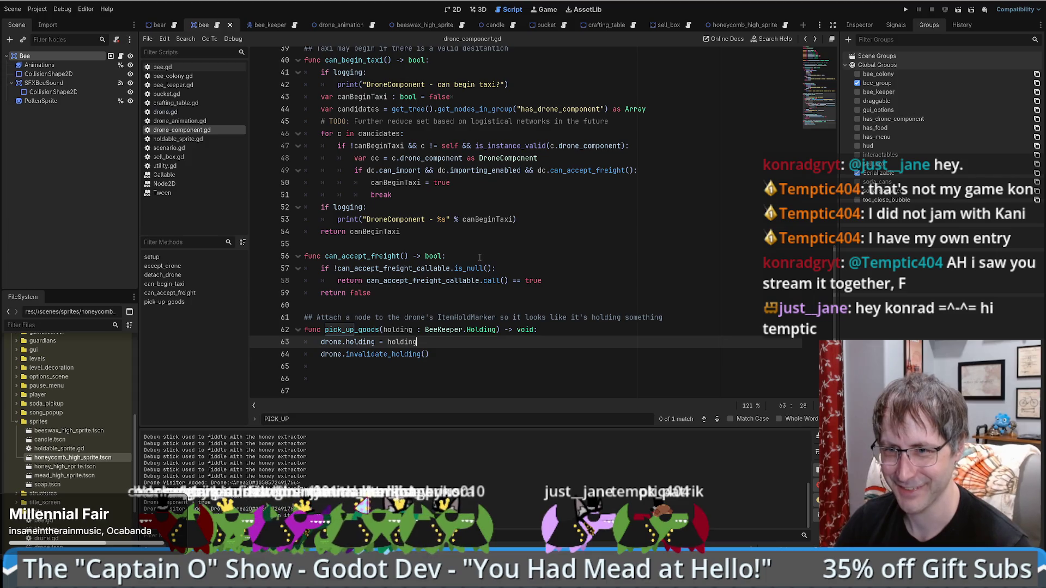
- Scroll through can_begin_taxi and the blank lines around it
scroll(498, 246, "up", 2)
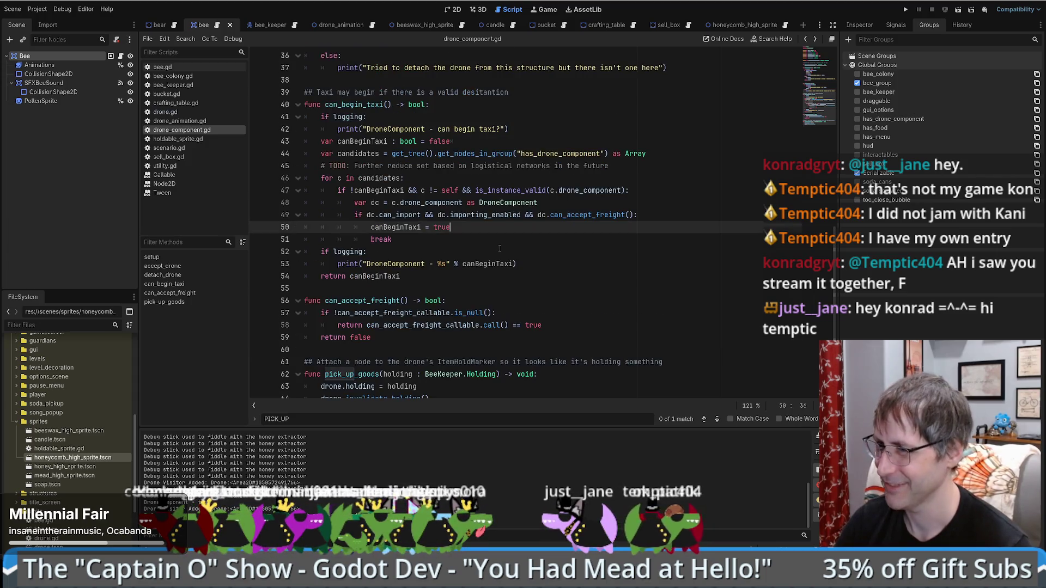
left_click(499, 245)
scroll(501, 256, "up", 10)
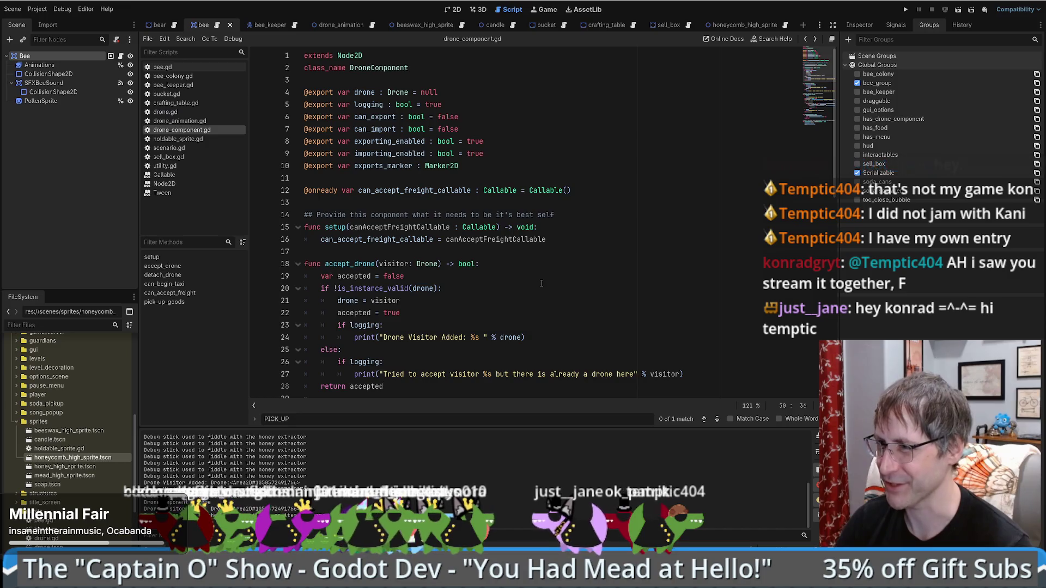
scroll(535, 277, "down", 12)
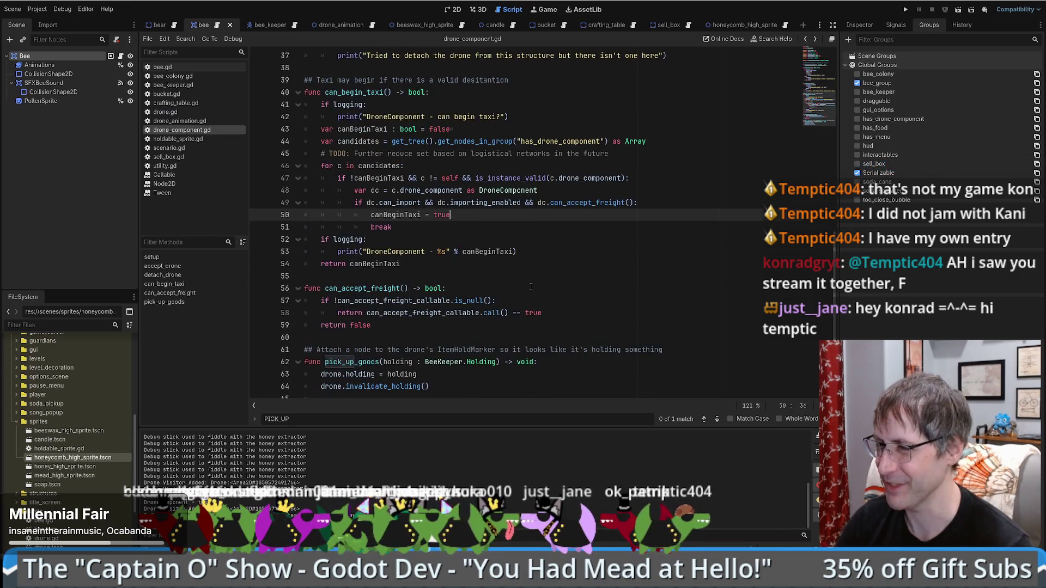
scroll(533, 284, "up", 2)
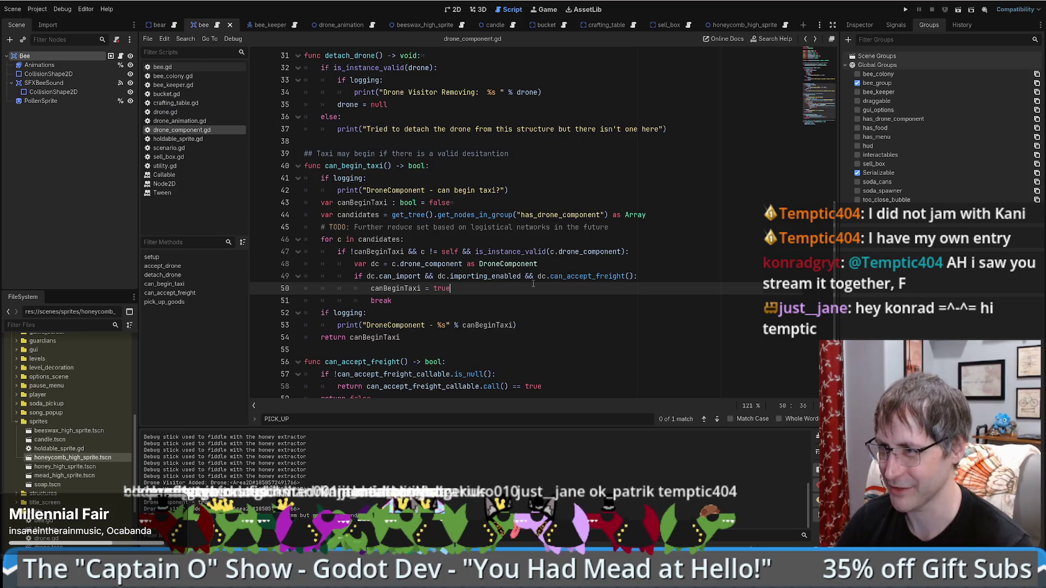
scroll(533, 284, "up", 4)
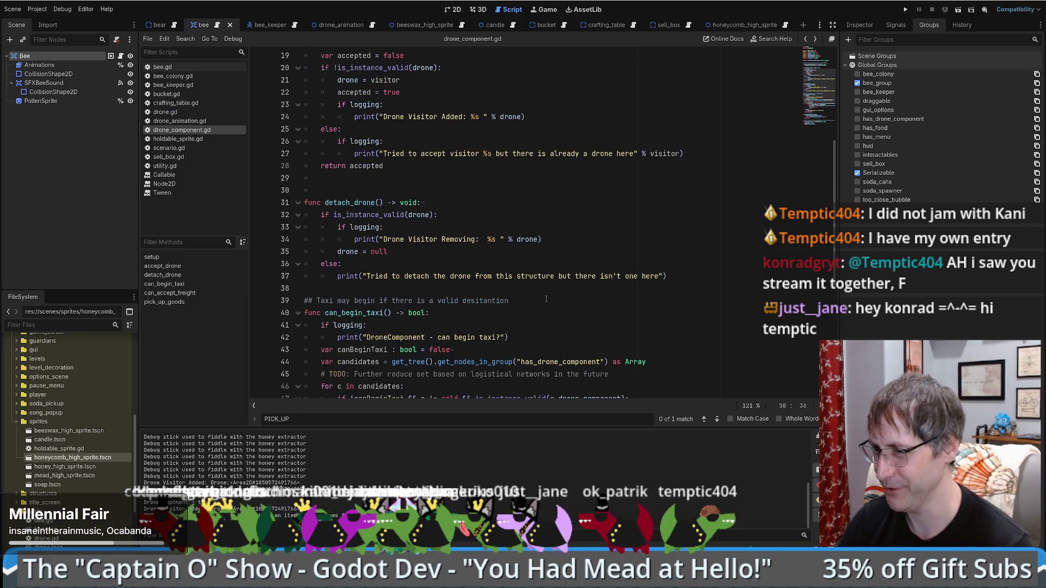
scroll(546, 299, "down", 7)
left_click(302, 243)
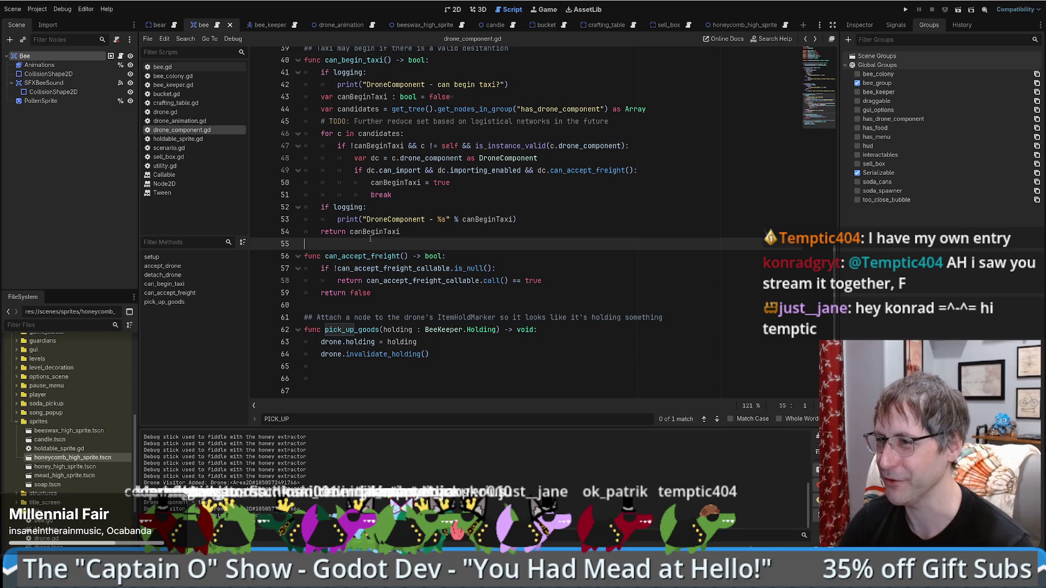
scroll(363, 241, "up", 3)
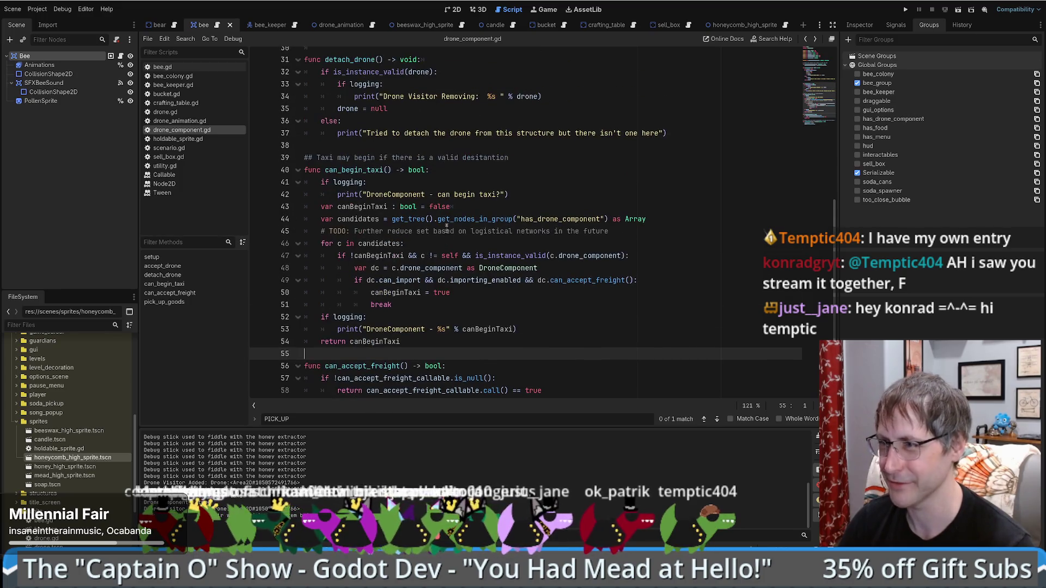
left_click(518, 177)
scroll(630, 178, "up", 10)
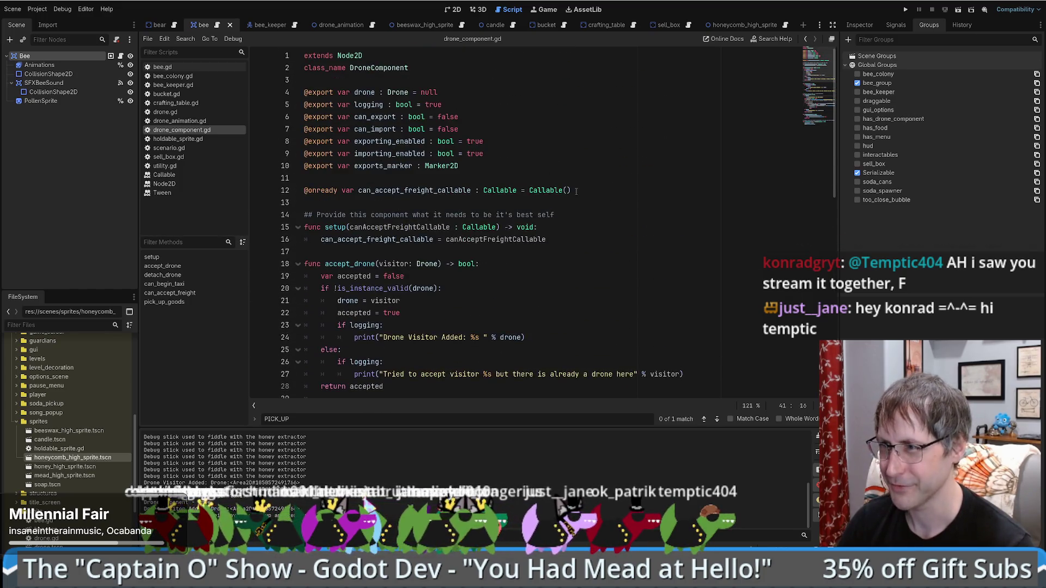
scroll(435, 327, "down", 5)
- Remove the extra blank line after accept_drone, then check the lines after setup
left_click(424, 217)
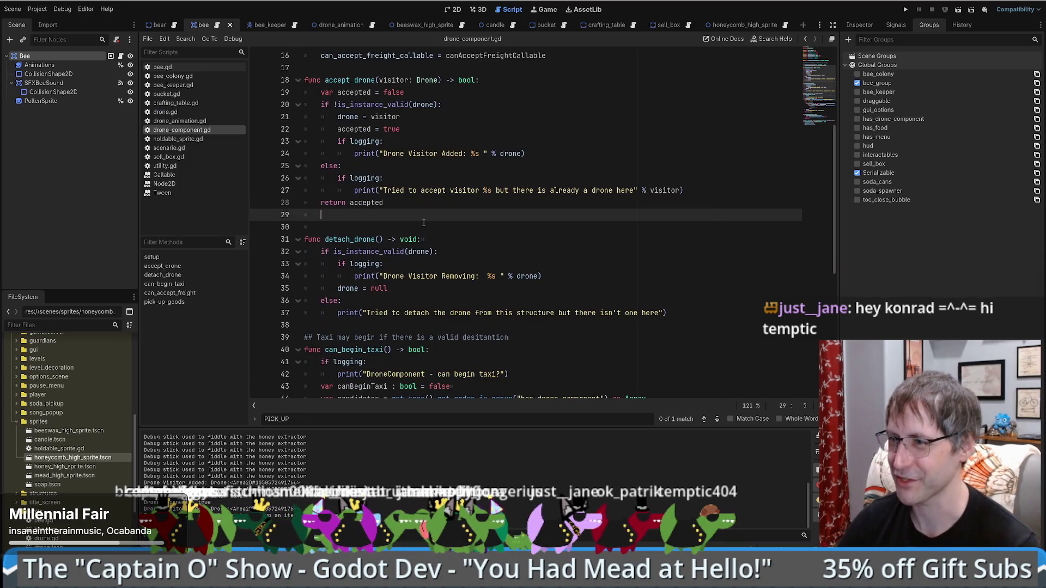
key("Left")
scroll(556, 209, "up", 5)
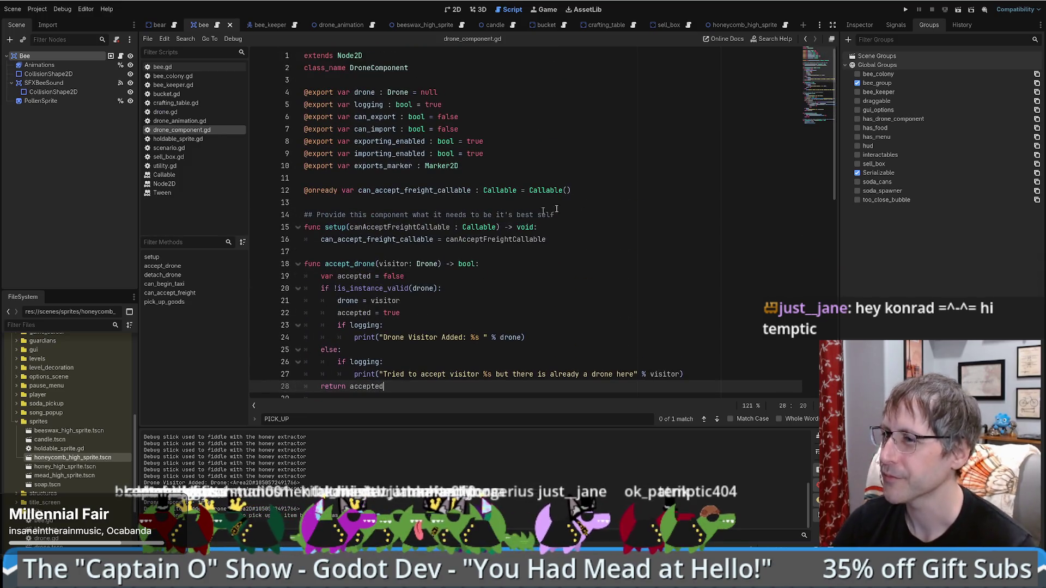
left_click(584, 264)
left_click(588, 253)
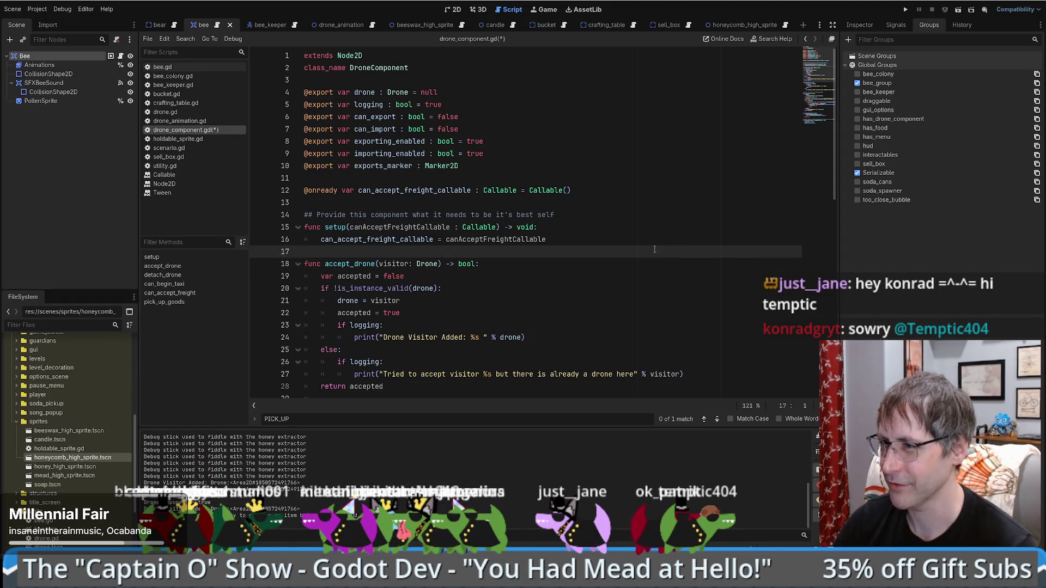
scroll(570, 203, "down", 10)
left_click(590, 207)
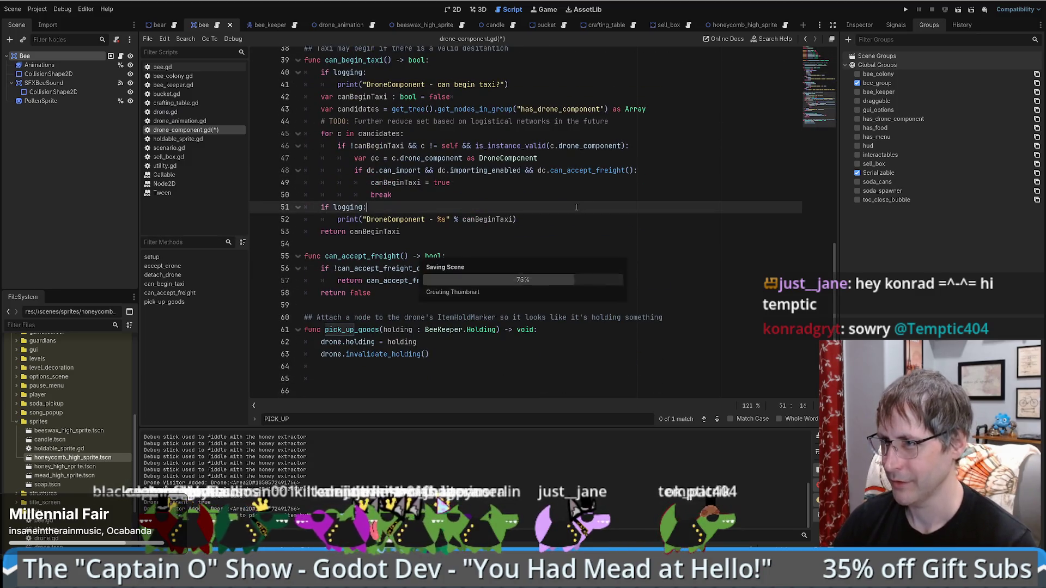
key("Down")
key("Down")
key("Down")
key("ctrl+s")
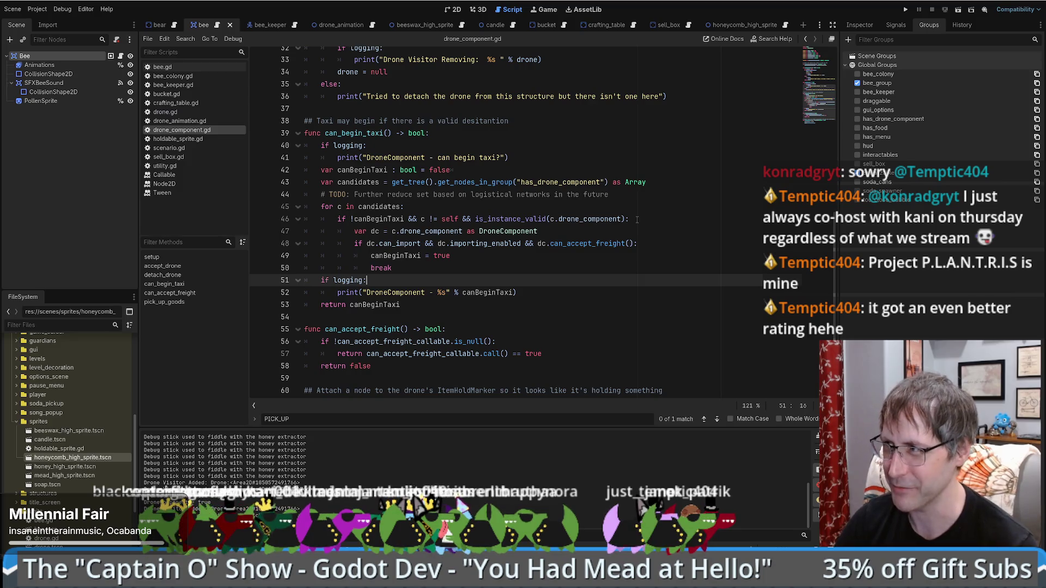
scroll(639, 252, "up", 1)
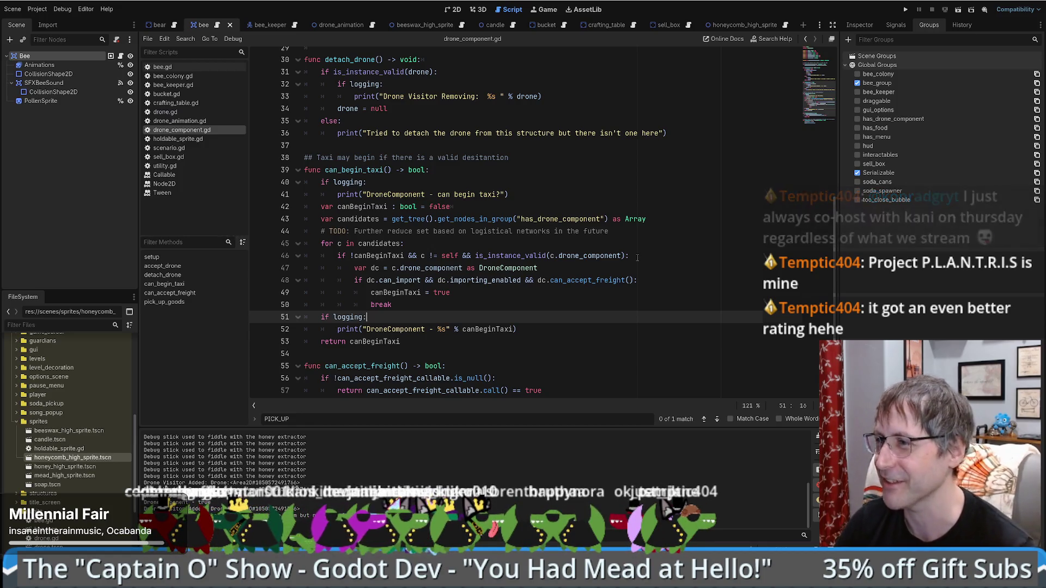
scroll(640, 262, "up", 9)
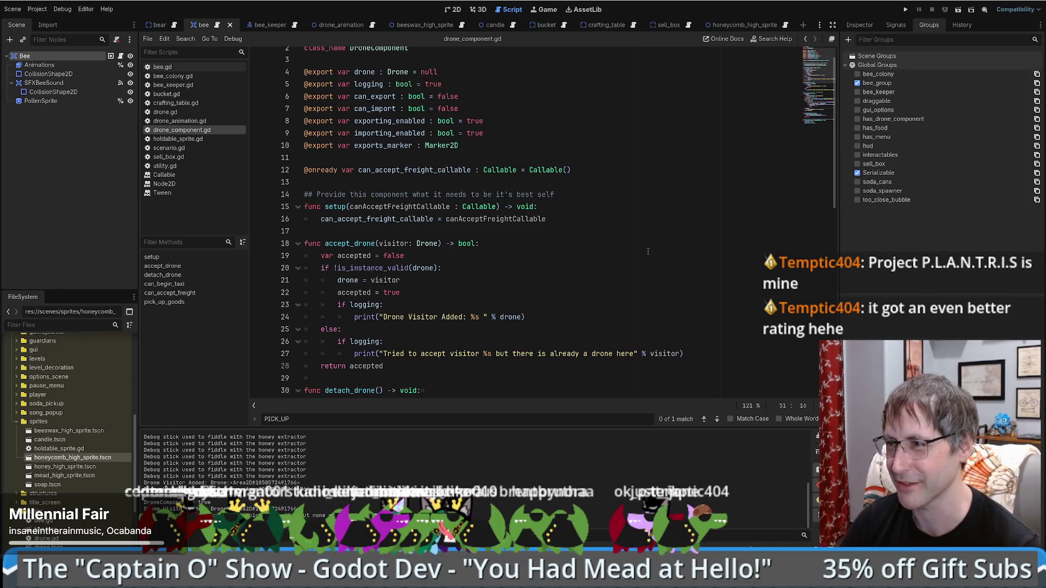
scroll(647, 251, "down", 13)
scroll(549, 210, "up", 5)
left_click(550, 210)
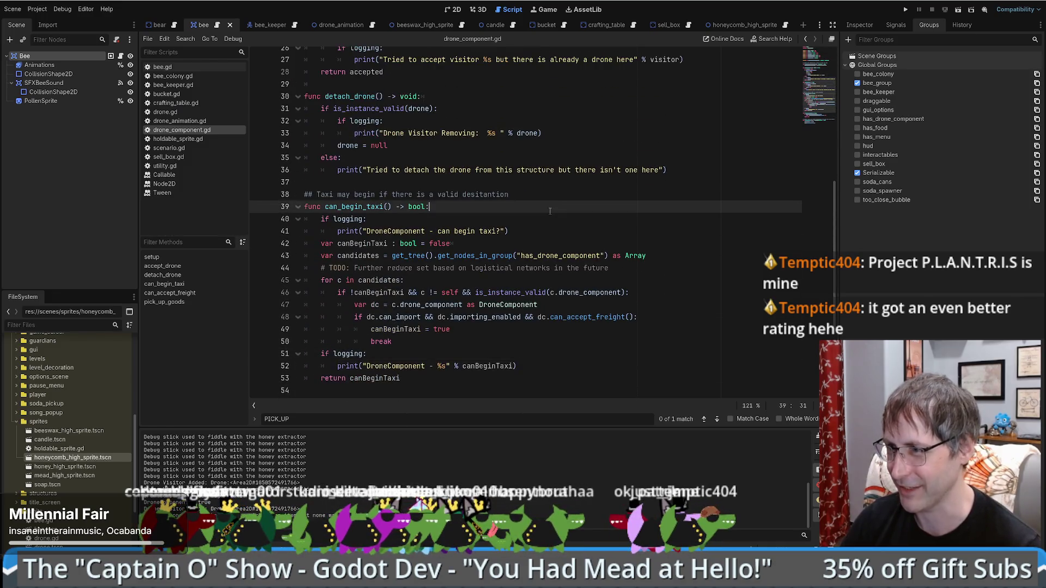
left_click(541, 222)
scroll(545, 228, "down", 4)
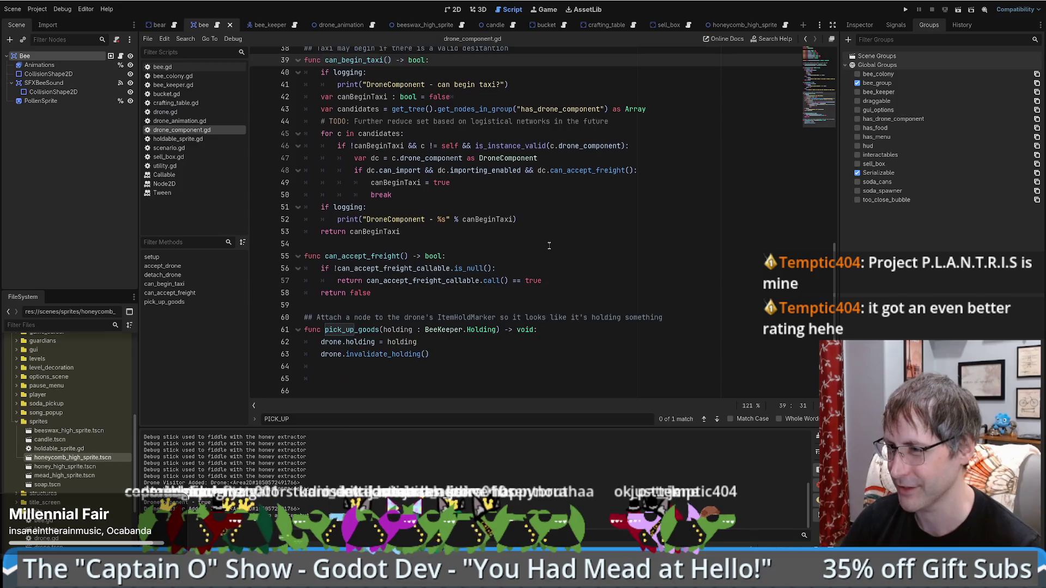
left_click(555, 243)
scroll(504, 254, "up", 2)
left_click(616, 191)
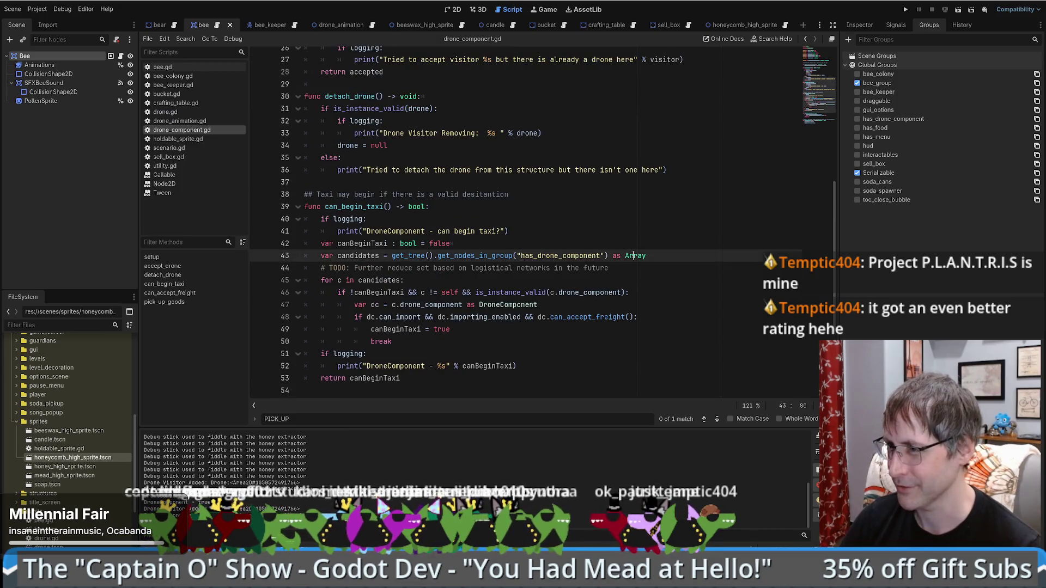
scroll(616, 270, "down", 2)
left_click(482, 305)
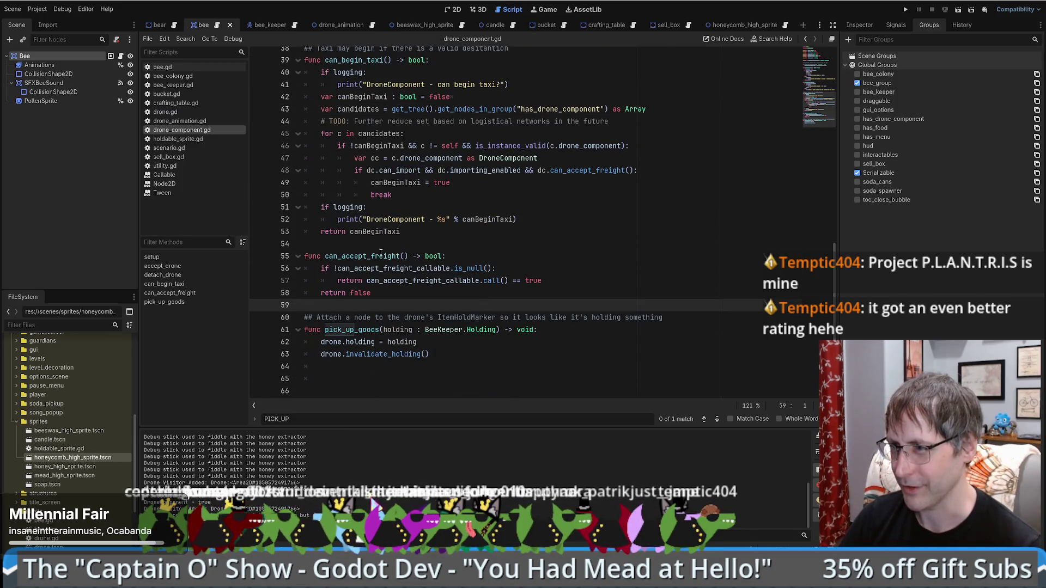
scroll(381, 251, "up", 2)
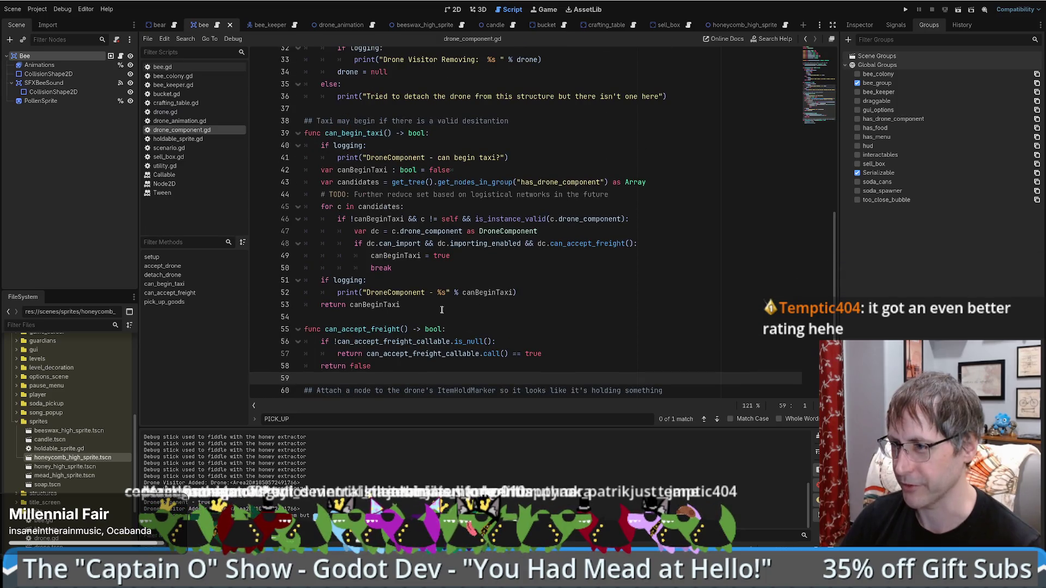
mouse_move(442, 309)
left_mouse_down()
mouse_move(337, 207)
mouse_move(302, 133)
left_mouse_up()
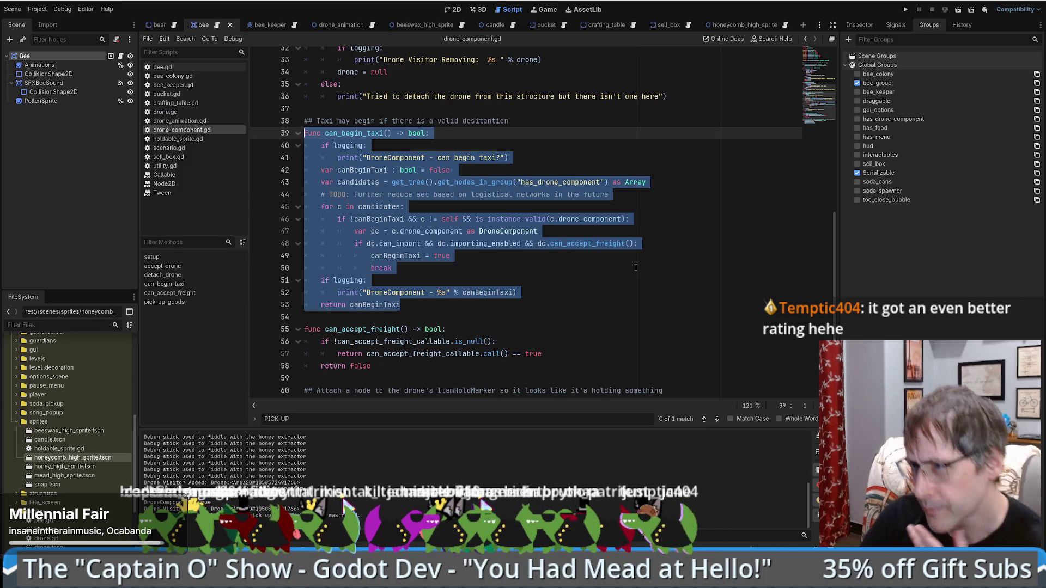
left_click(558, 269)
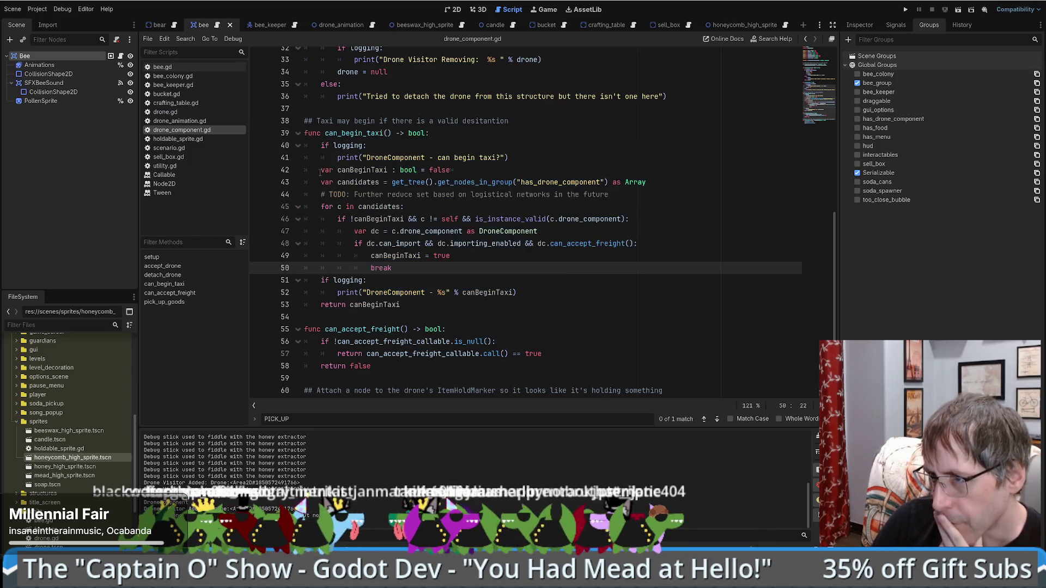
mouse_move(320, 171)
left_mouse_down()
mouse_move(338, 191)
mouse_move(409, 209)
left_mouse_up()
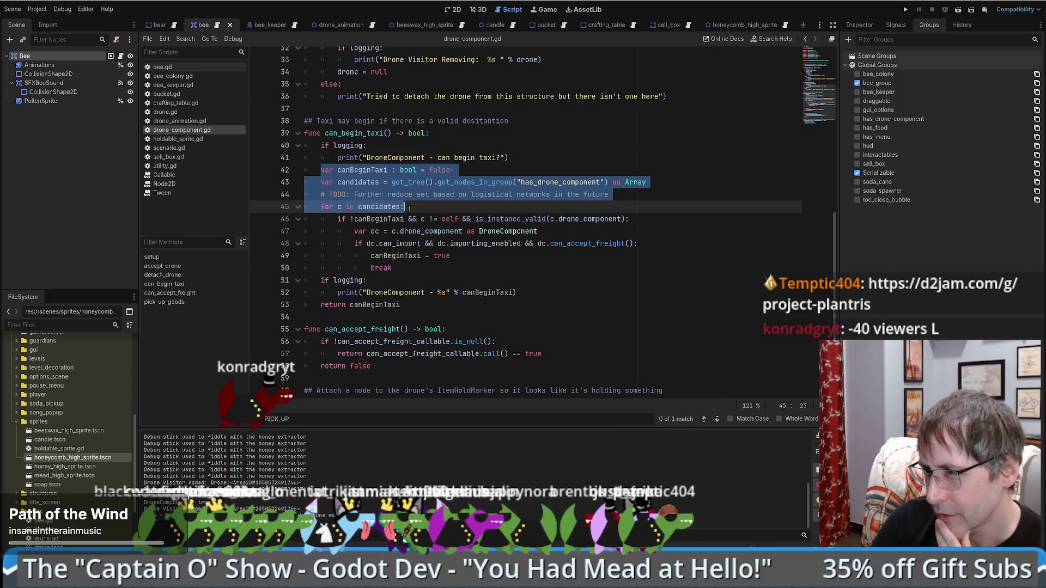
left_click_drag(409, 208, 454, 300)
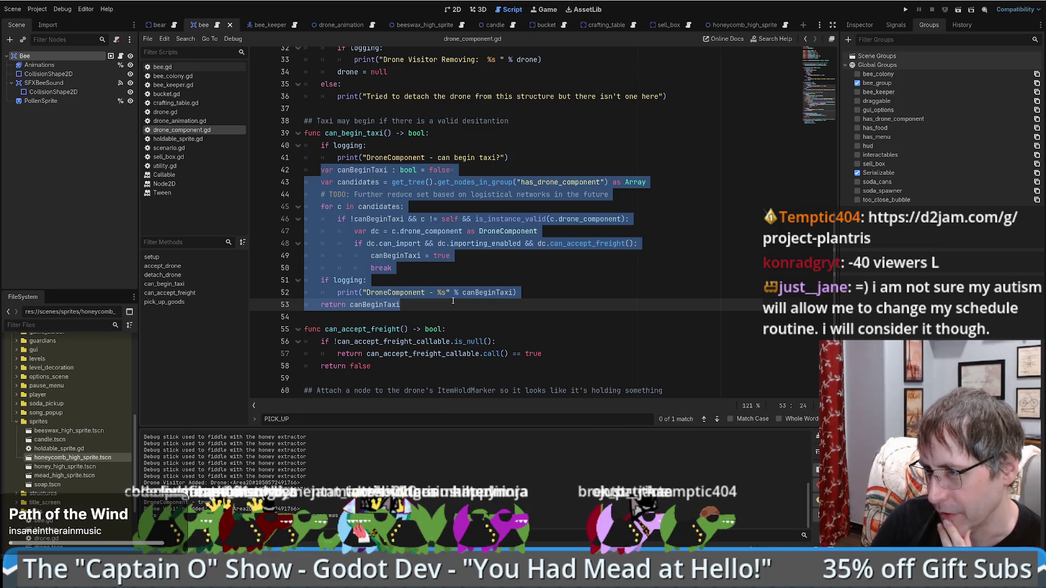
left_click(446, 299)
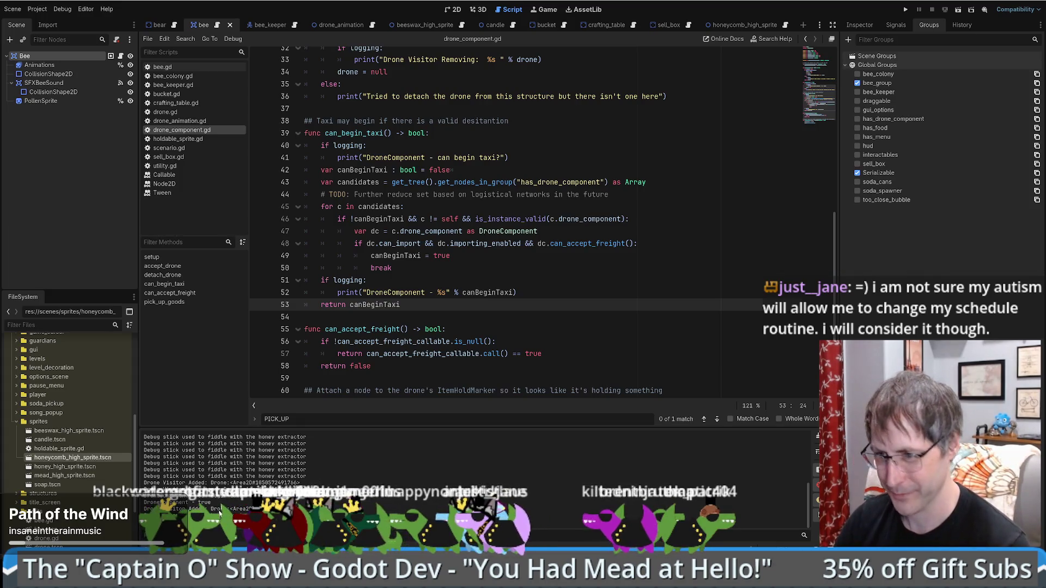
key("alt+Tab")
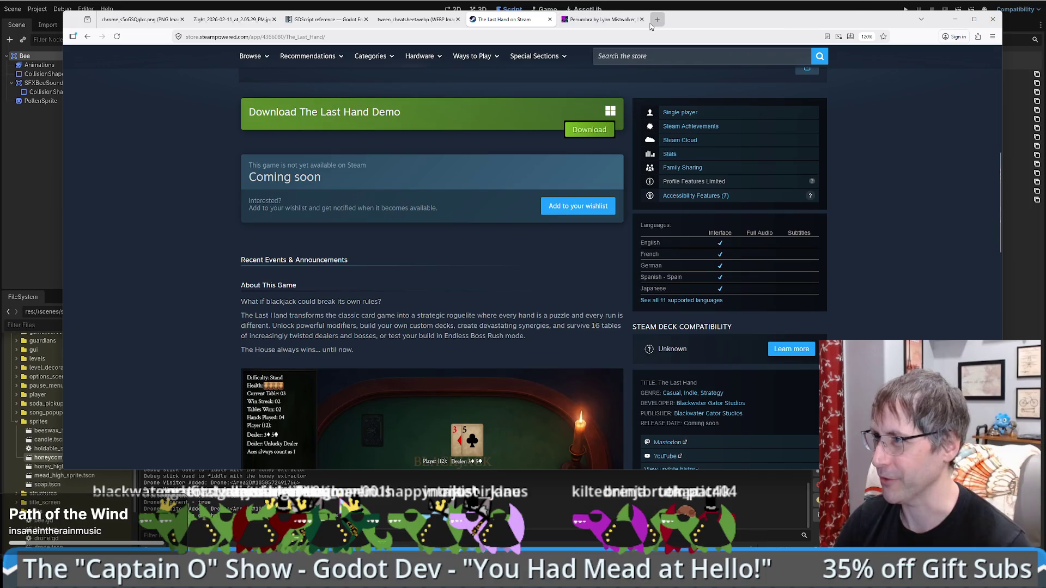
- Load the pasted d2jam.com/g/project-plantris link in a new browser tab and snap the window left
left_click(657, 20)
type("d2jam.com/g/project-plantris")
key("Return")
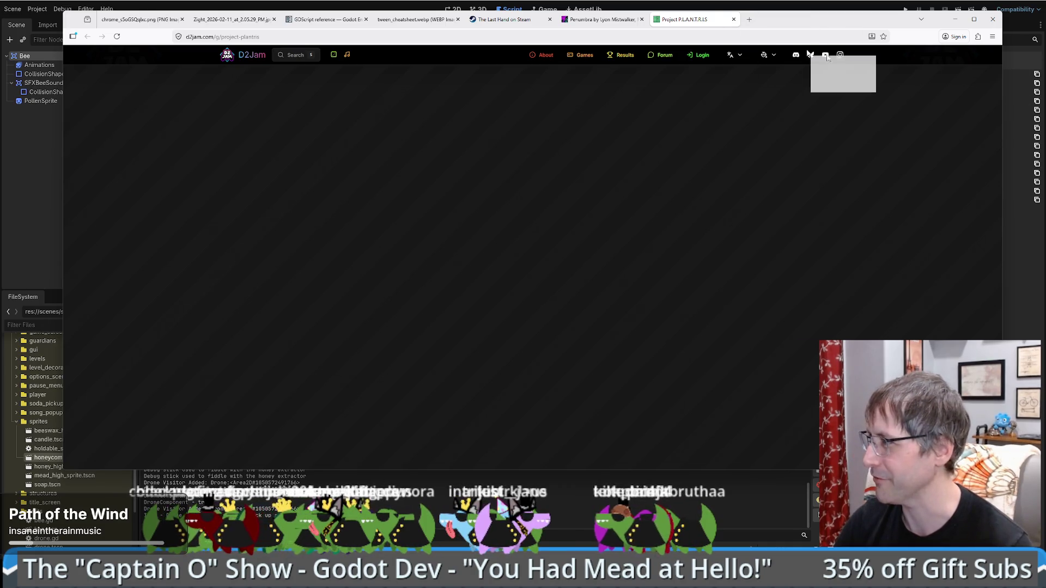
left_click_drag(786, 21, 1045, 78)
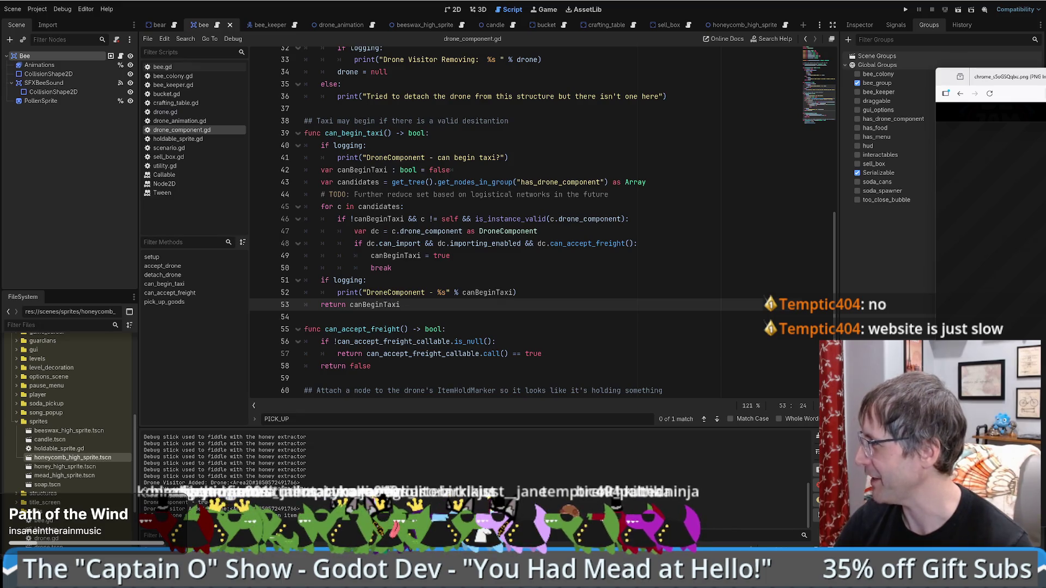
key("super+Left")
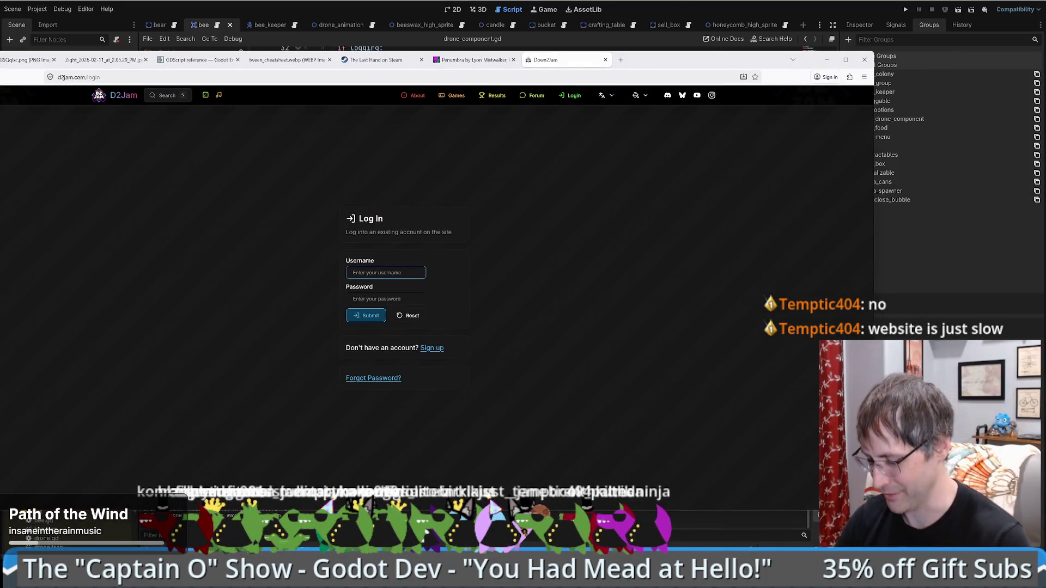
key("F11")
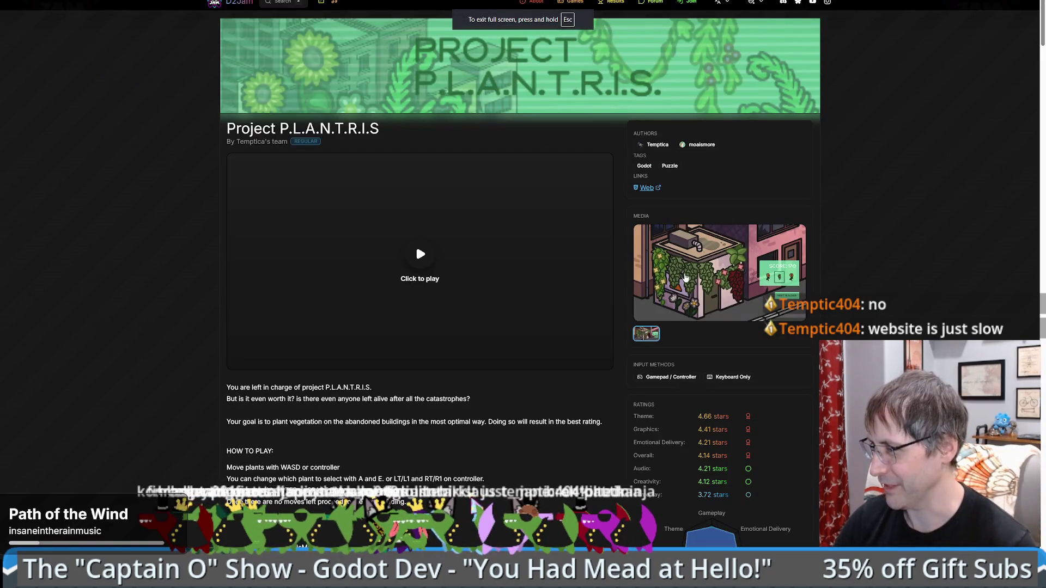
left_click(685, 278)
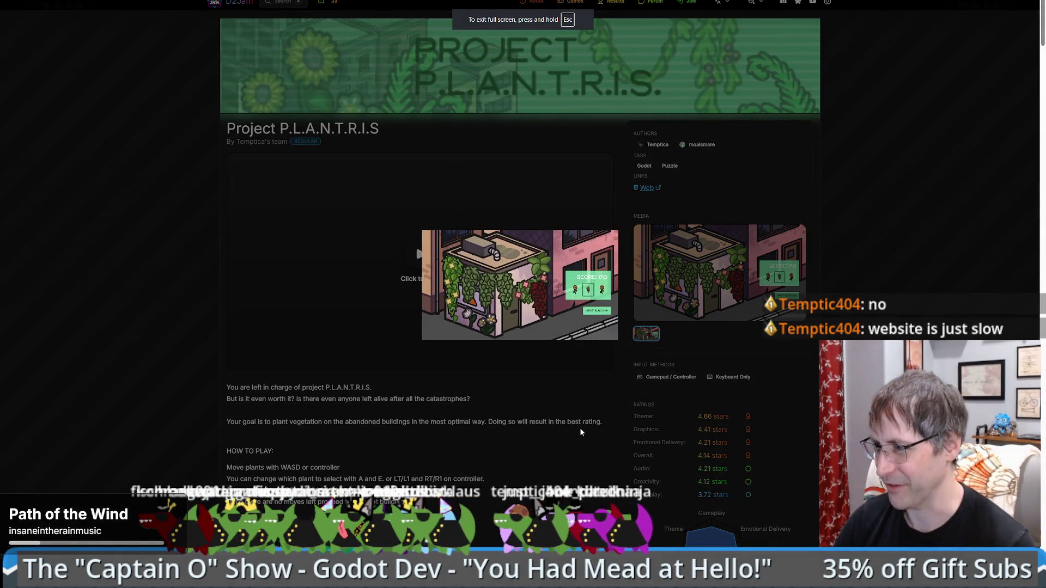
left_click(580, 432)
scroll(717, 334, "down", 2)
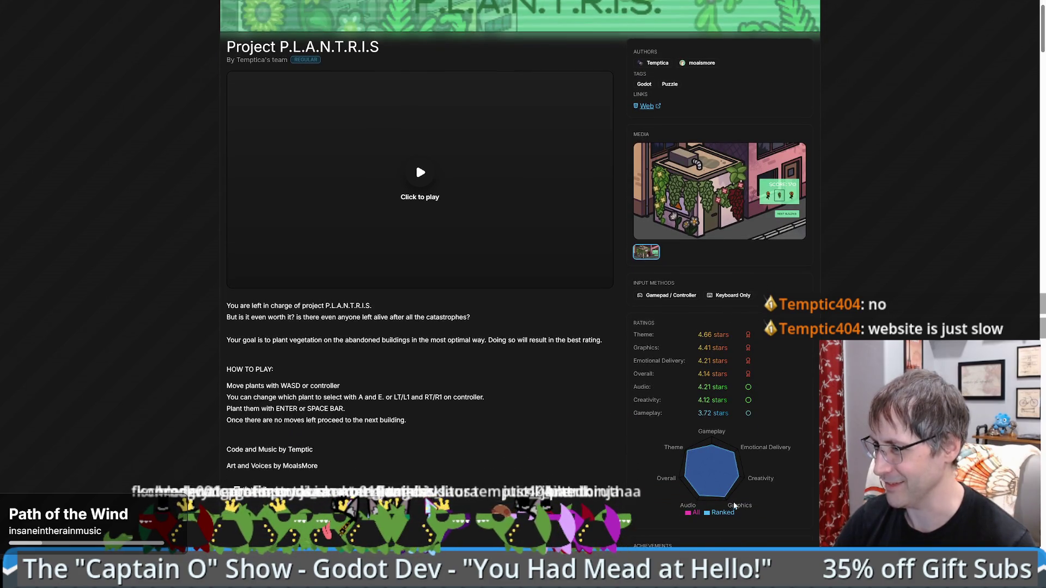
scroll(448, 463, "down", 3)
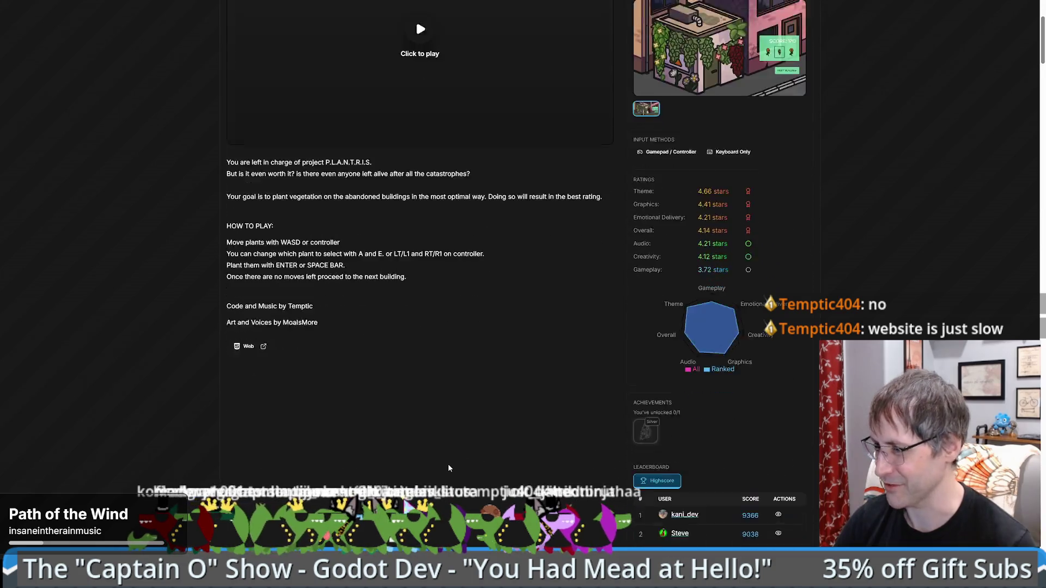
scroll(449, 467, "down", 2)
scroll(456, 452, "down", 2)
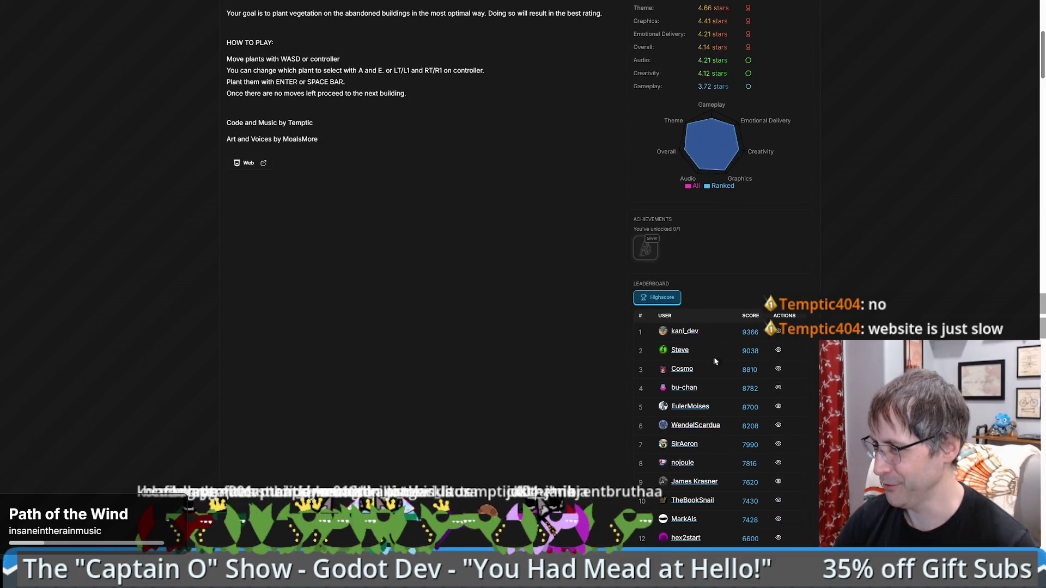
scroll(715, 361, "down", 4)
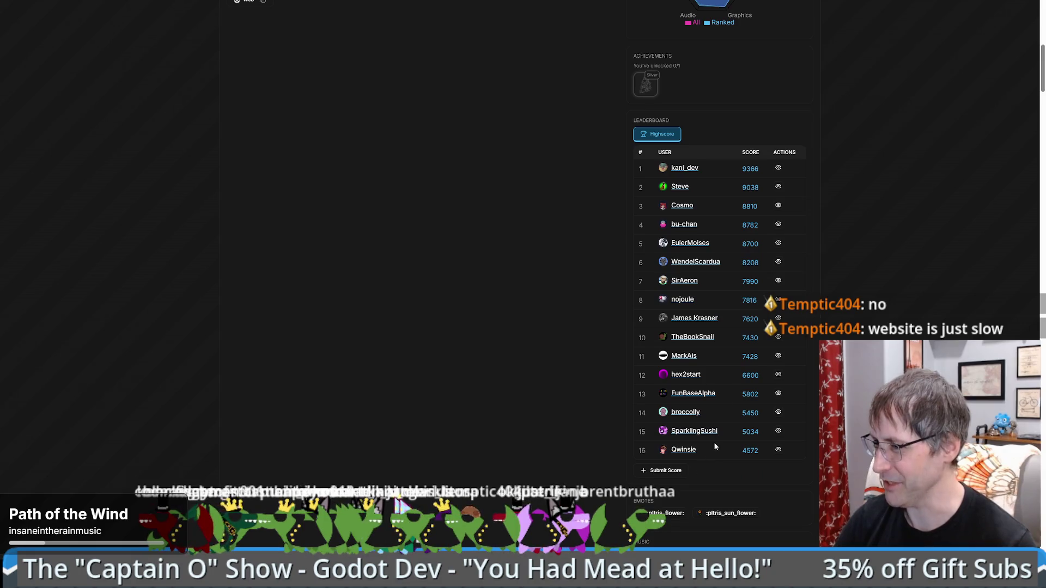
scroll(515, 397, "up", 6)
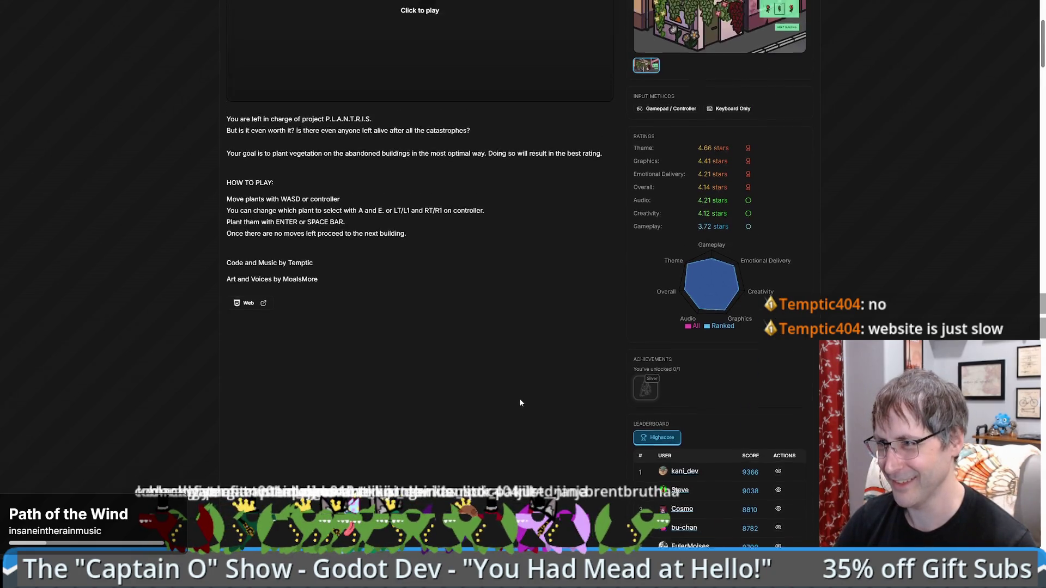
scroll(520, 403, "up", 5)
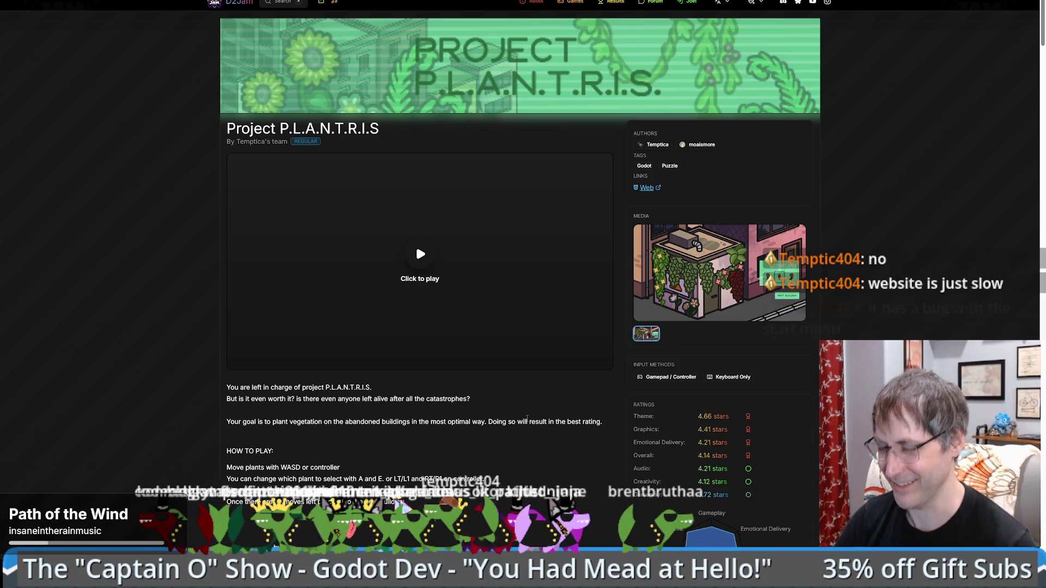
key("F11")
- Move the browser windows aside and return to drone_component.gd at line 42
mouse_move(714, 74)
left_mouse_down()
mouse_move(581, 109)
mouse_move(1045, 136)
left_mouse_up()
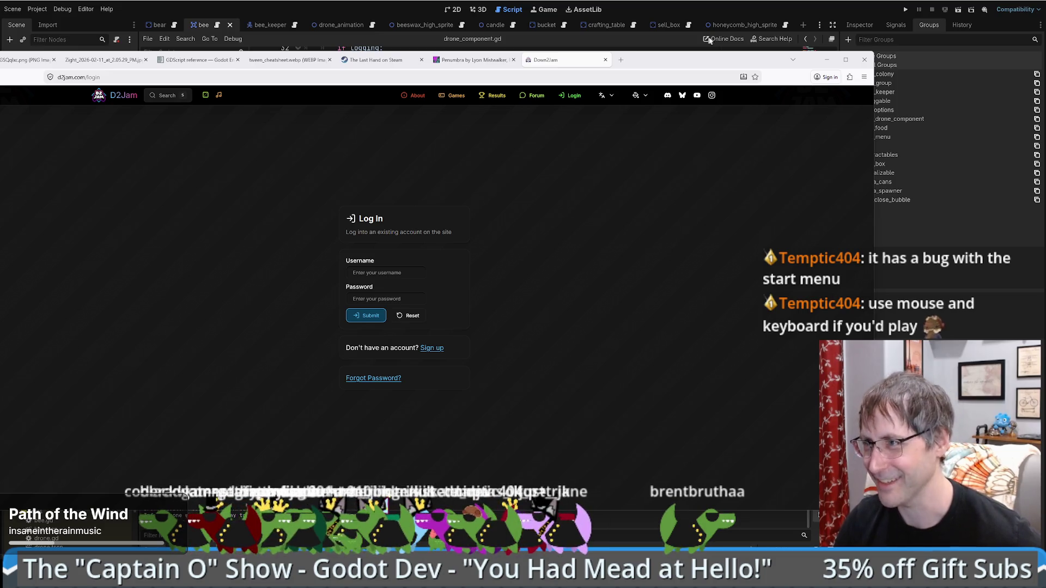
mouse_move(581, 64)
left_mouse_down()
mouse_move(751, 18)
mouse_move(697, 51)
left_mouse_up()
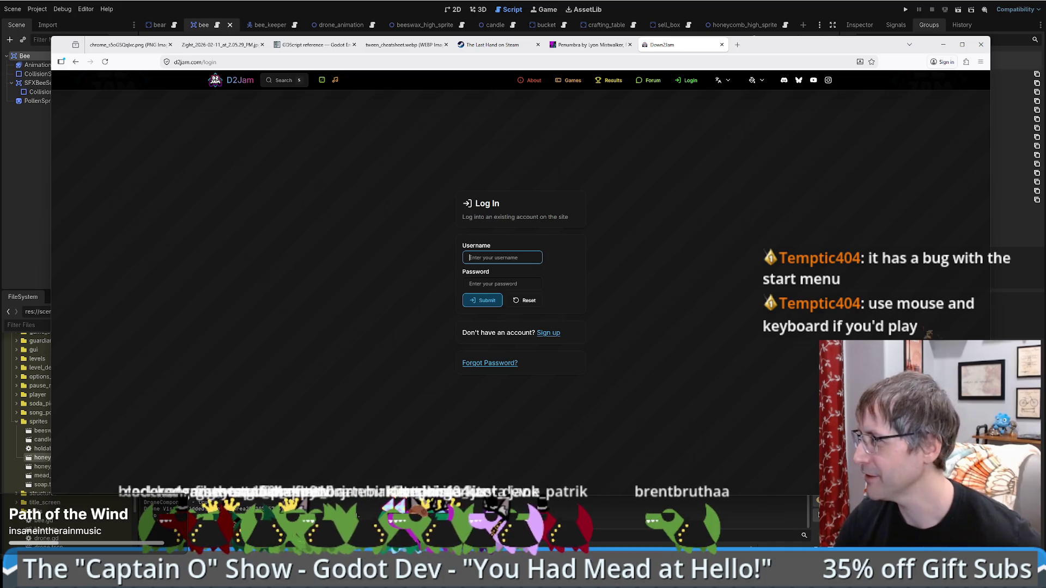
key("alt+Tab")
left_click(601, 170)
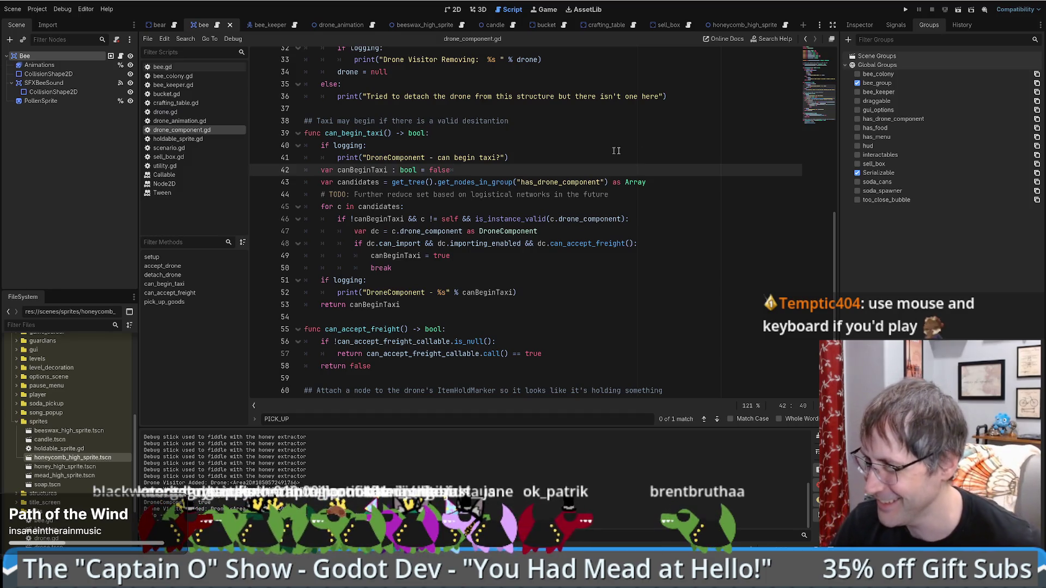
- Bring the browser forward and go back from the D2Jam login page to the project page
scroll(607, 152, "up", 6)
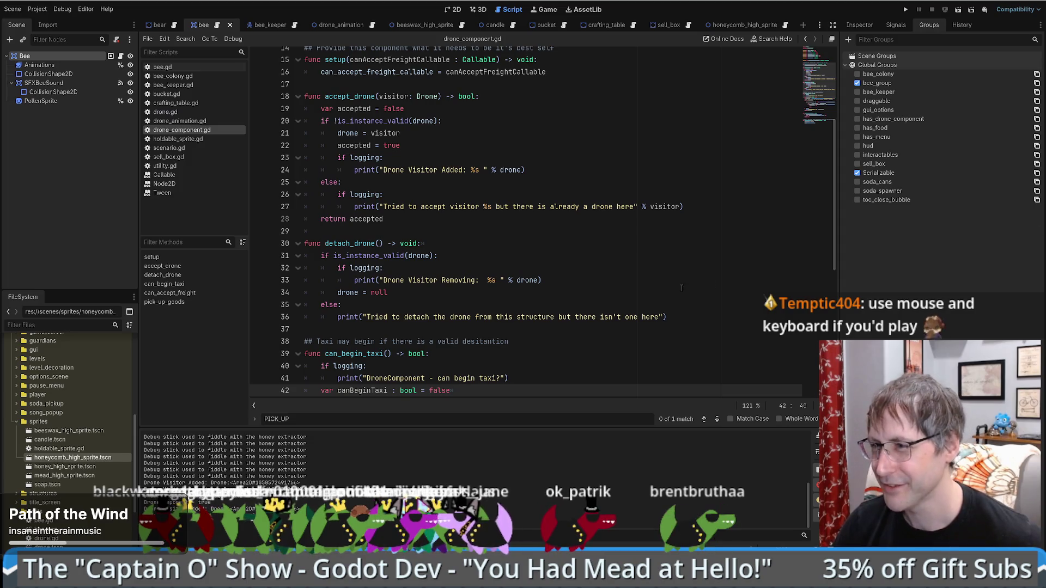
scroll(680, 287, "down", 8)
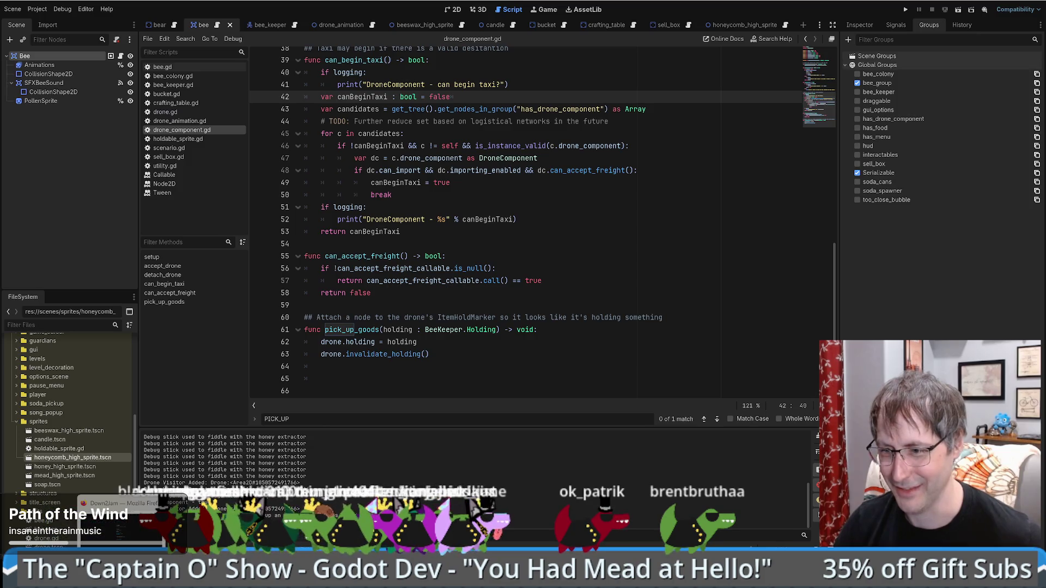
key("alt+Tab")
key("alt+Left")
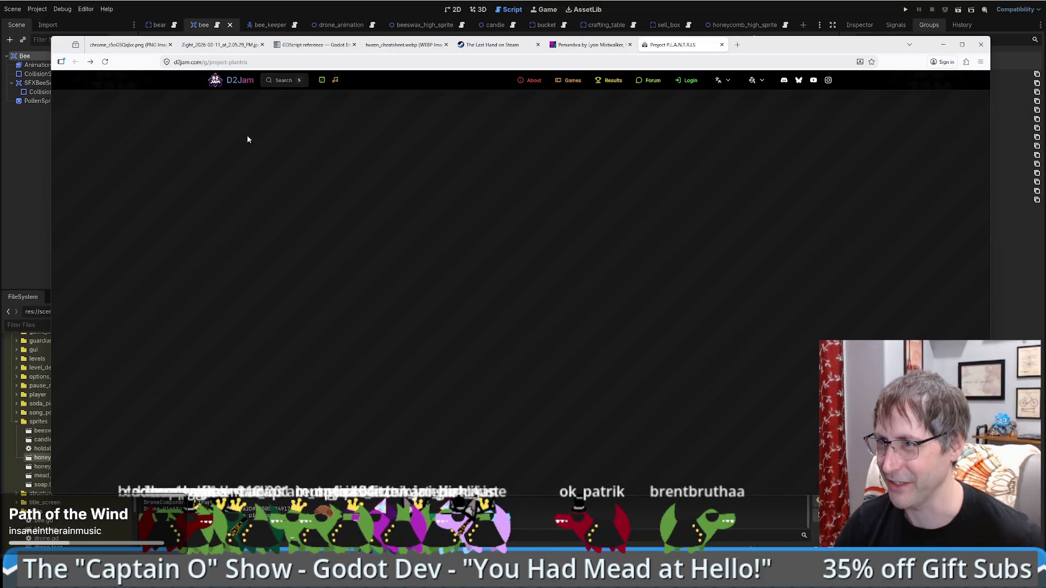
- Reload the P.L.A.N.T.R.I.S project page, then switch back to the Godot editor
left_click(105, 62)
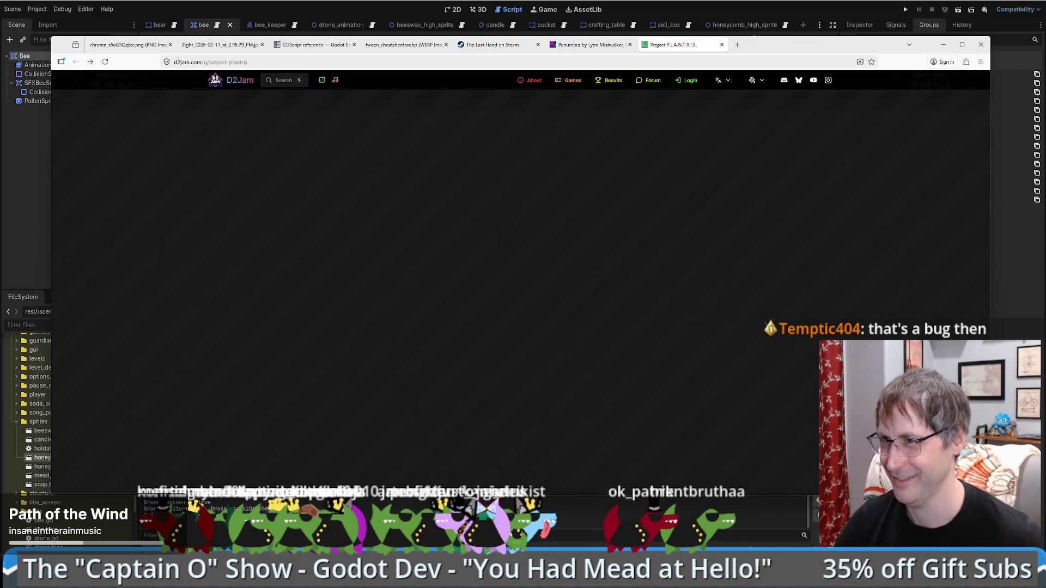
key("alt+Tab")
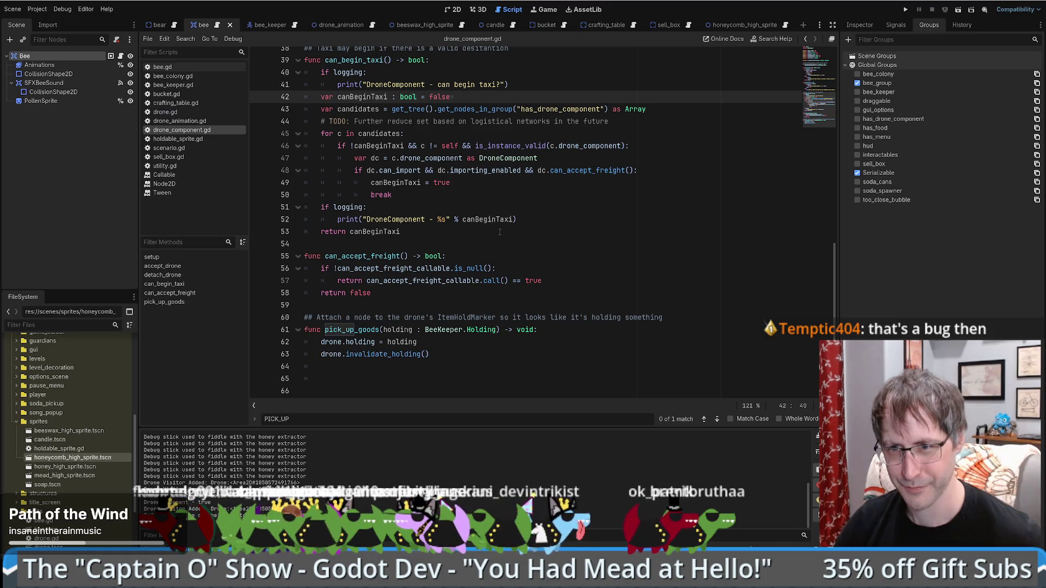
- Delete lines 42–50 of can_begin_taxi, from the canBeginTaxi declaration through break
left_click(629, 245)
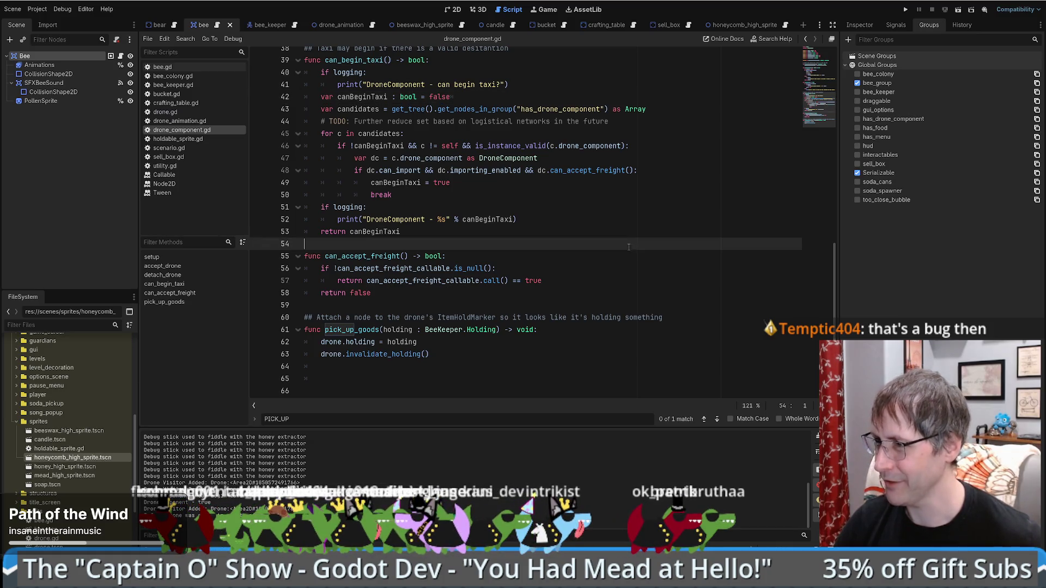
left_click(520, 197)
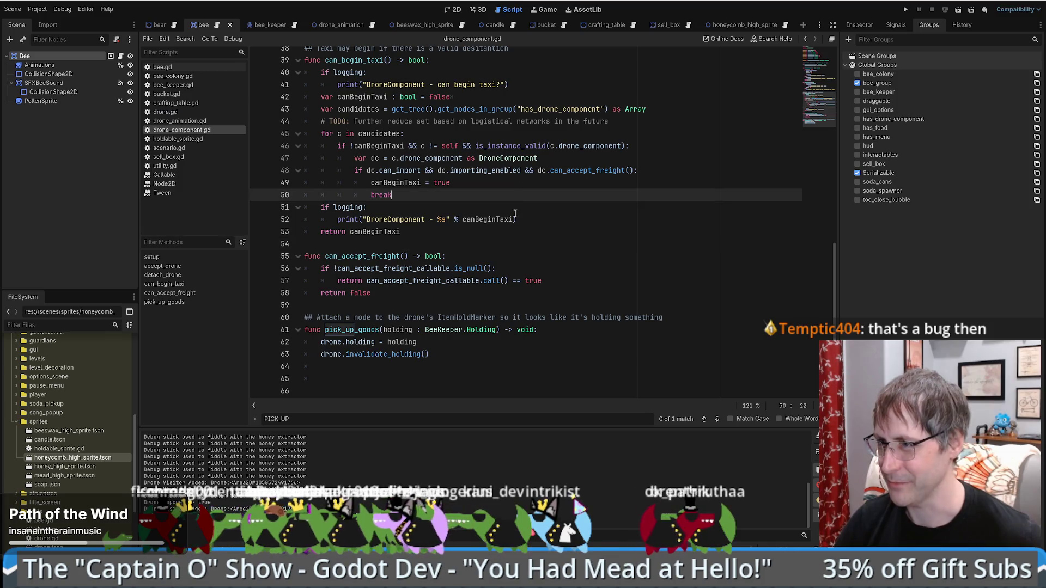
left_click(514, 211)
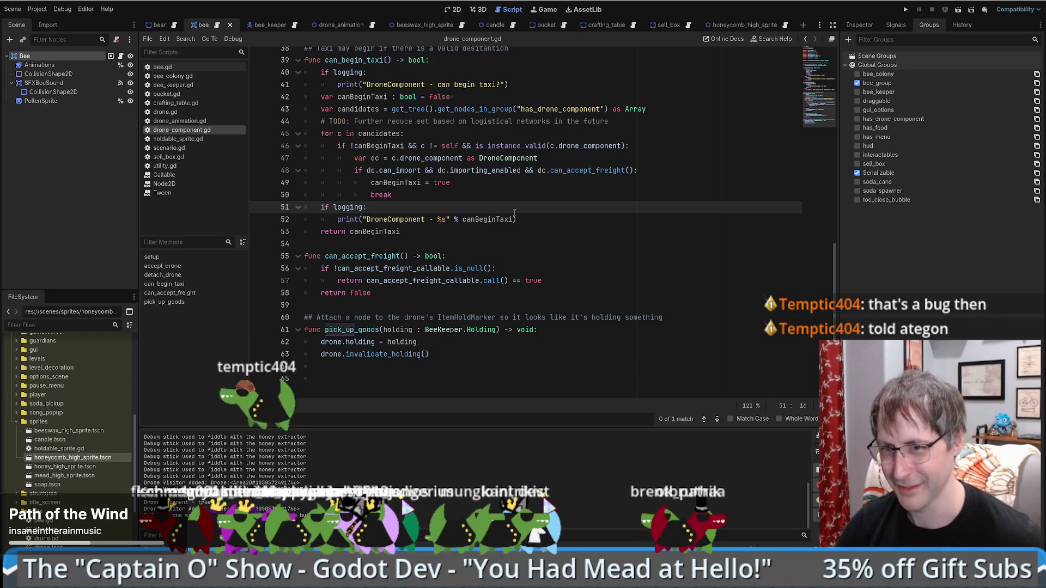
scroll(511, 259, "up", 4)
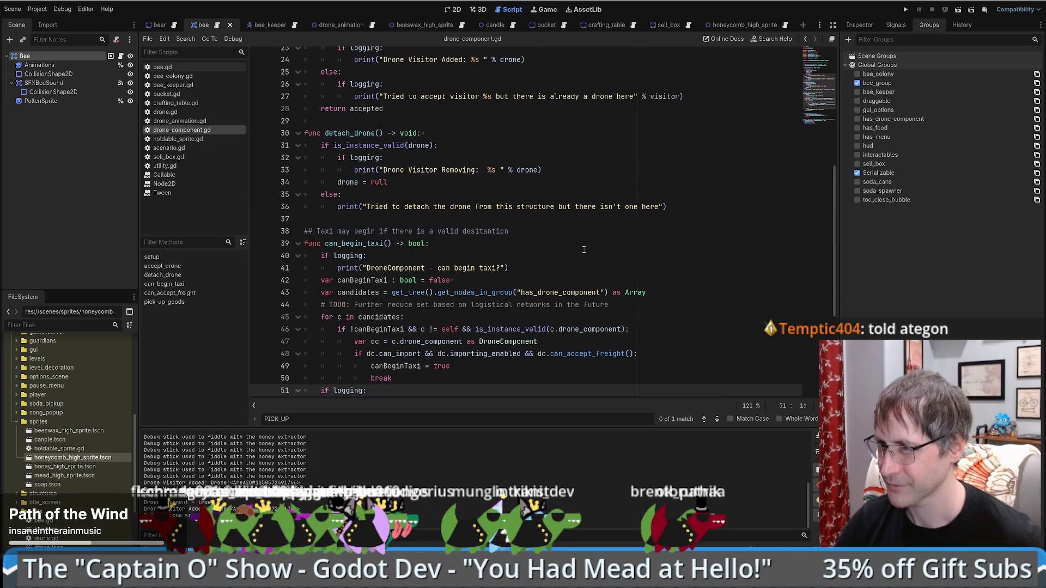
scroll(566, 262, "down", 3)
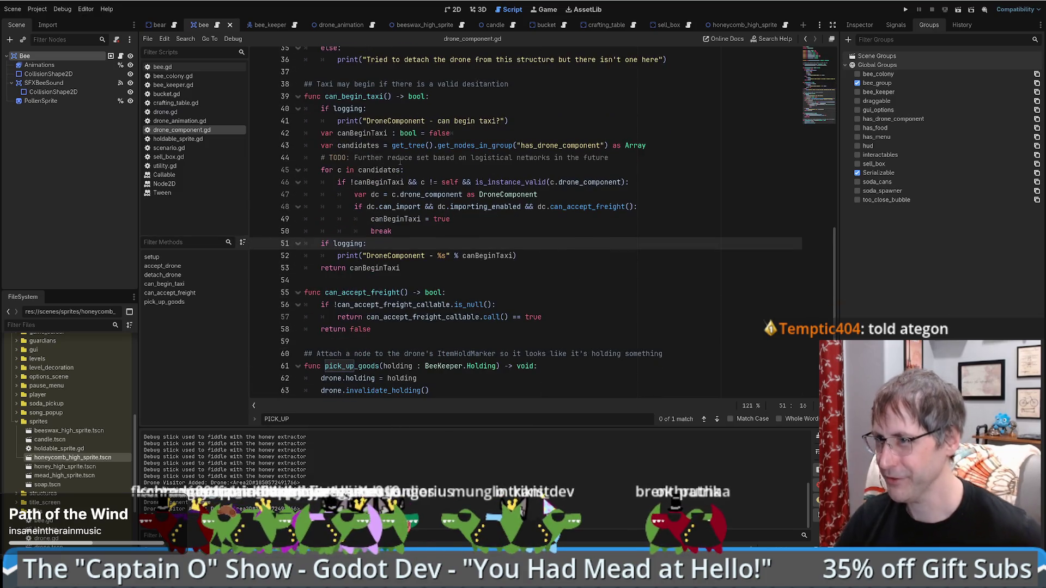
left_click(321, 134)
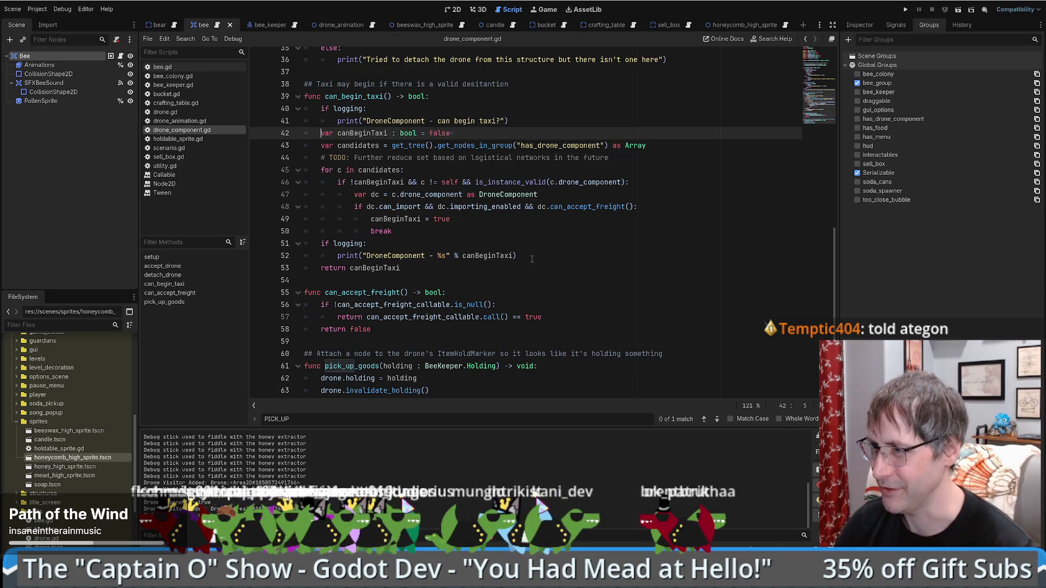
mouse_move(531, 259)
left_mouse_down()
mouse_move(414, 217)
mouse_move(327, 145)
mouse_move(245, 134)
left_mouse_up()
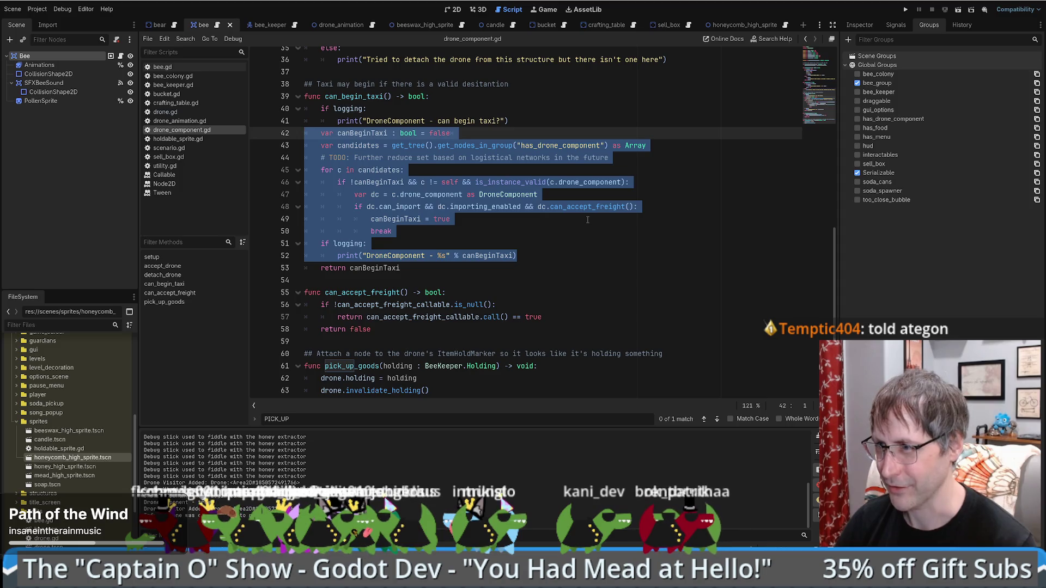
left_click_drag(474, 232, 166, 134)
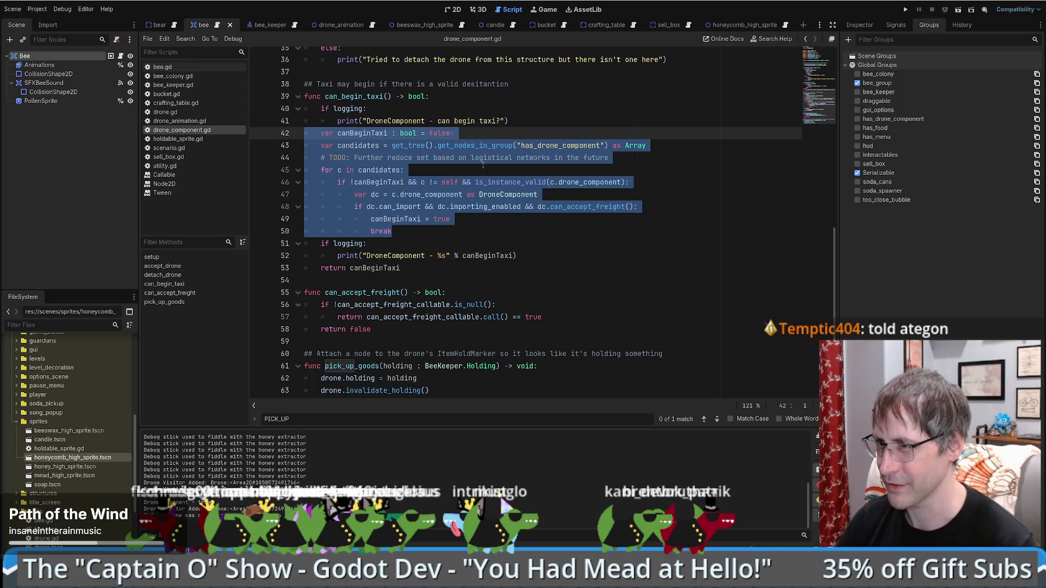
key("BackSpace")
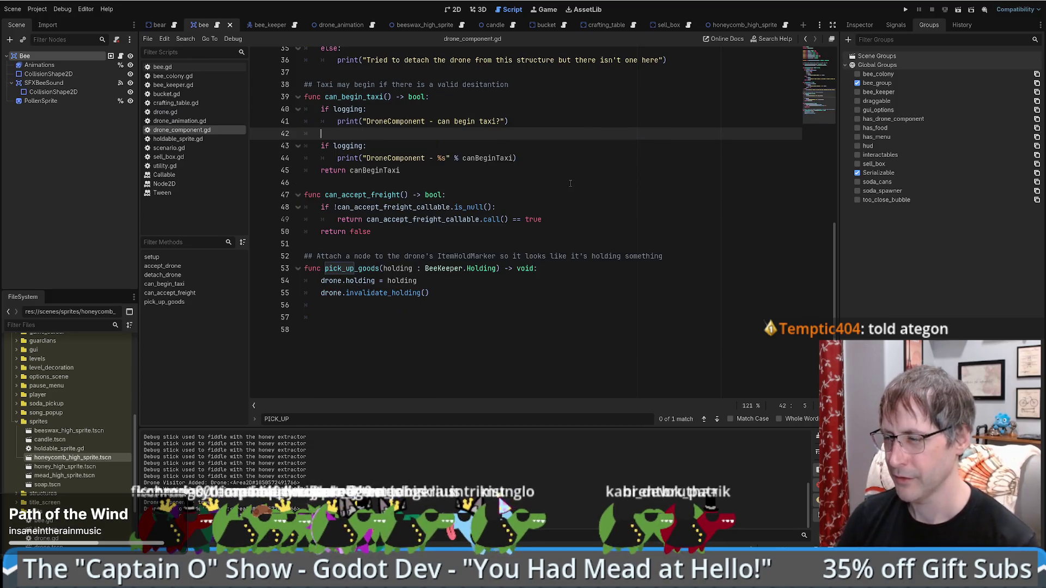
- Make line 42 read var canBeginTaxi = drone.can_begin_taxi(), using autocomplete
type("drone.")
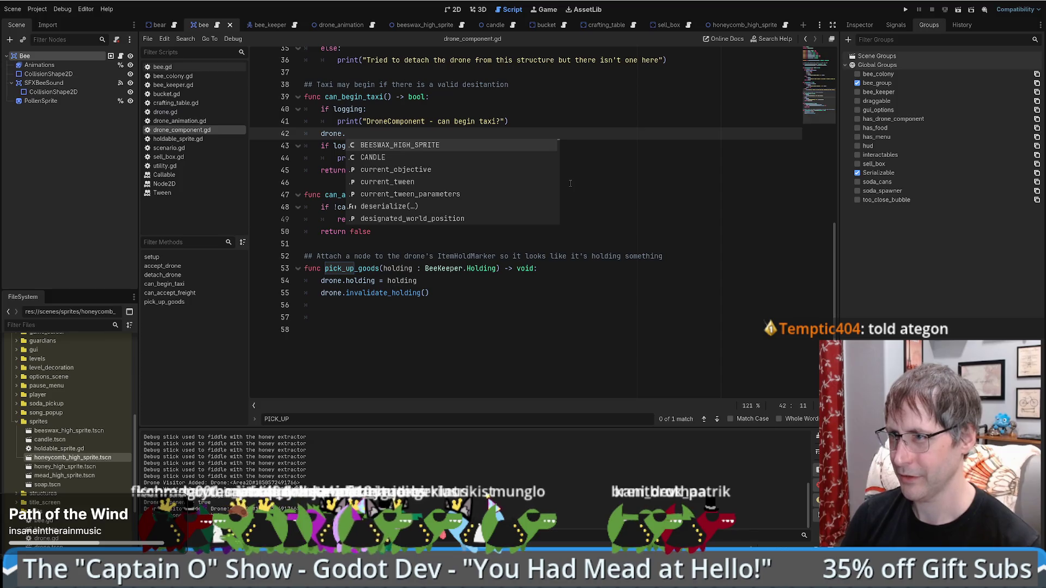
type("can_")
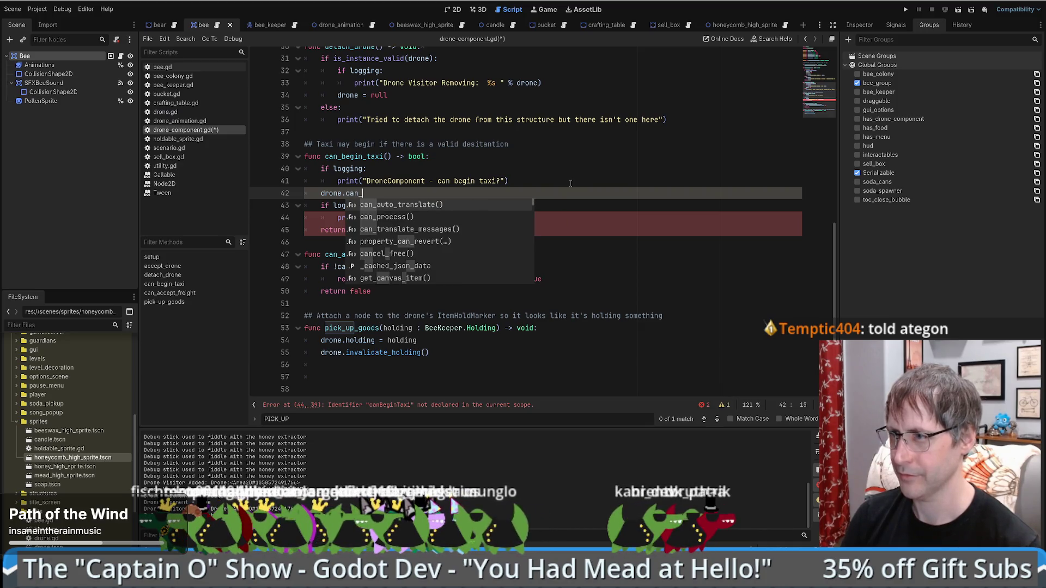
type("begin_tax")
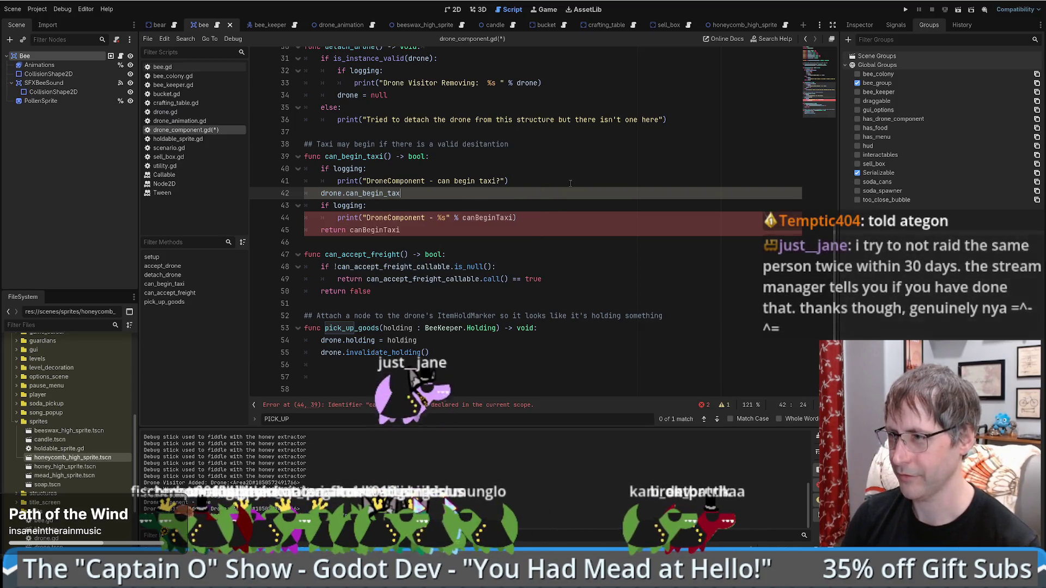
type("i()")
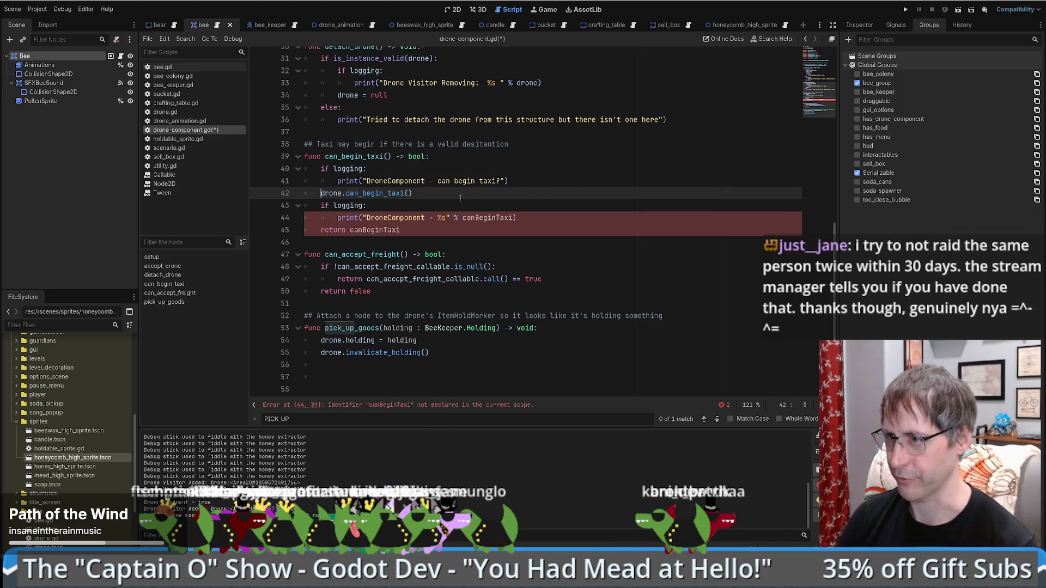
type("v")
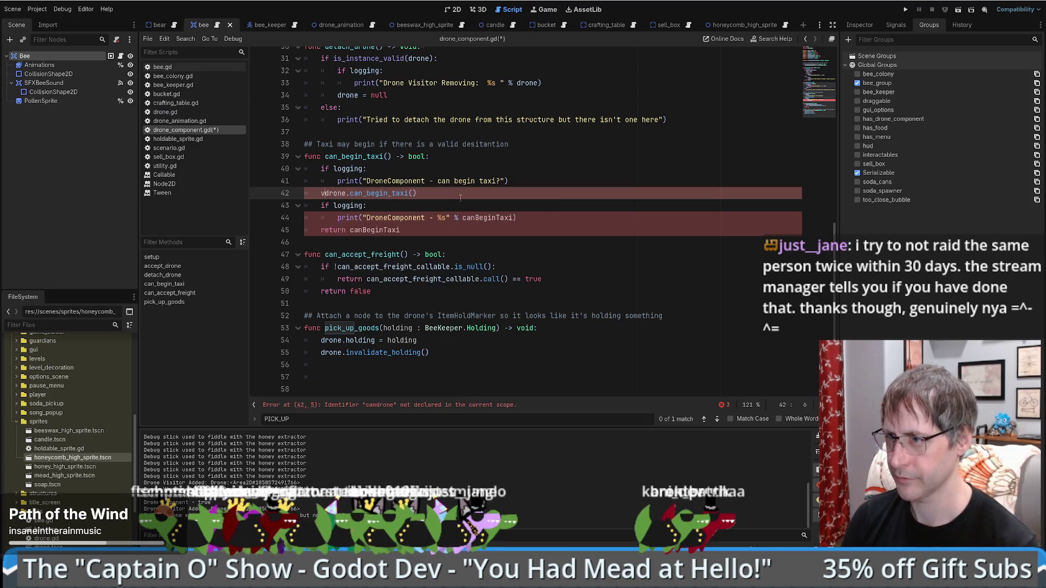
type("canBegi")
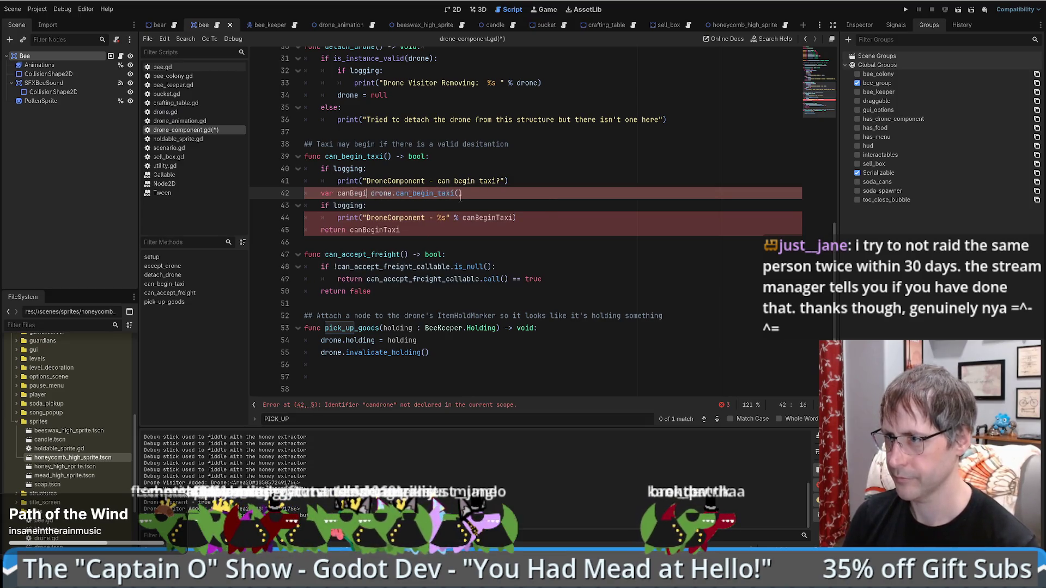
type(" =")
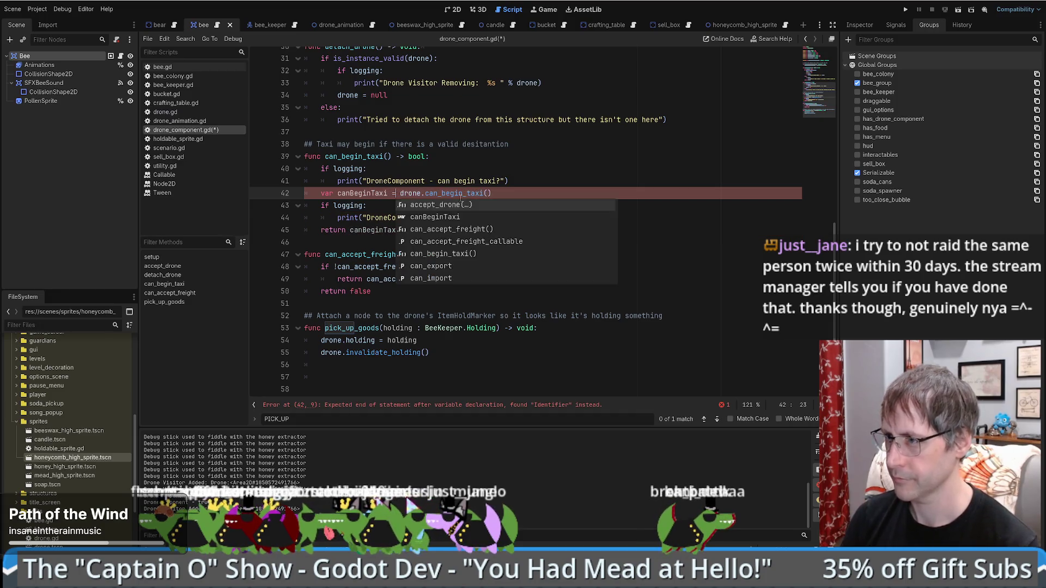
scroll(490, 199, "up", 1)
left_click(541, 202)
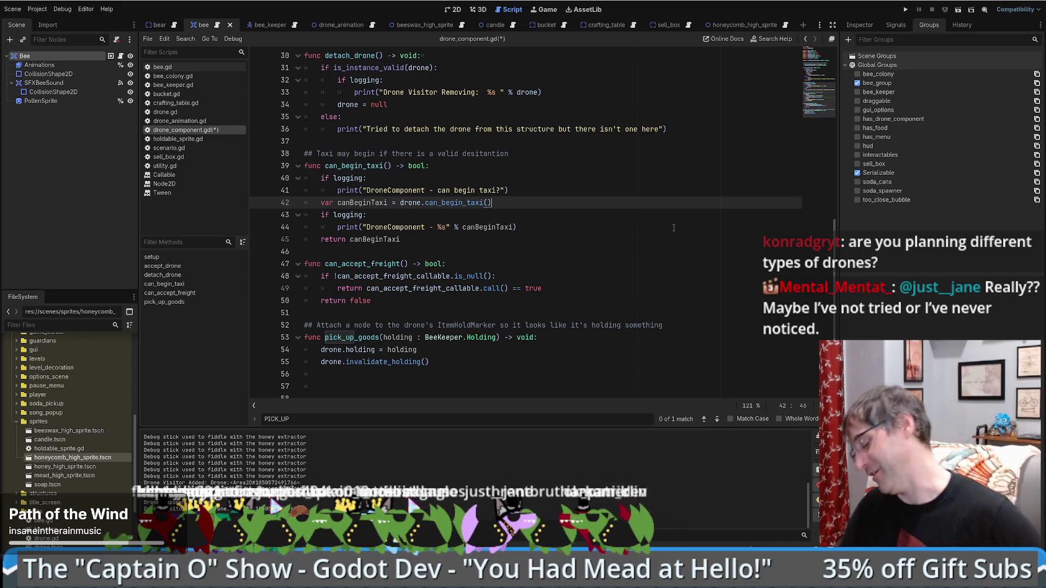
- Review can_begin_taxi in drone_component.gd, then open drone.gd from the Scripts list
scroll(587, 252, "up", 3)
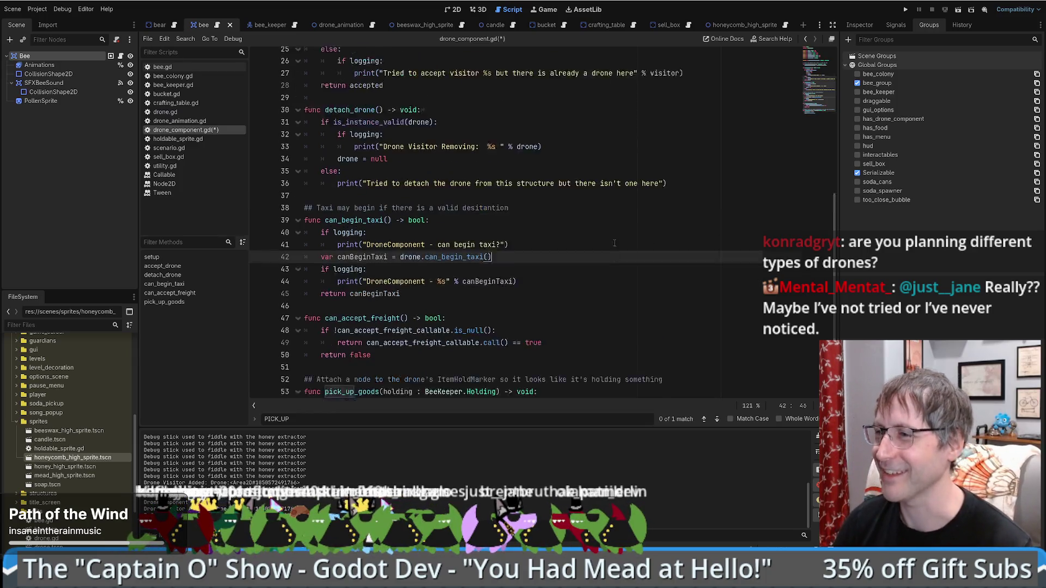
scroll(608, 261, "down", 2)
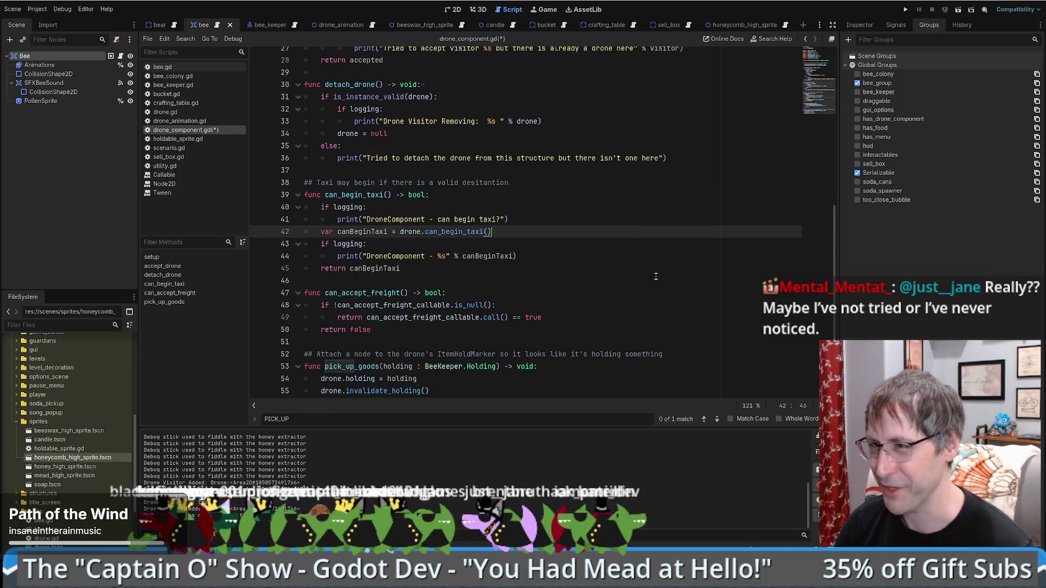
scroll(626, 268, "up", 4)
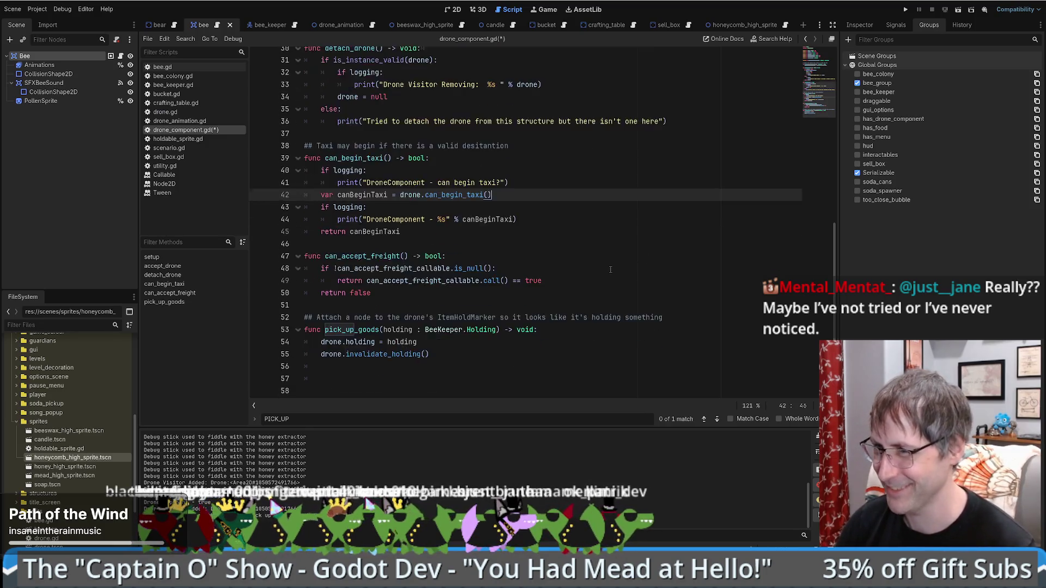
scroll(603, 271, "down", 1)
scroll(572, 239, "up", 3)
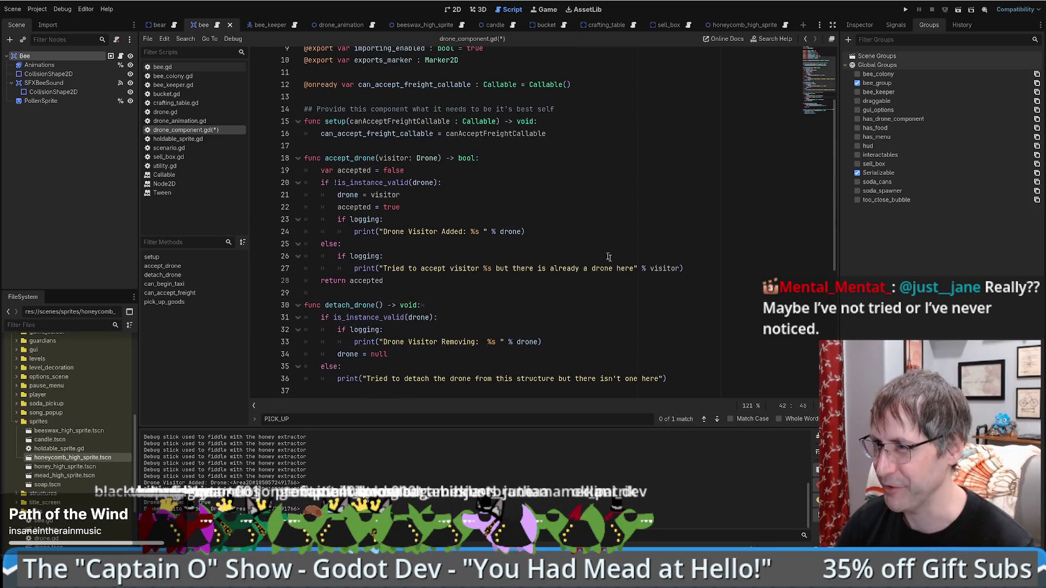
scroll(543, 213, "down", 4)
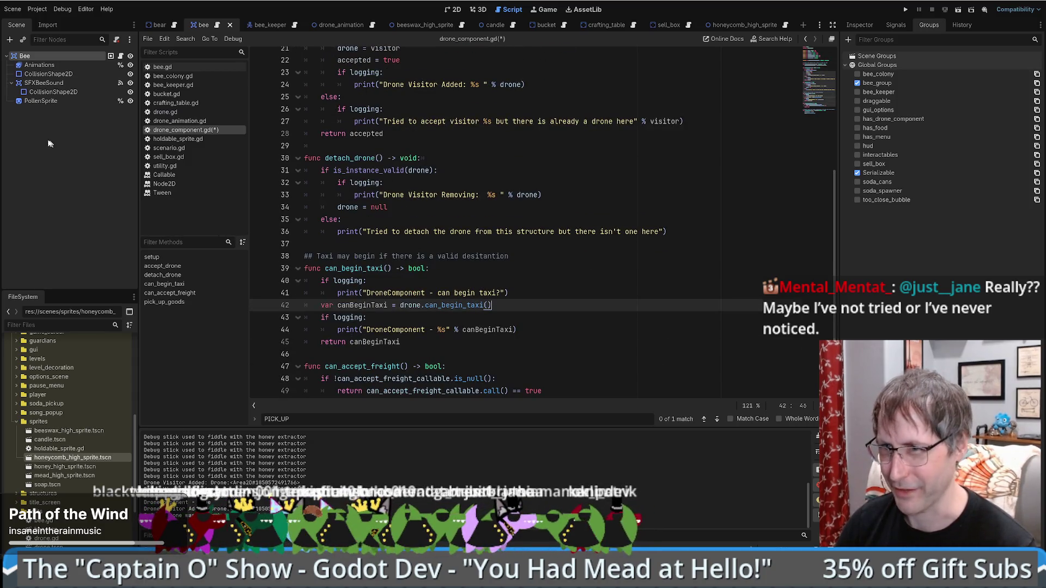
left_click(170, 112)
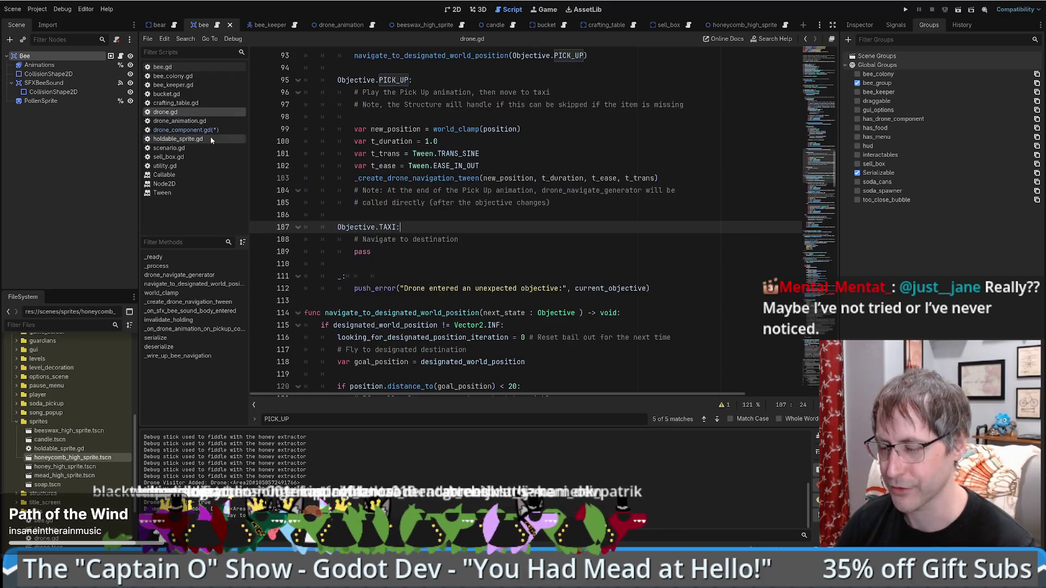
- Fold drone_navigate_generator and navigate_to_designated_world_position to make room for a new function
scroll(525, 226, "up", 6)
scroll(520, 251, "up", 8)
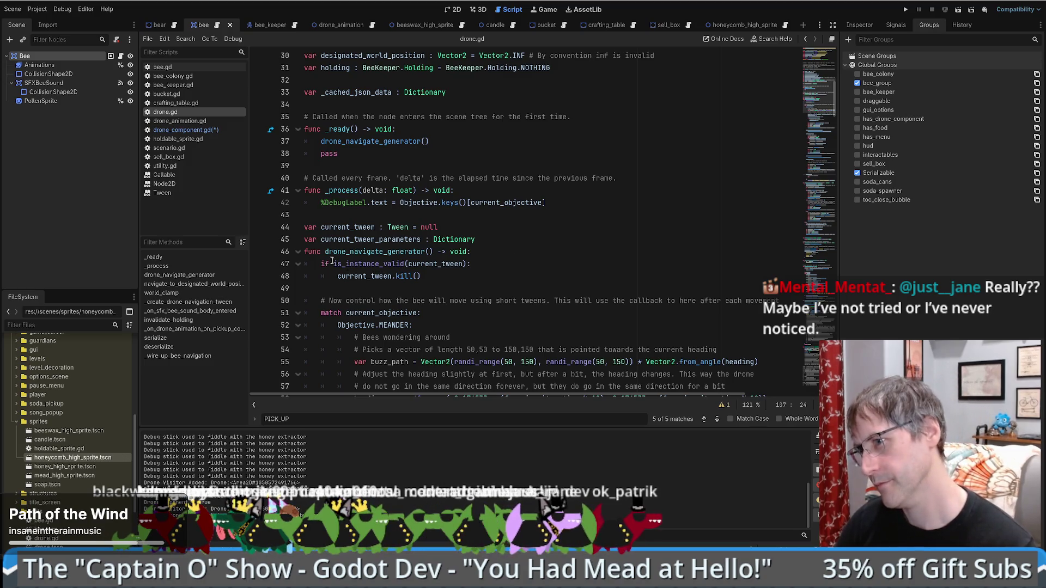
left_click(298, 251)
left_click(298, 276)
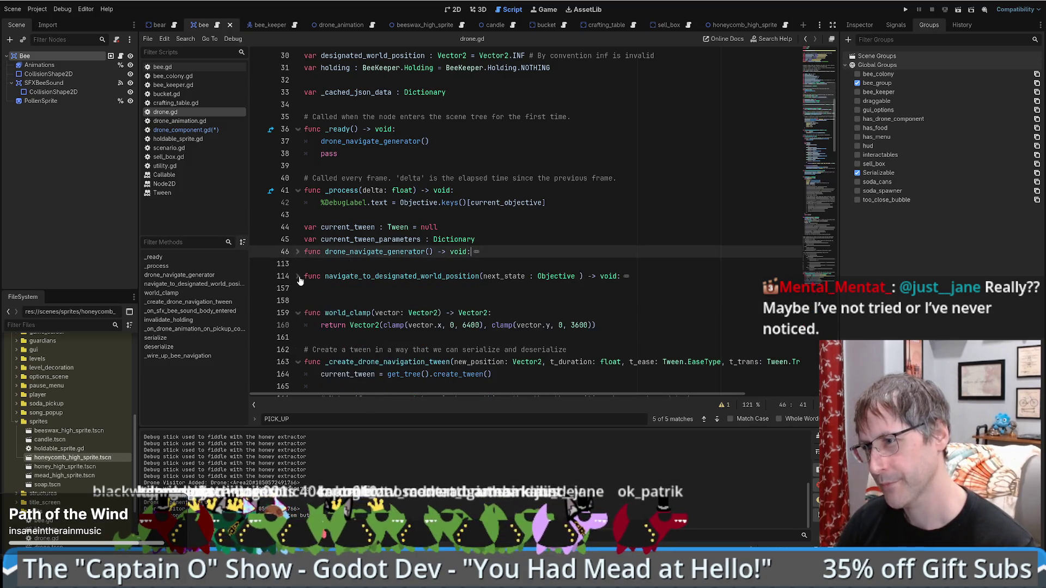
left_click(305, 288)
key("Return")
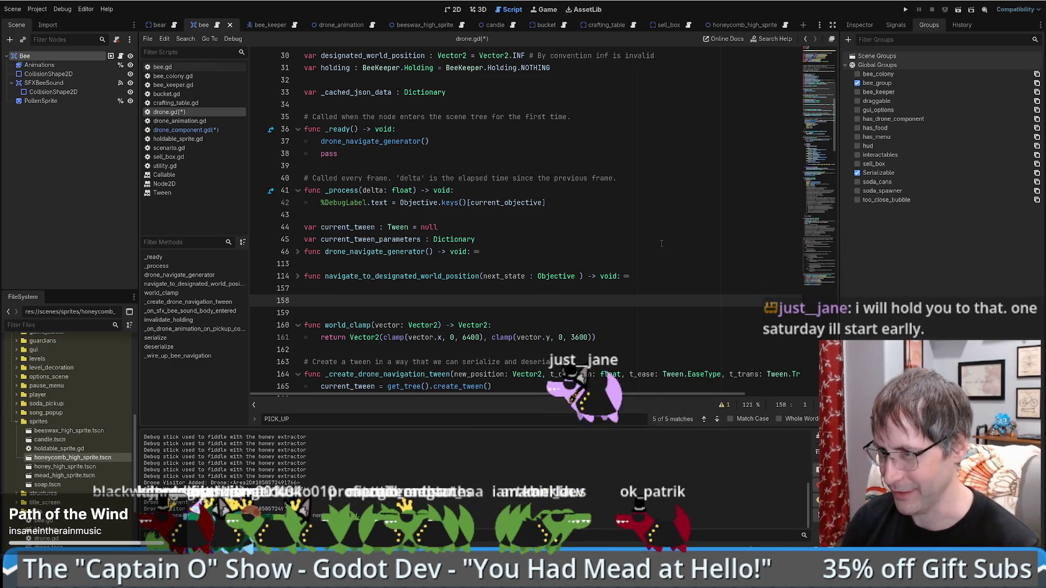
- Declare 'func can_begin_taxi() -> bool:' at line 158 of drone.gd
type("func")
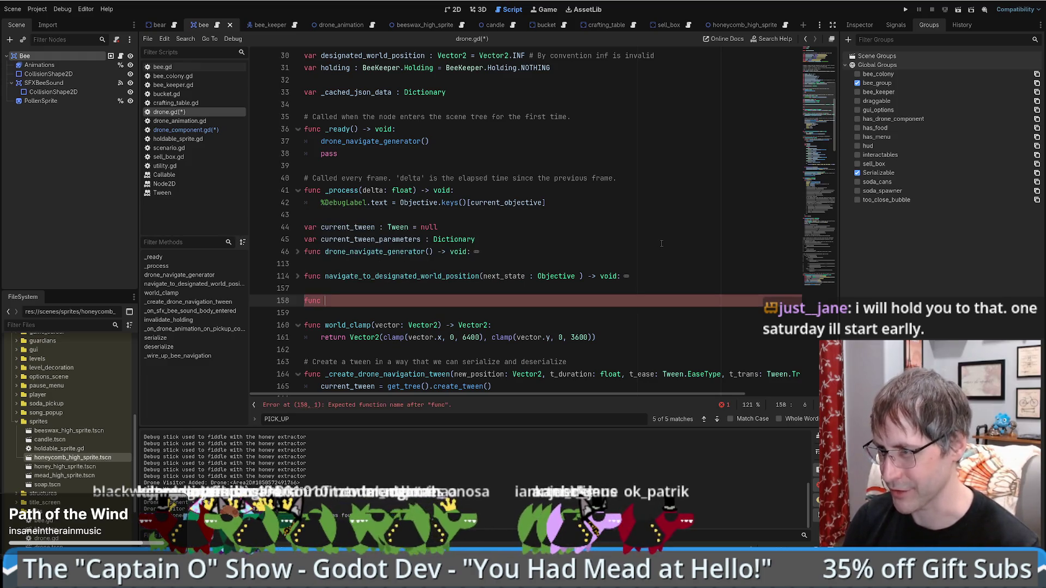
key("ctrl+space")
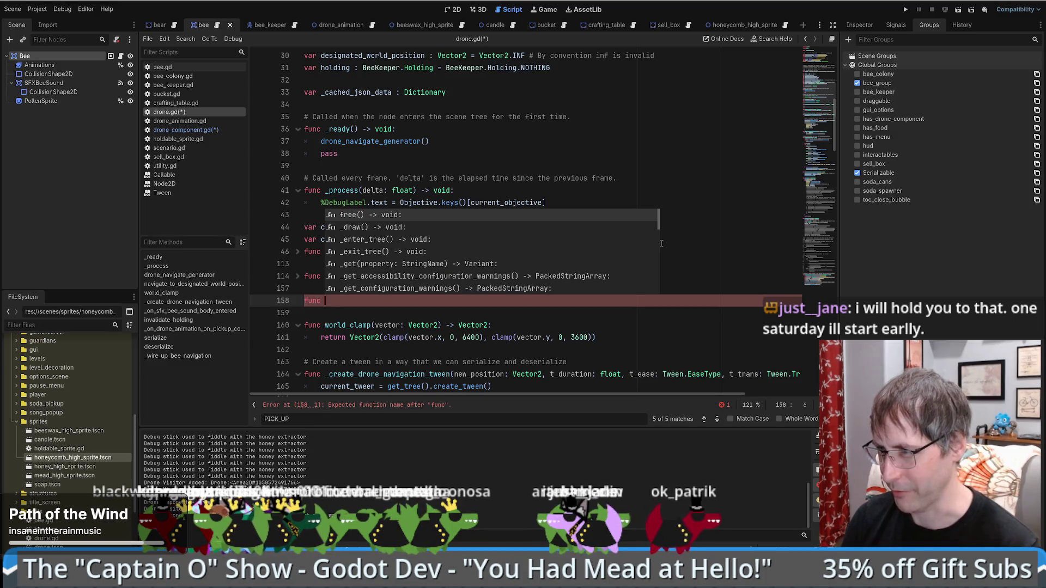
type("done_")
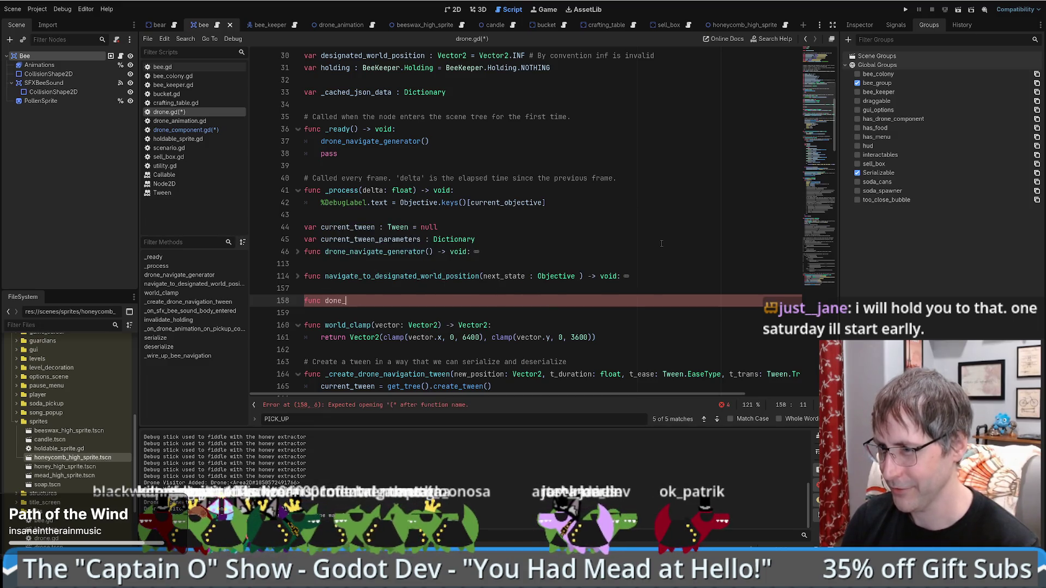
key("BackSpace")
key("BackSpace")
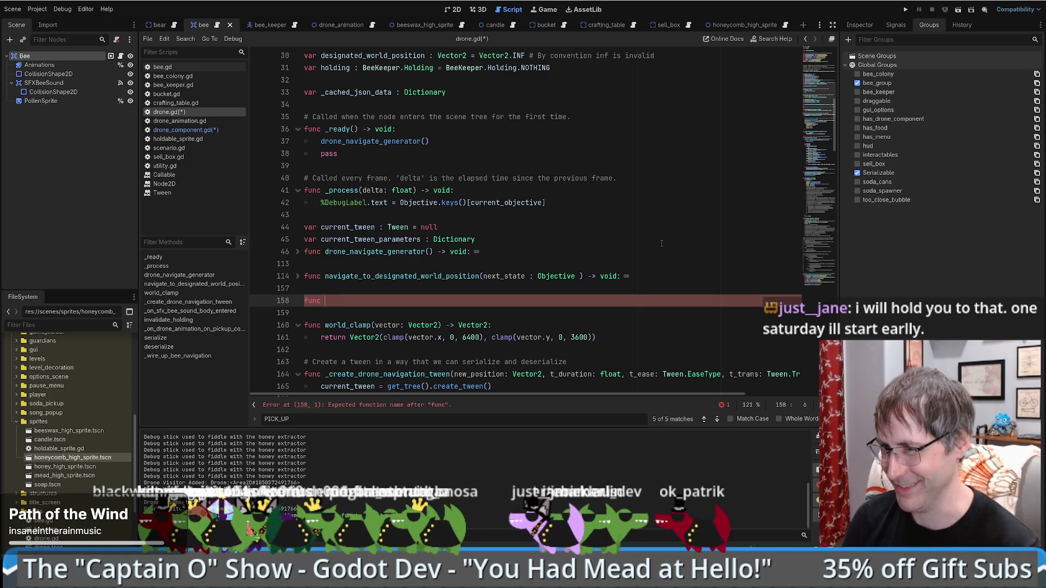
scroll(626, 234, "down", 1)
left_click(591, 220)
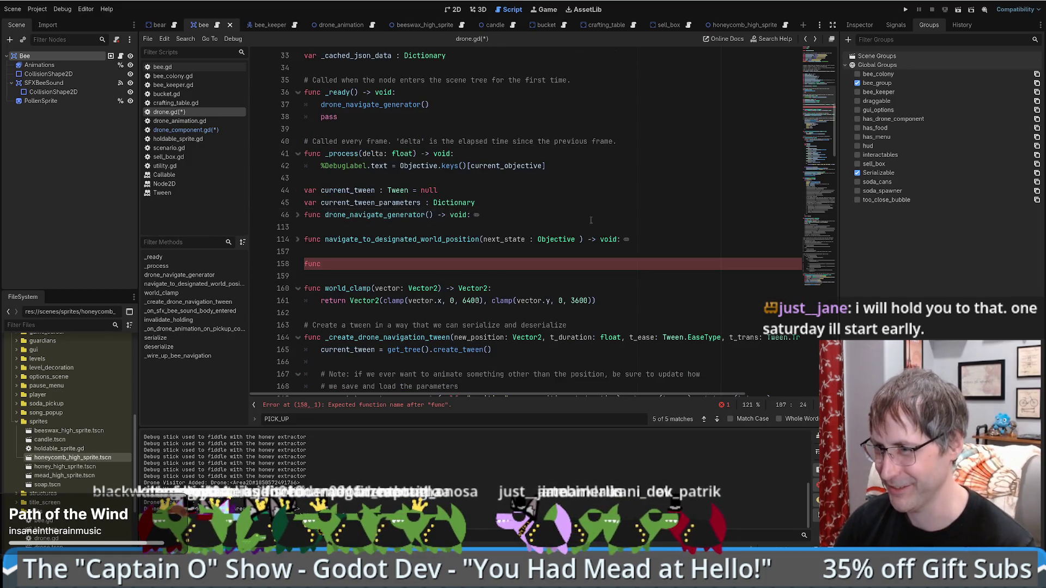
left_click(349, 268)
type("ca")
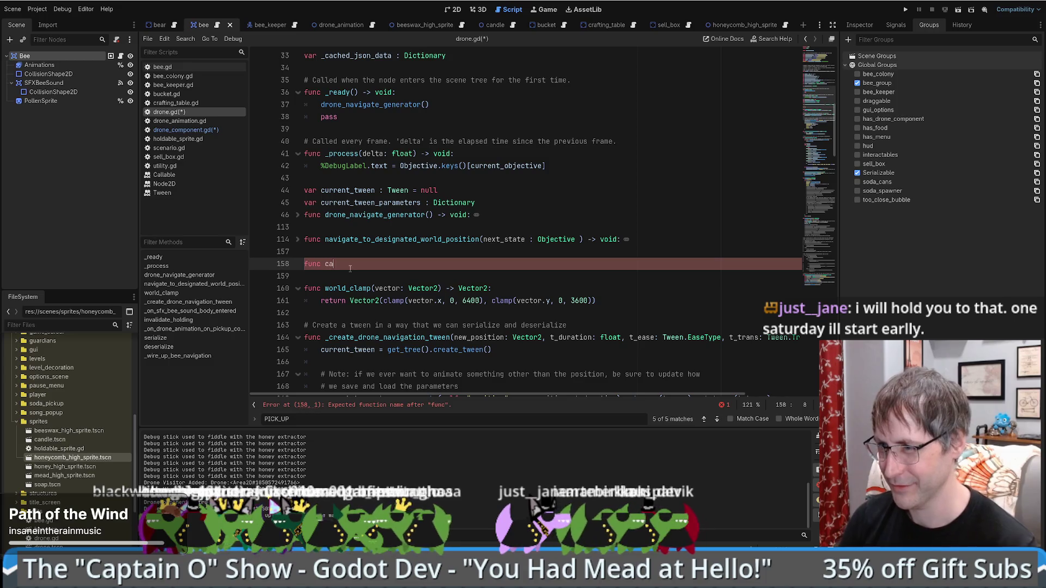
type("n_begin_taxi")
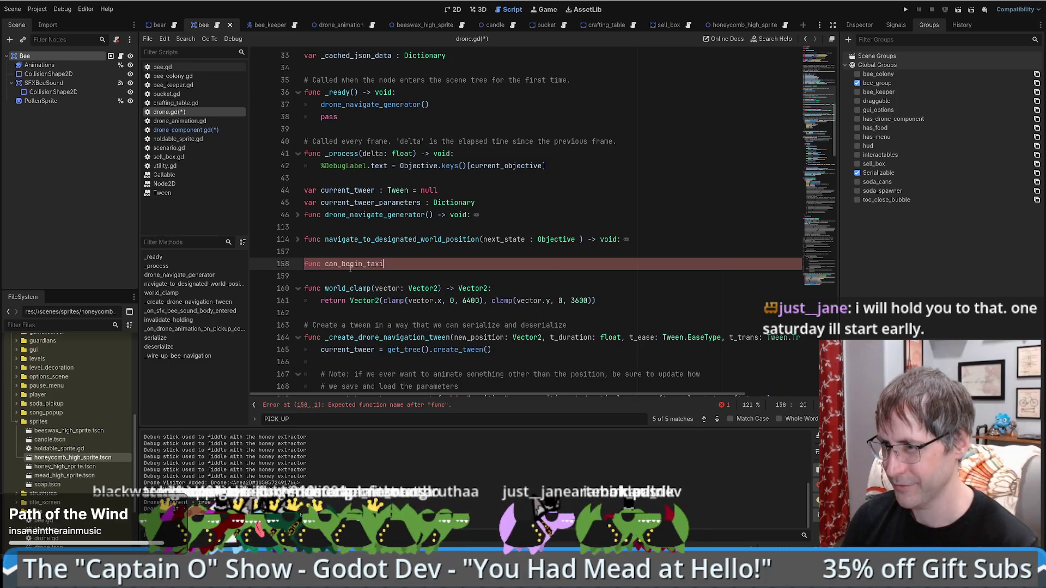
type("() -> vboo")
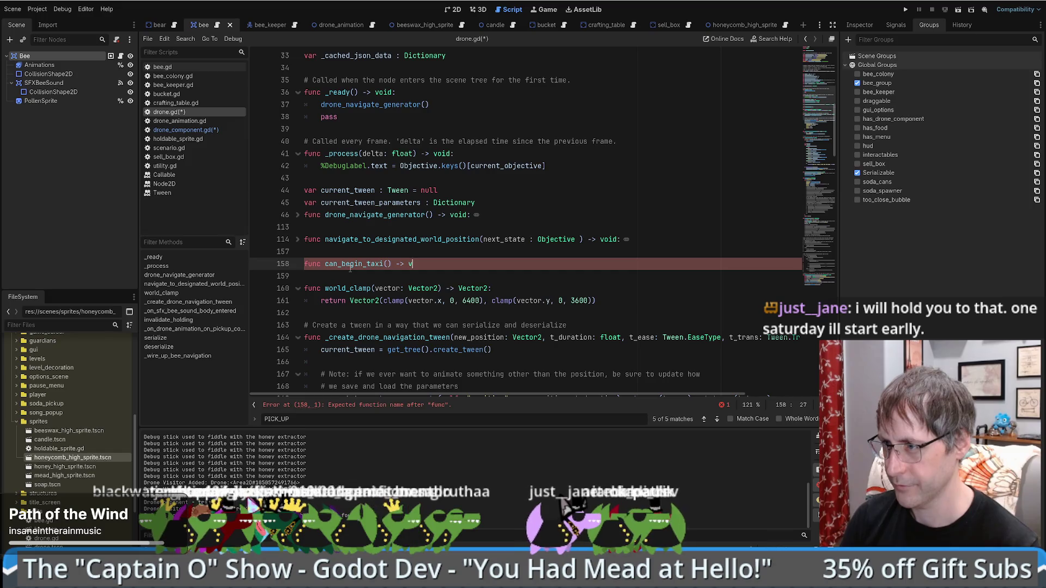
key("BackSpace")
key("BackSpace")
key("BackSpace")
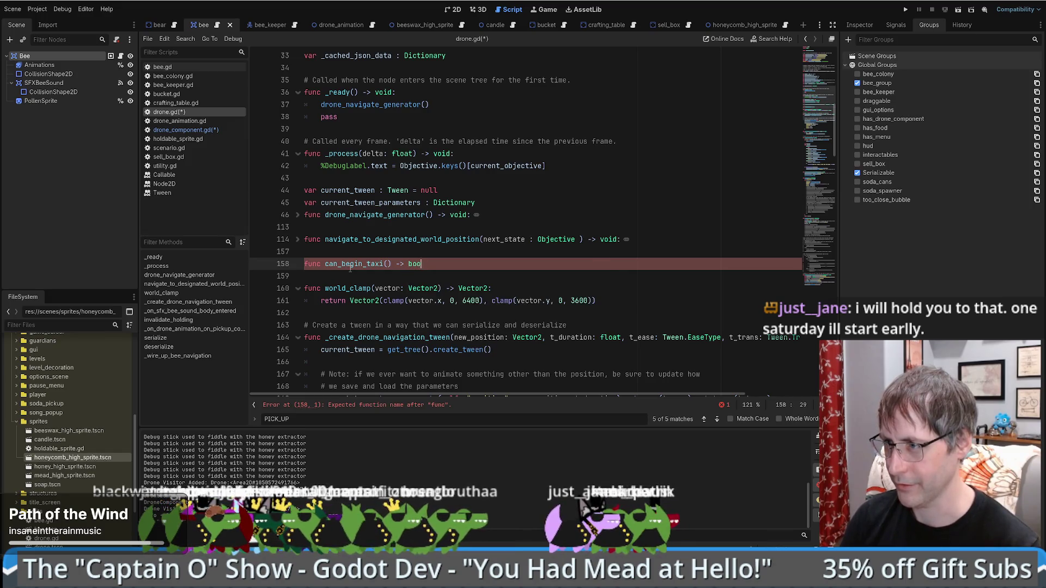
type("bool:")
- Paste the candidate-search loop as the body and end it with 'return canBeginTaxi'
type("var canBeginTaxi : bool = false \tvar candidates = get_tree().get_nodes_in_group(\"has_drone_component\") as Array \t# TODO: Further reduce set based on logistical networks in the future \tfor c in candidates: \t\tif !canBeginTaxi && c != self && is_instance_valid(c.drone_component): \t\t\tvar dc = c.drone_component as DroneComponent \t\t\tif dc.can_import && dc.importing_enabled && dc.can_accept_freight(): \t\t\t\tcanBeginTaxi = true \t\t\t\tbreak")
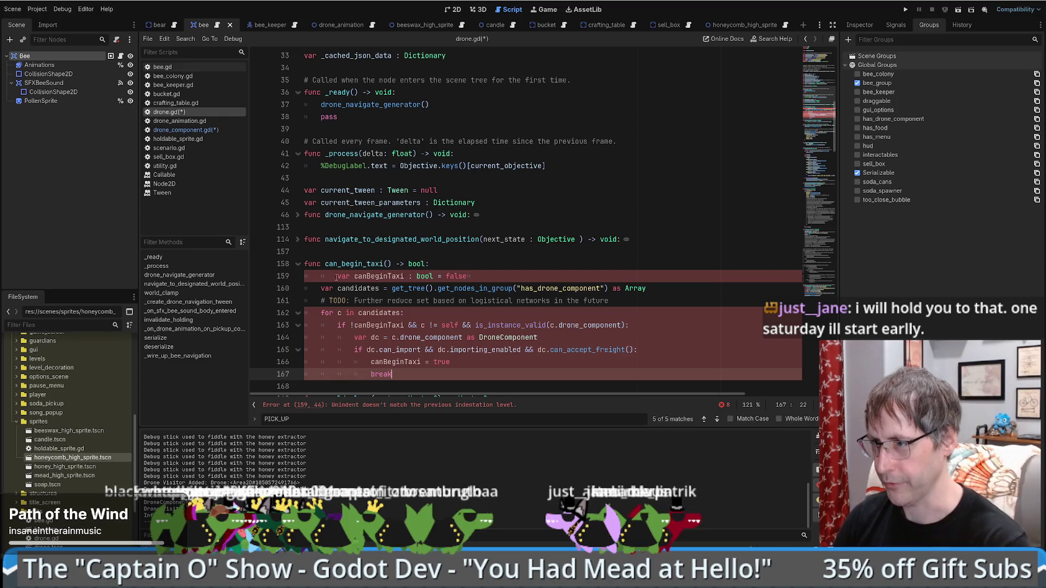
left_click(338, 276)
key("BackSpace")
scroll(462, 296, "down", 5)
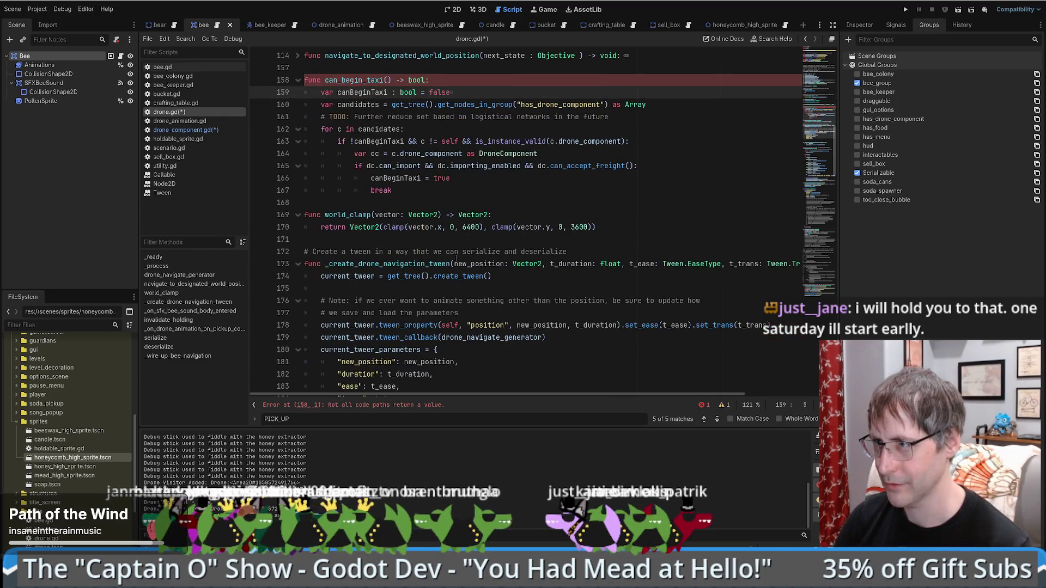
left_click(415, 189)
key("Return")
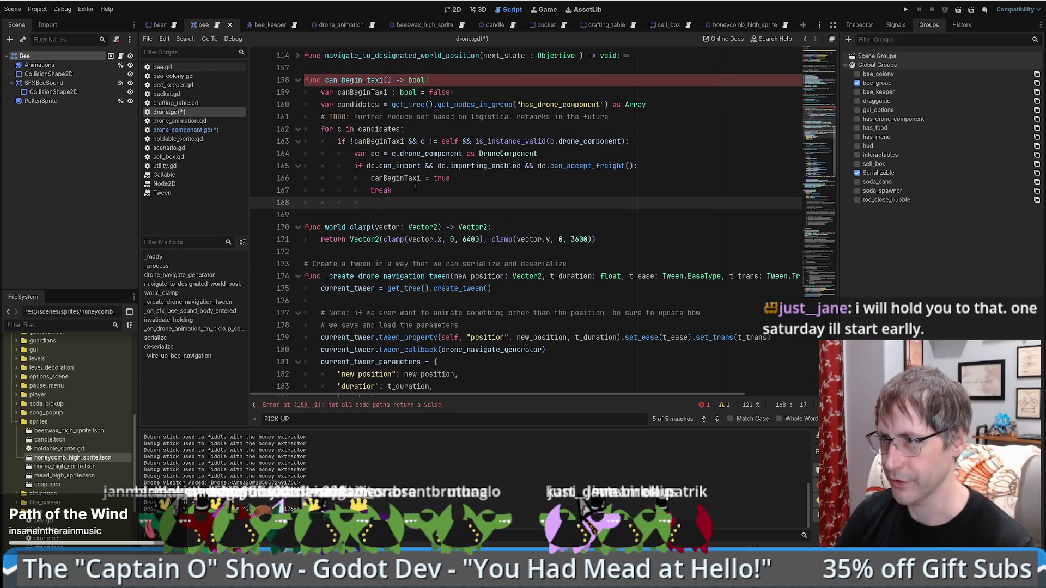
key("Return")
type("return can")
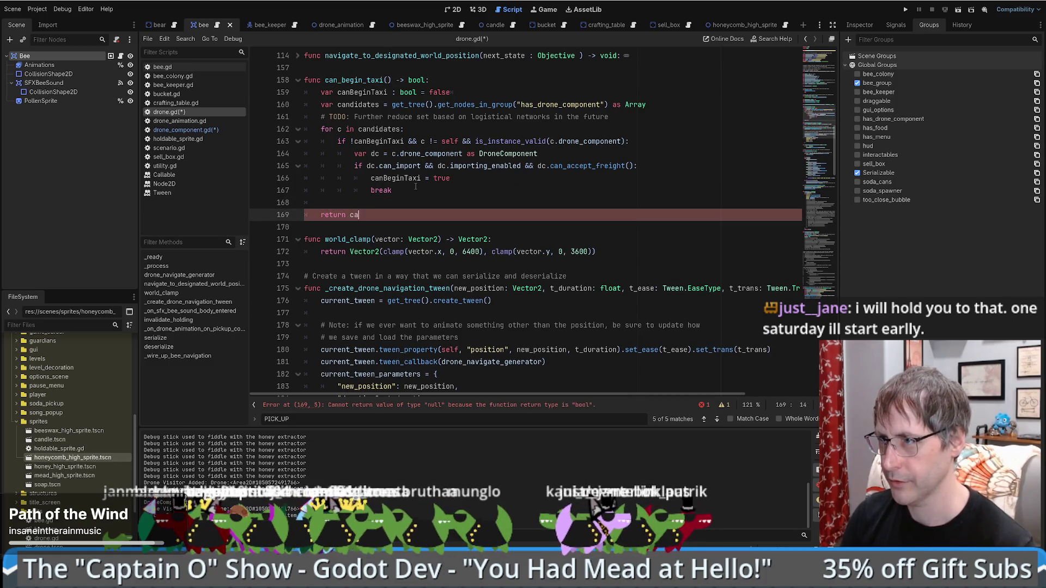
key("Return")
scroll(517, 224, "up", 2)
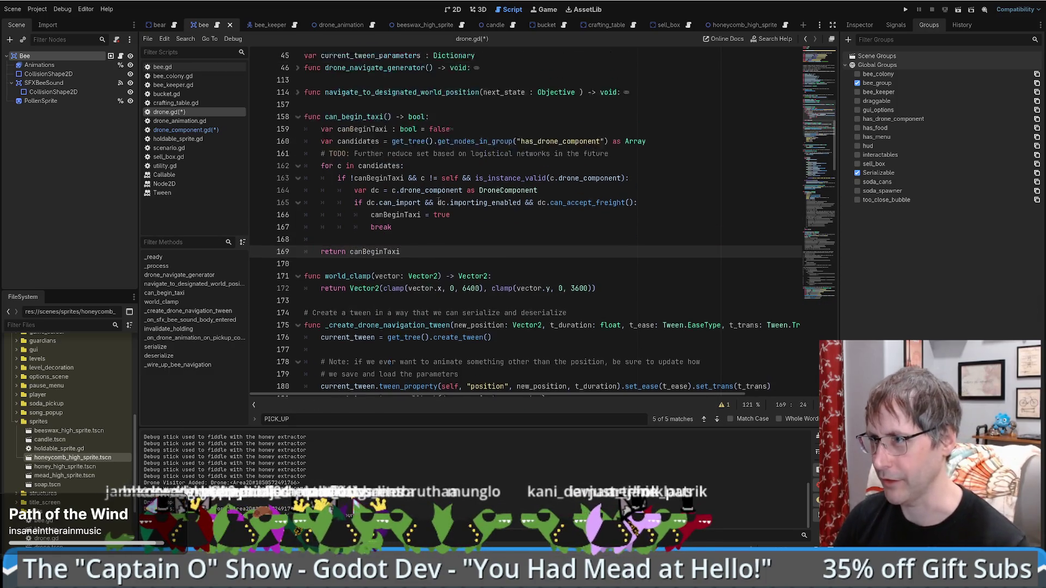
- Save the scripts, review the new can_begin_taxi code, and run the project with F5
key("ctrl+s")
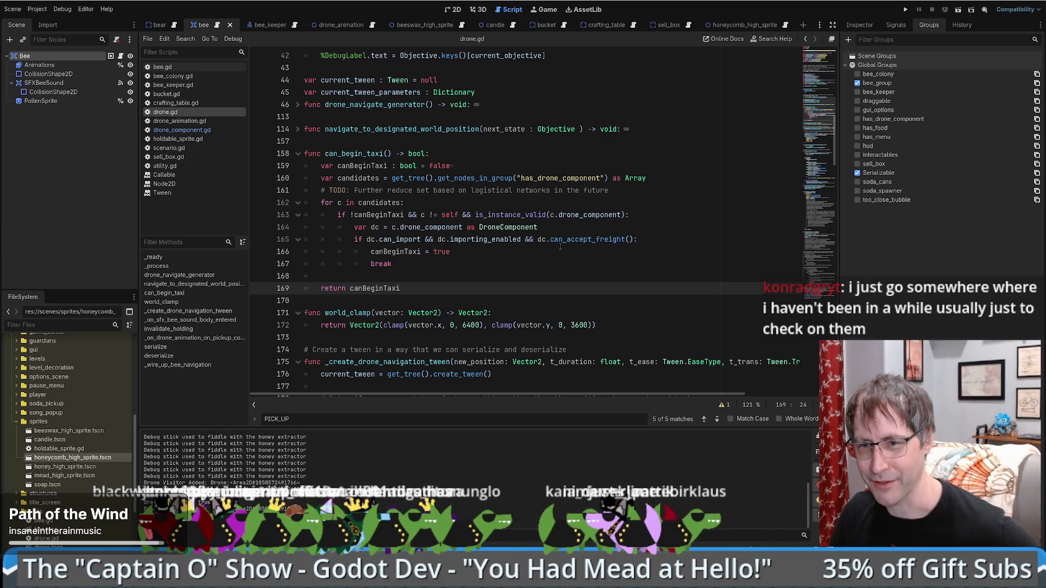
left_click(468, 276)
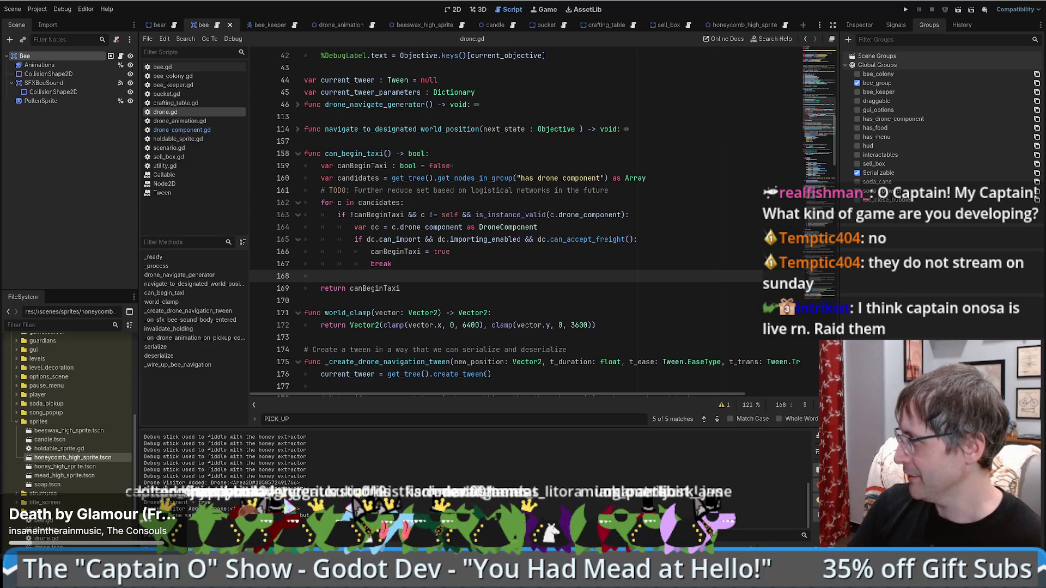
left_click(607, 263)
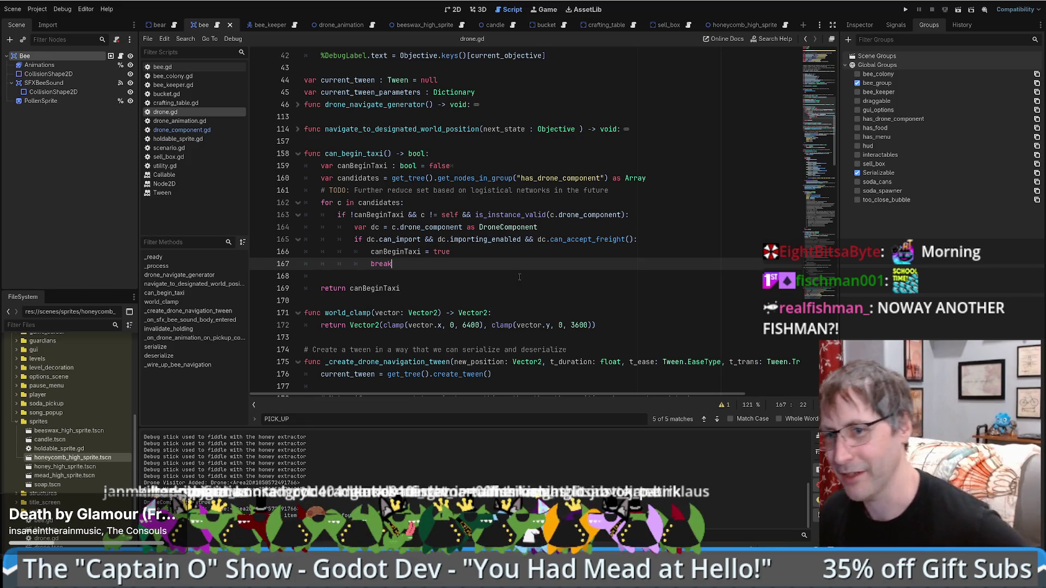
key("F5")
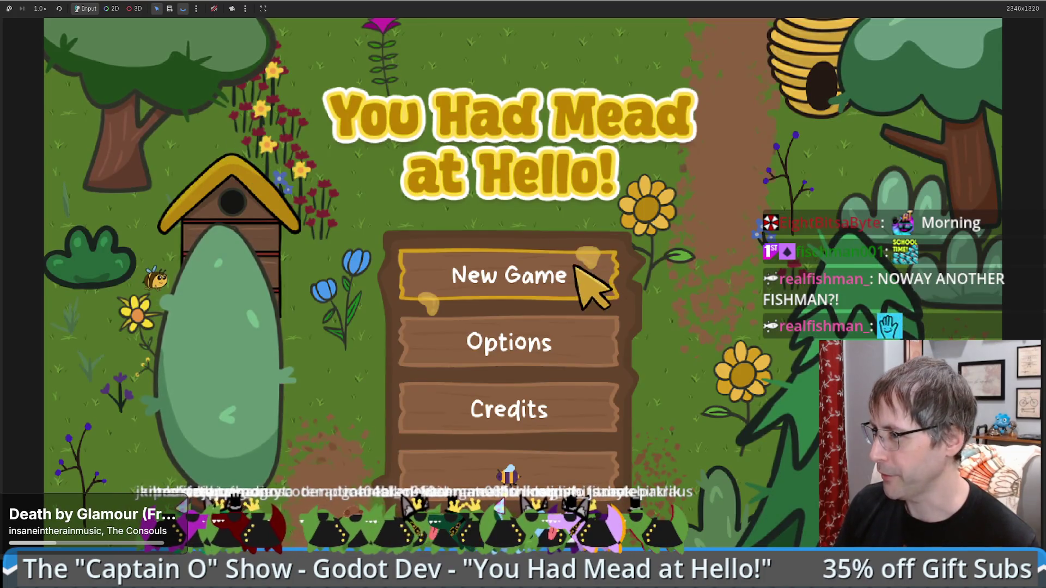
- Start a new game, place a beehive on the map, and walk the beekeeper toward it
left_click(525, 271)
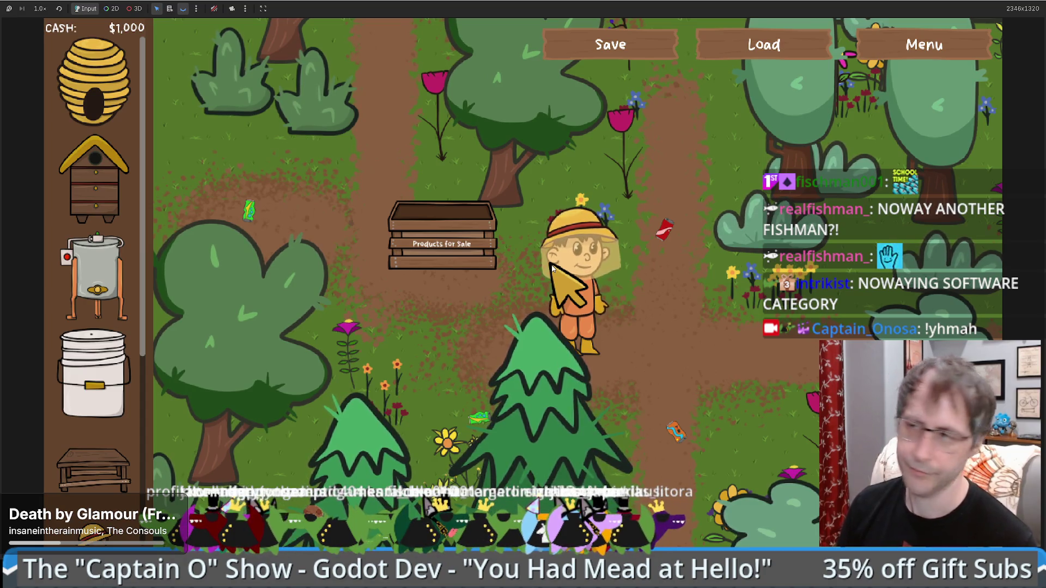
left_click_drag(95, 180, 668, 187)
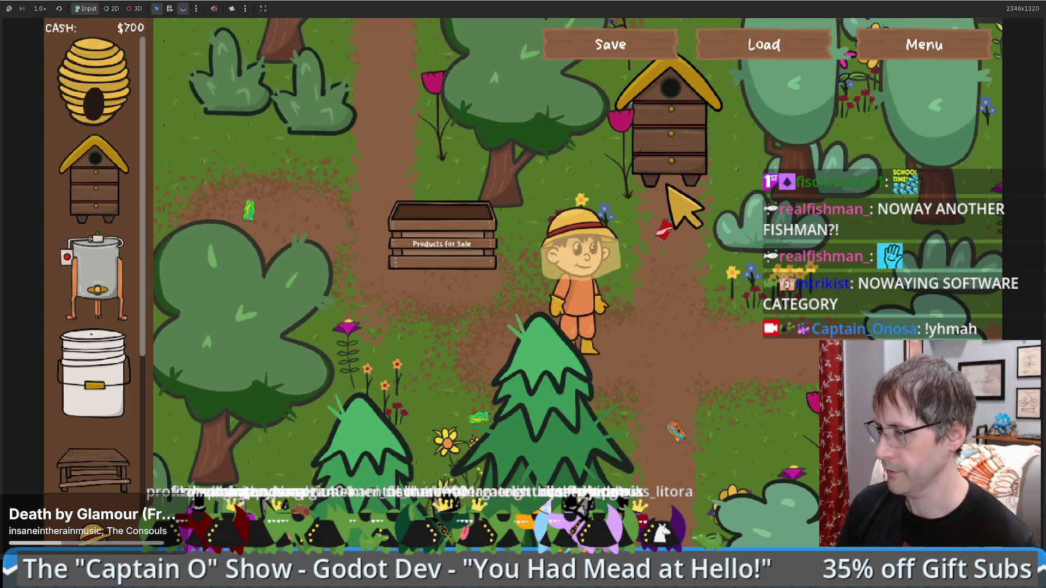
key("Up")
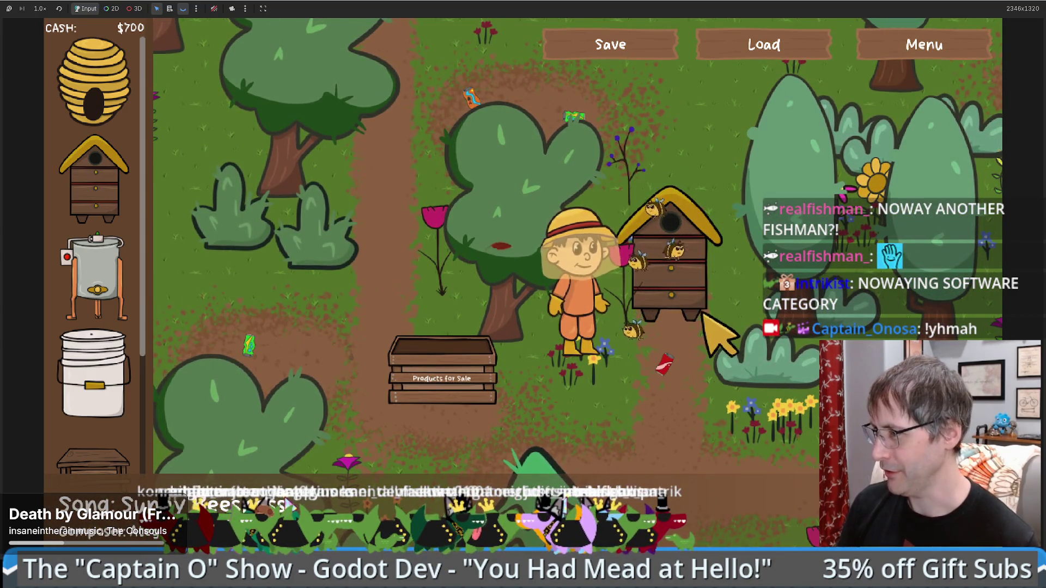
key("Right")
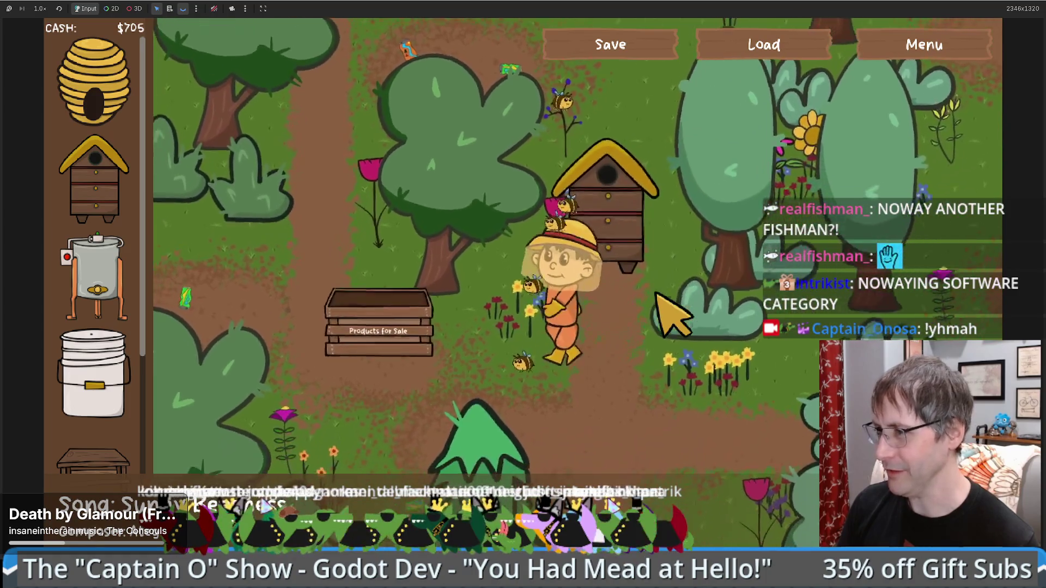
key("Down")
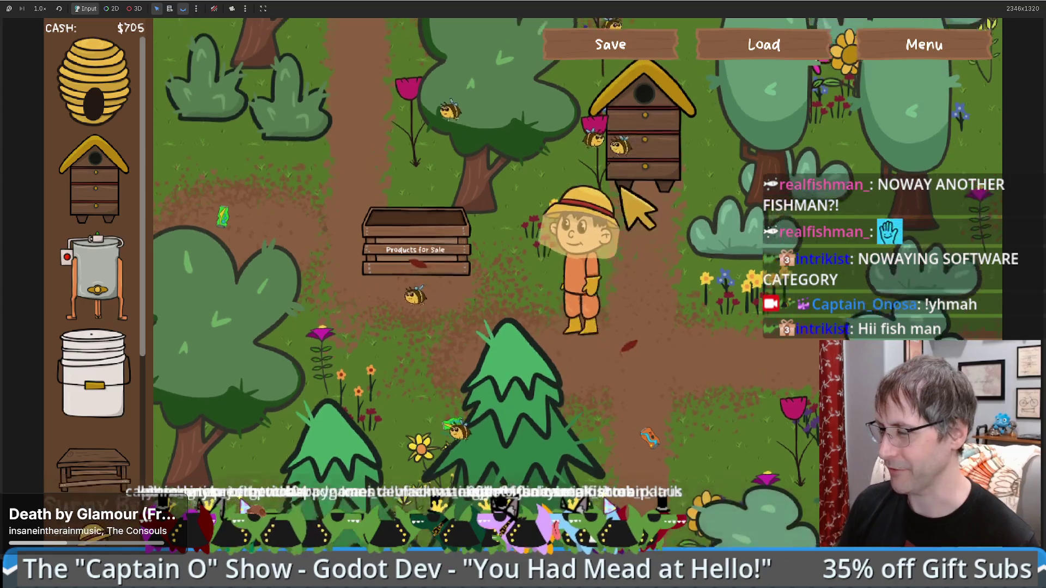
key("Up")
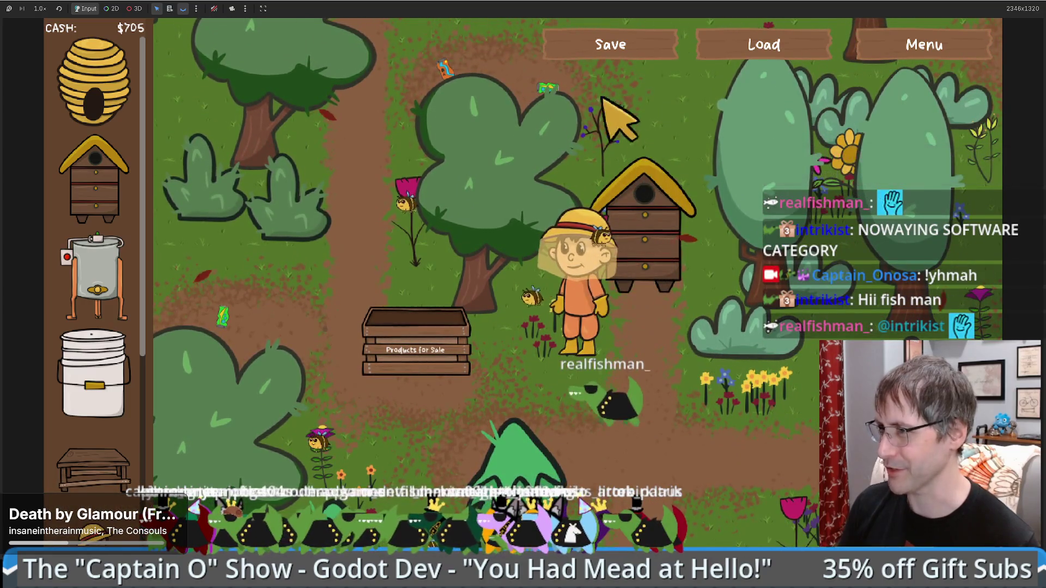
key("Up")
key("Right")
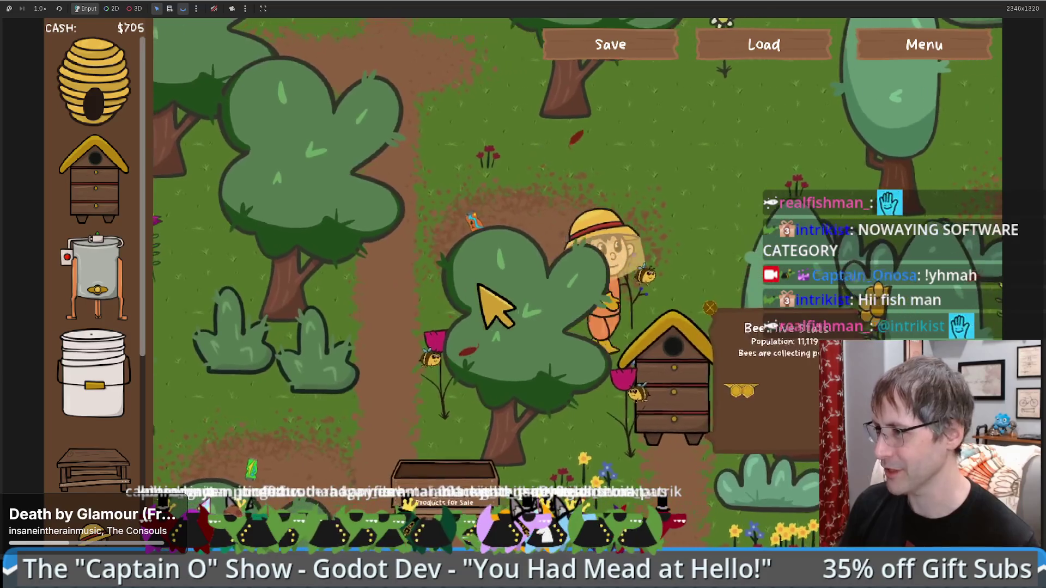
- Walk the beekeeper back to the hive until its stats show honeycombs ready, cash $710
key("Down")
key("Left")
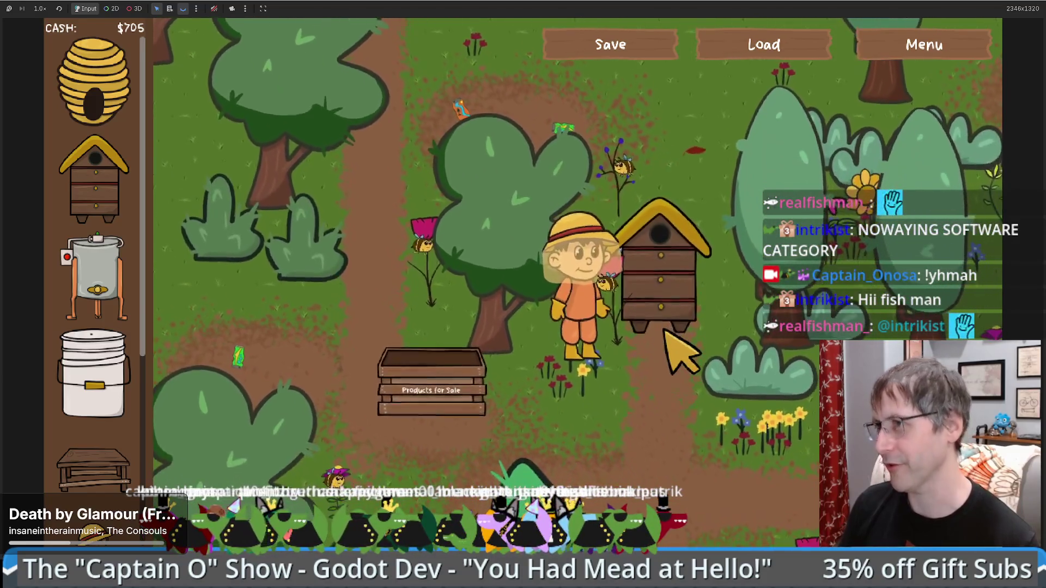
key("Up")
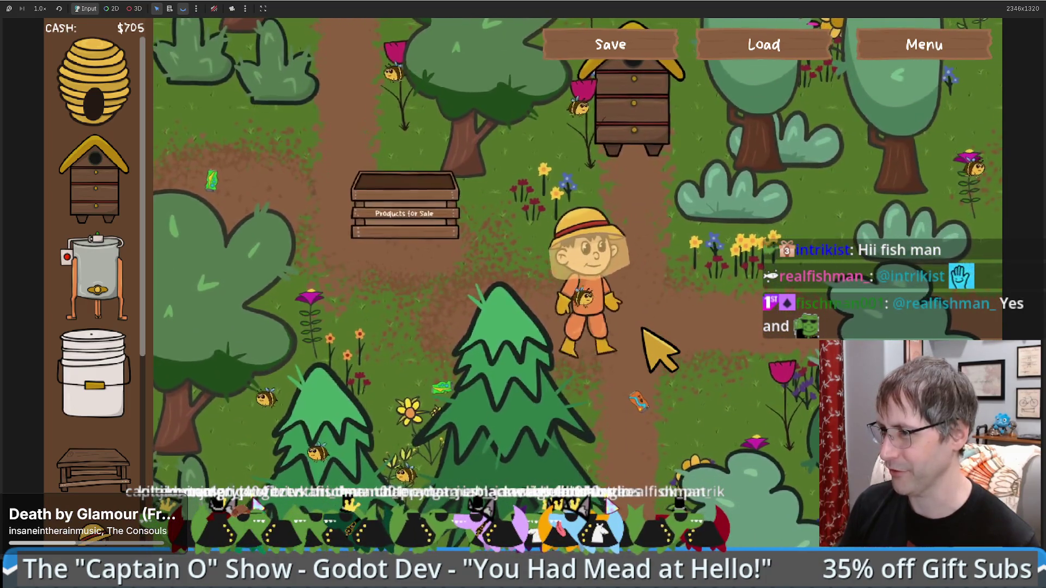
key("Down")
key("Right")
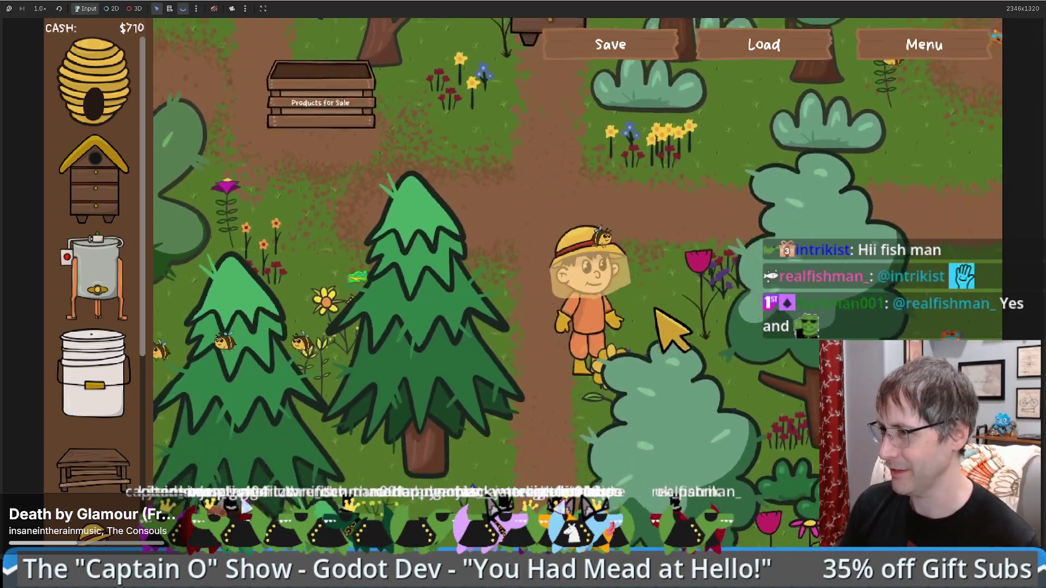
key("Up")
key("Right")
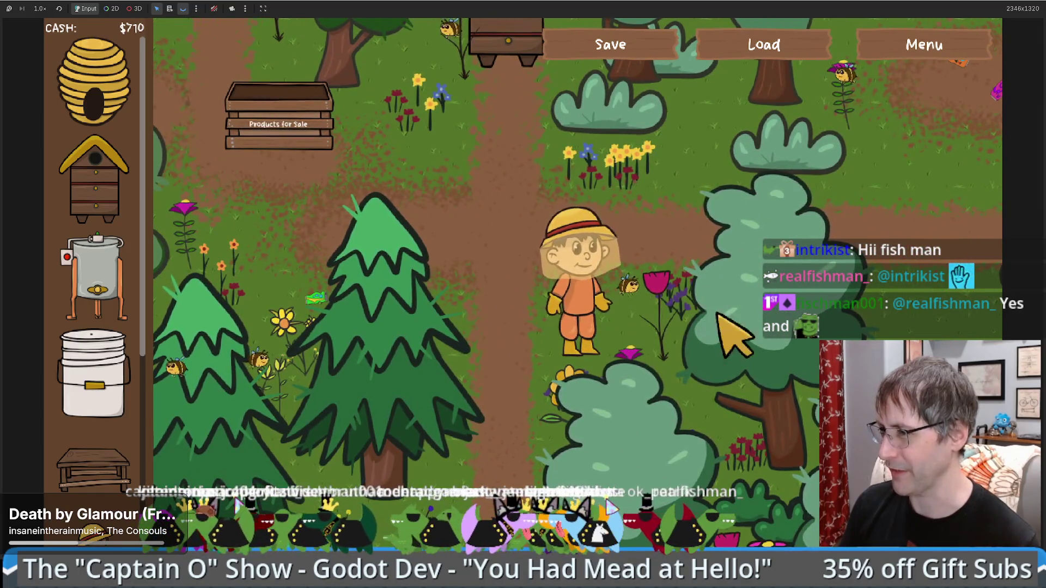
key("Down")
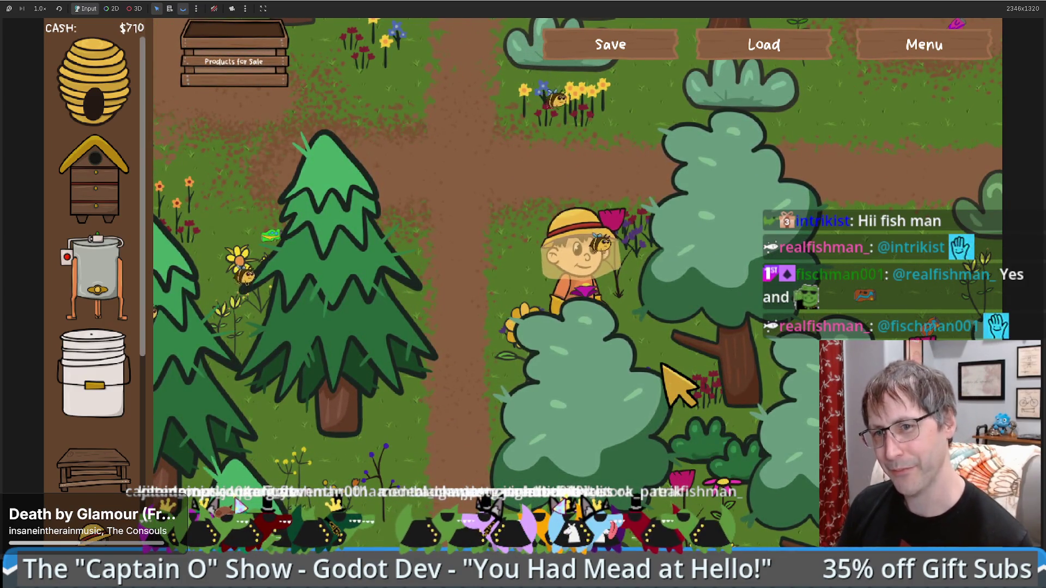
key("Up")
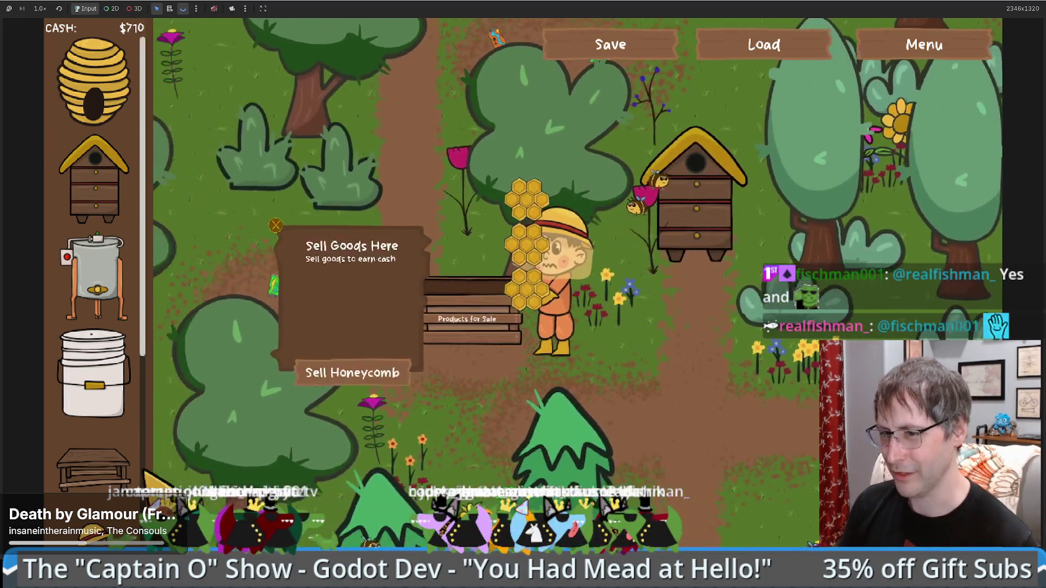
- Sell the carried honeycomb, then place a Honey Extractor and a Food Grade Bucket
left_click(404, 372)
left_click_drag(95, 278, 719, 381)
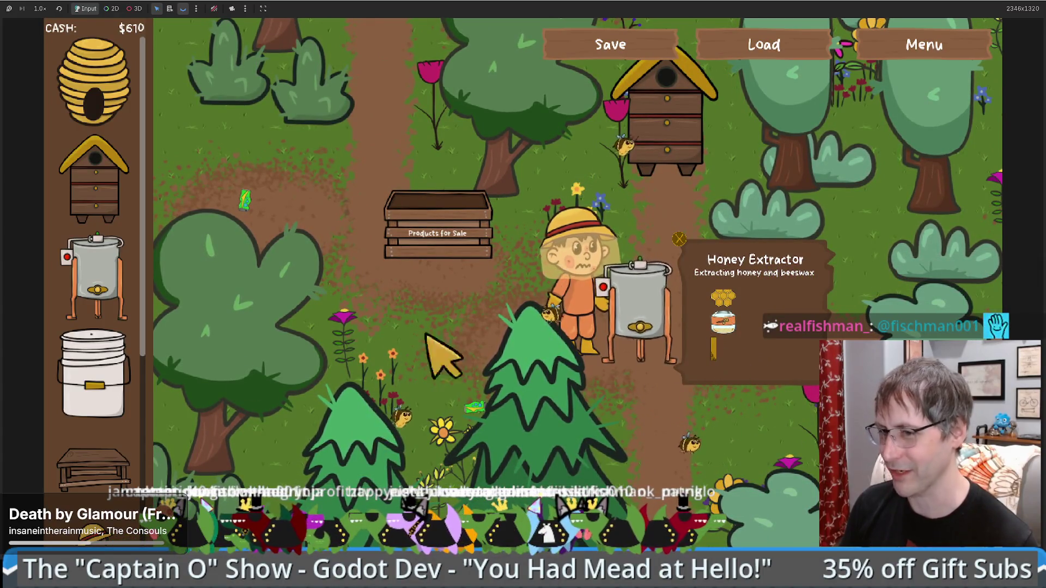
mouse_move(94, 375)
left_mouse_down()
mouse_move(436, 400)
mouse_move(417, 384)
left_mouse_up()
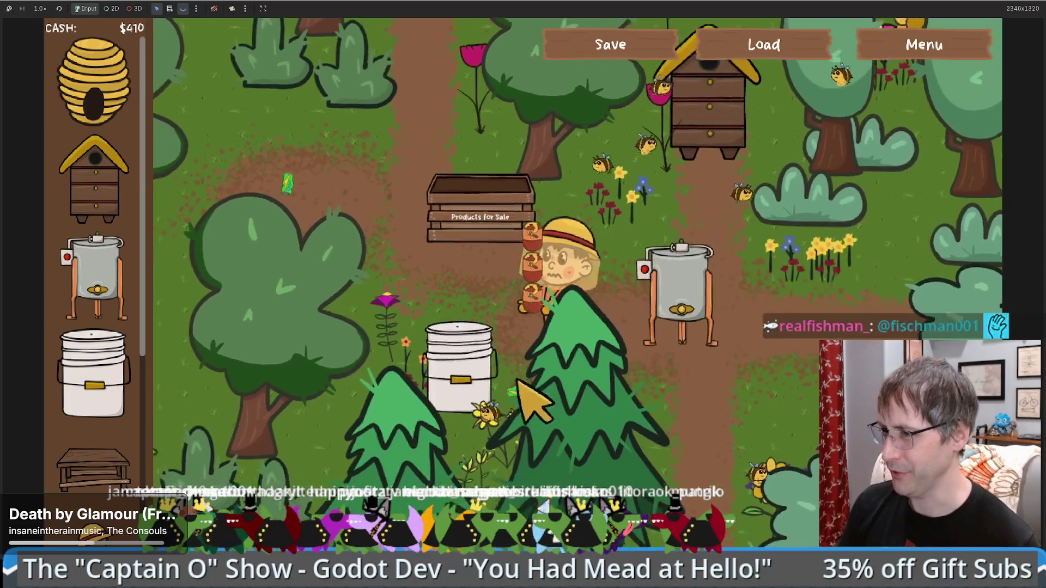
- Make honey and mead, sell the mead for $300, and open the game's Settings
key("w")
key("s")
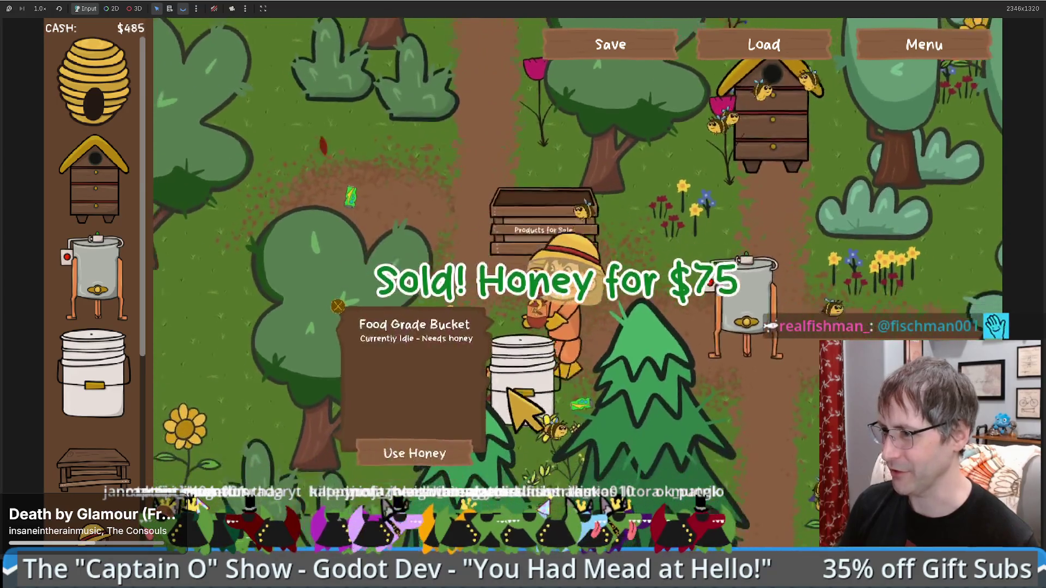
key("d")
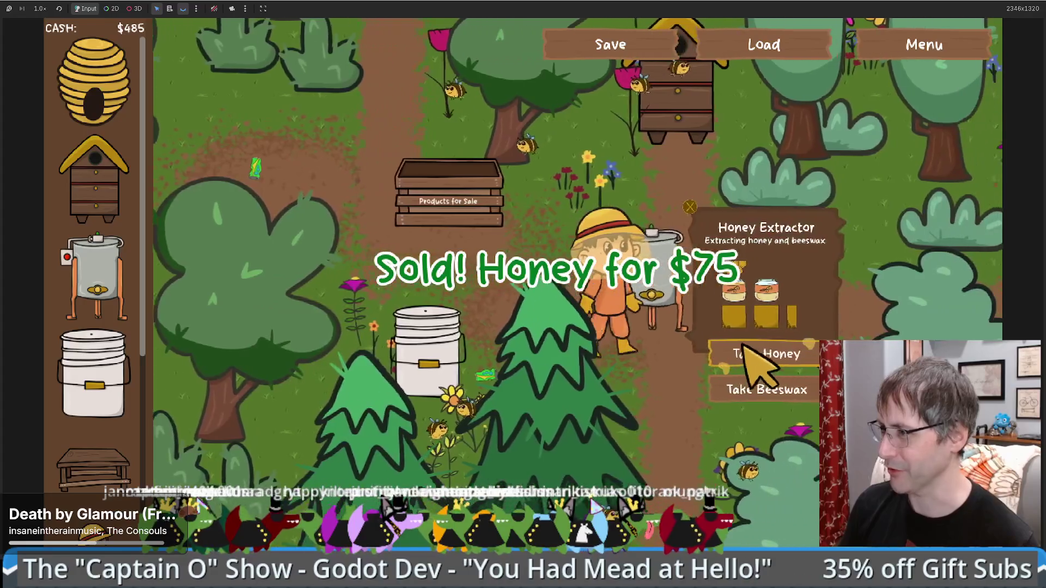
key("a")
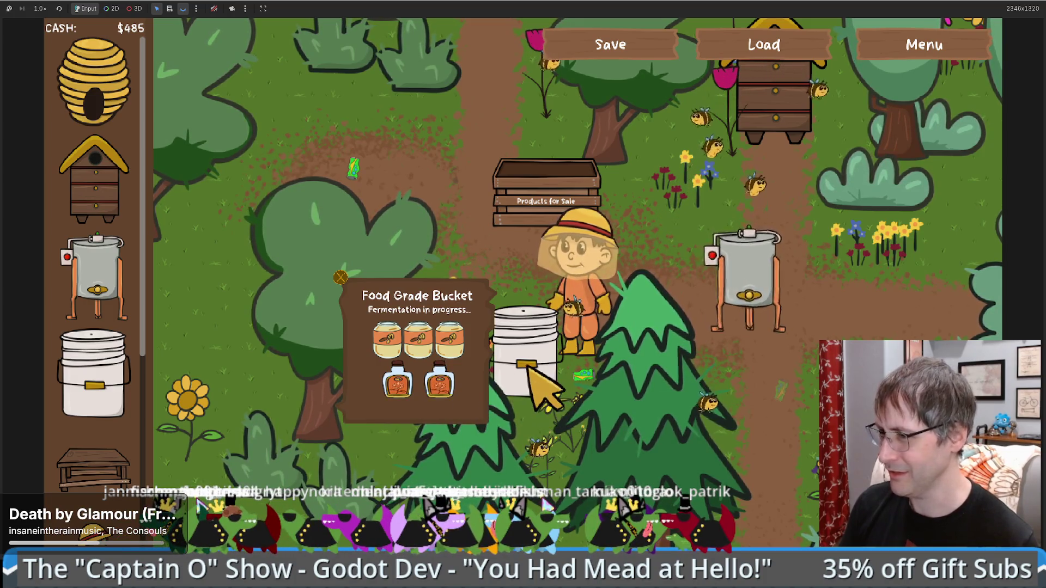
key("w")
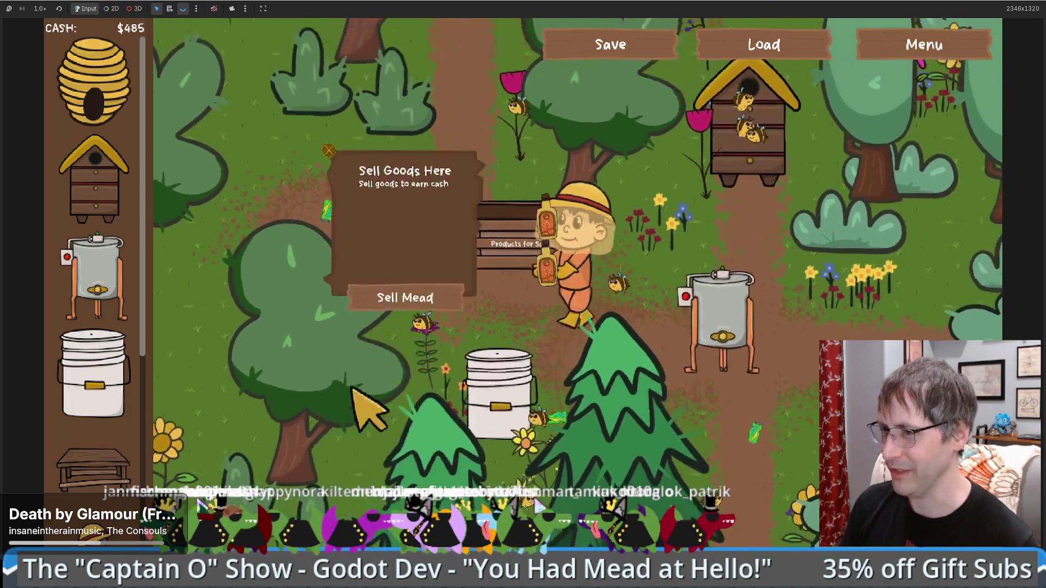
scroll(93, 382, "down", 3)
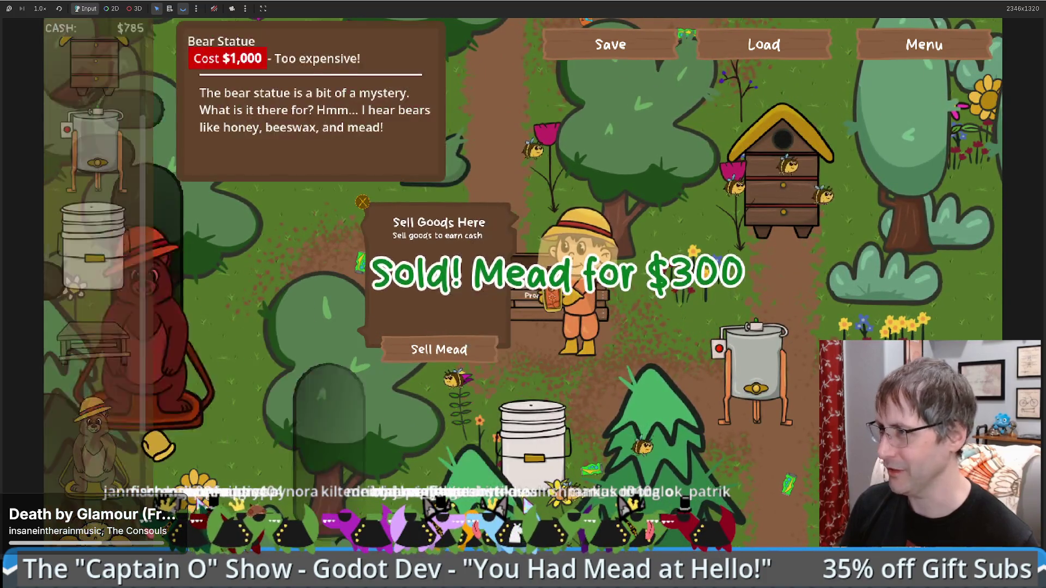
left_click(947, 43)
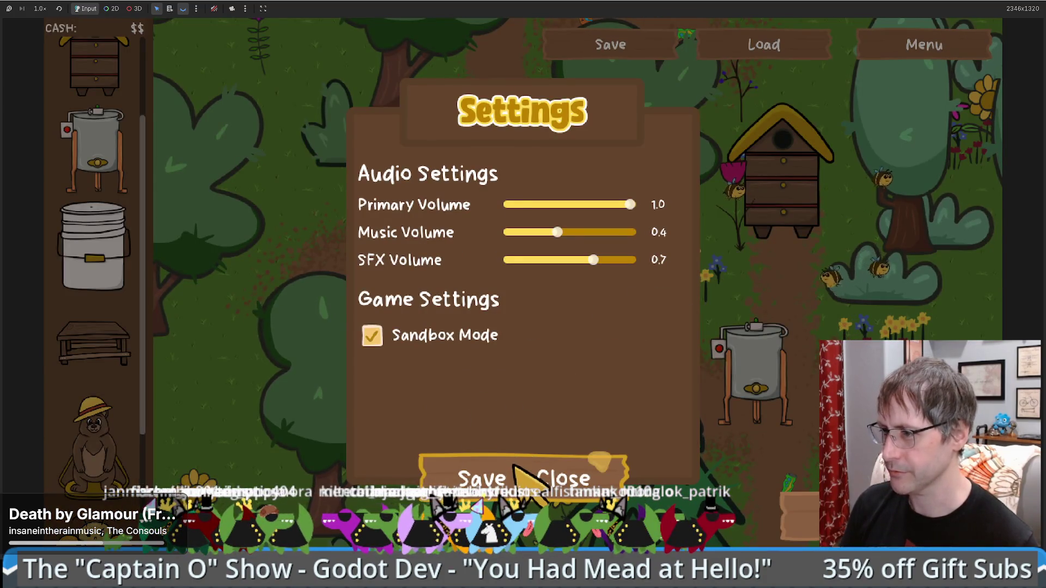
- Close Settings with Sandbox Mode on and walk the beekeeper to the bear statue
left_click(515, 467)
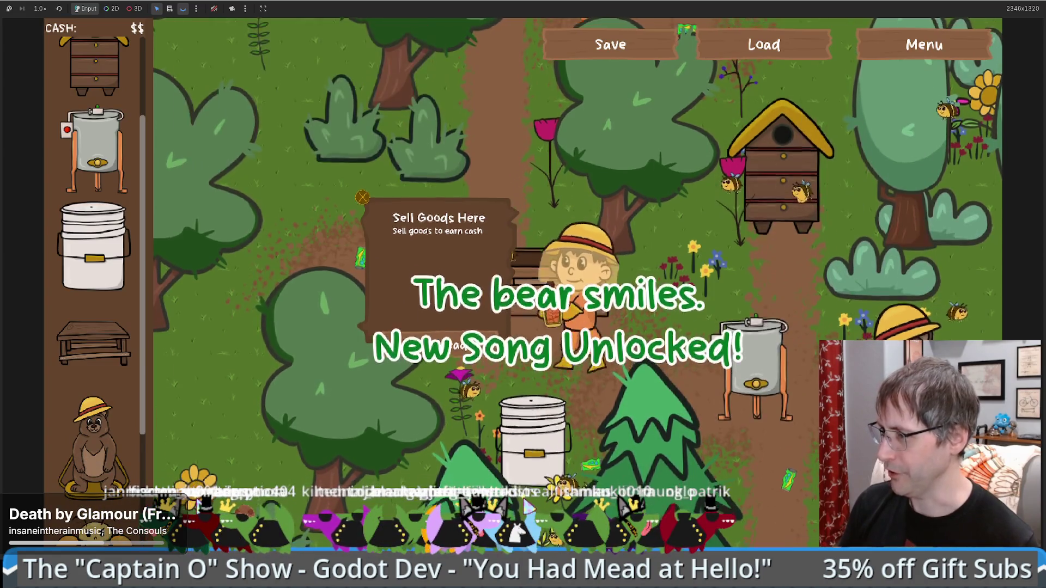
key("d")
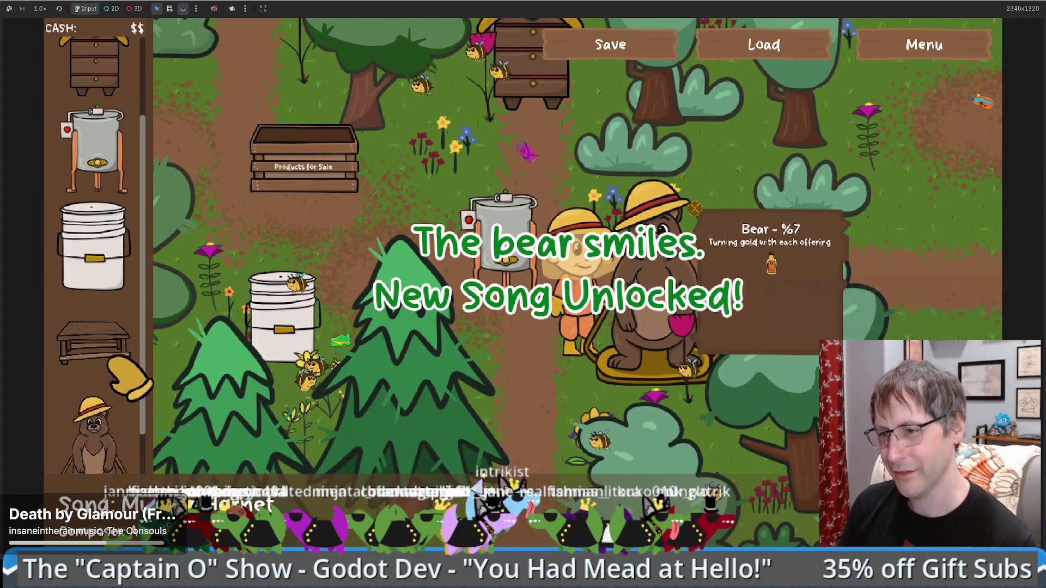
scroll(93, 327, "down", 3)
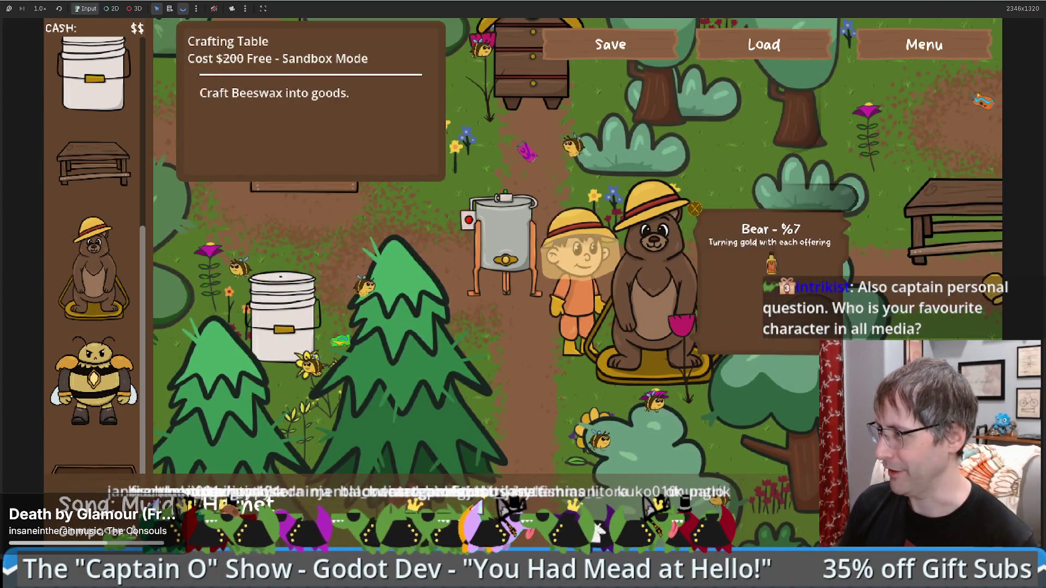
- Take beeswax from the honey extractor and put it on the crafting table
key("w")
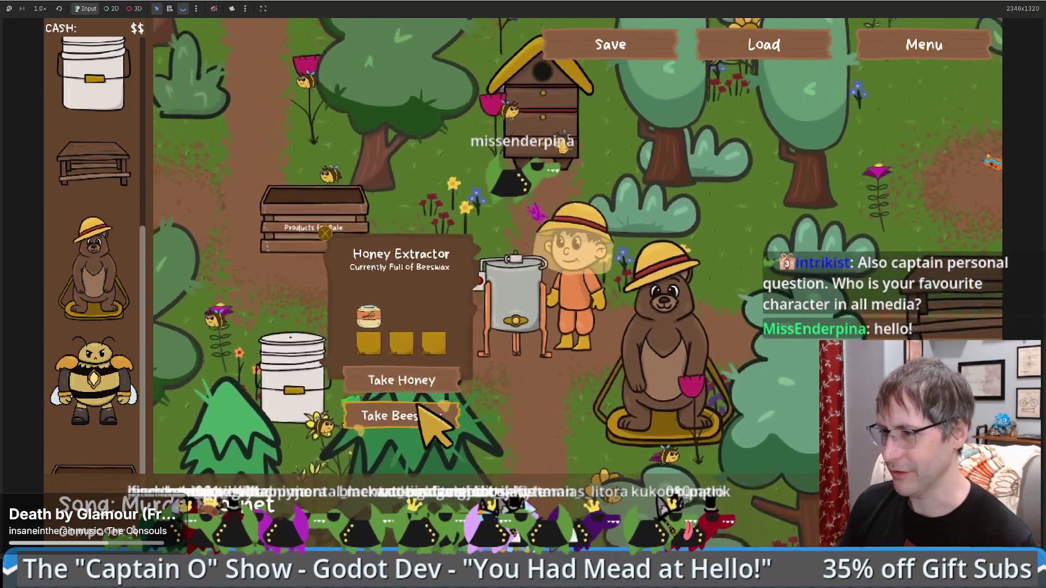
left_click(416, 415)
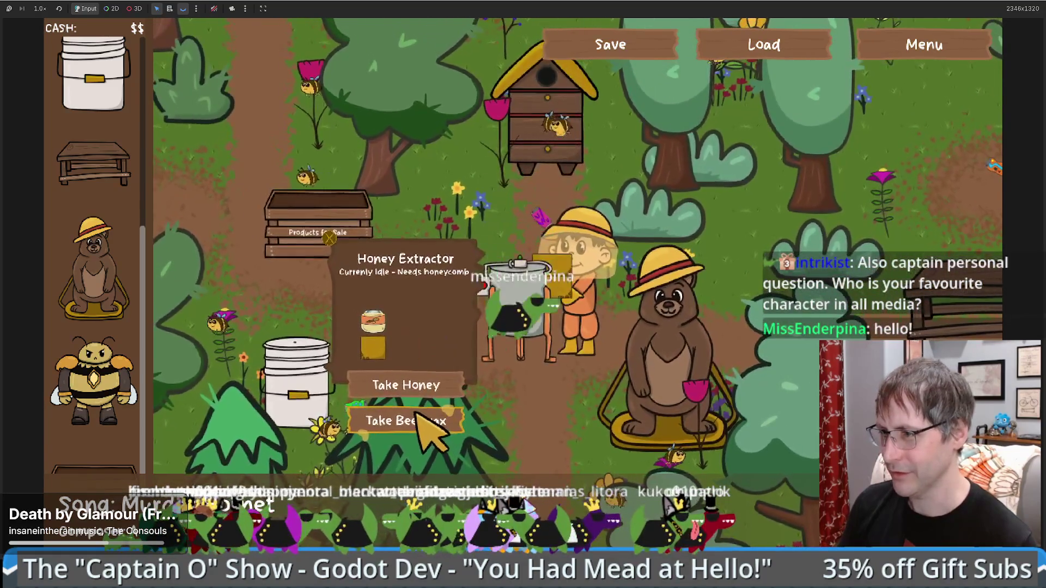
key("d")
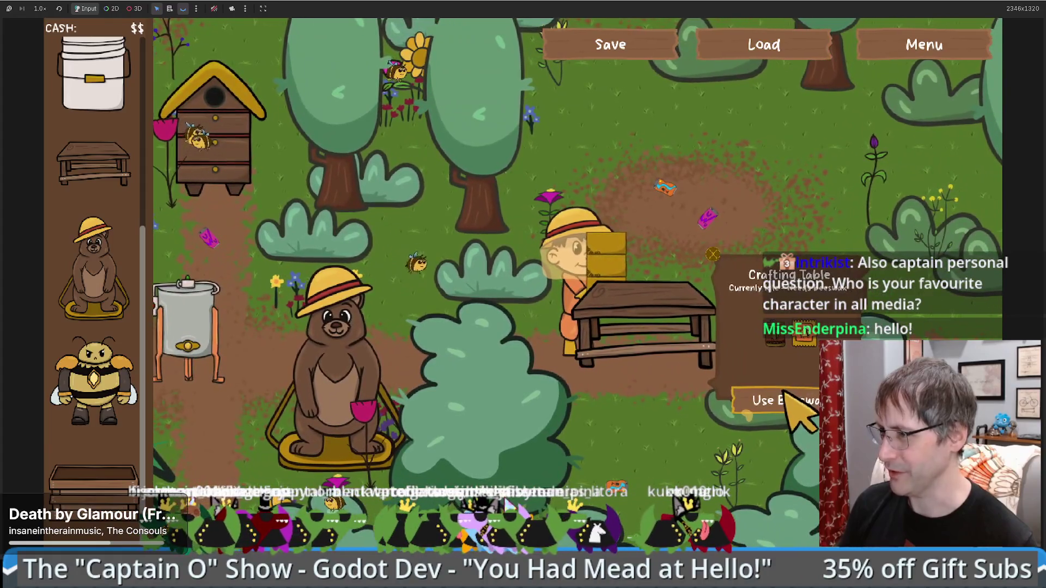
left_click(790, 395)
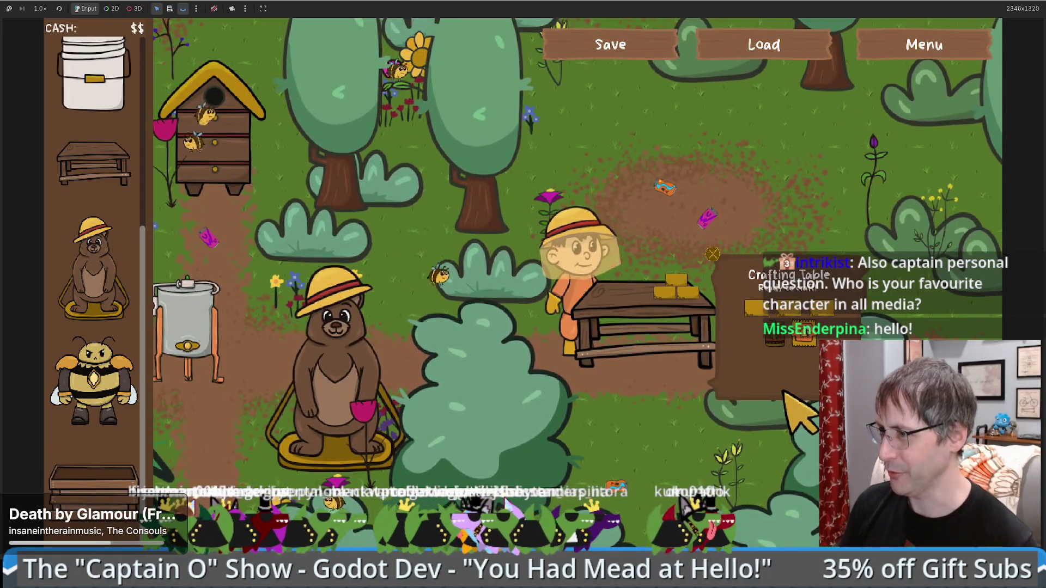
key("d")
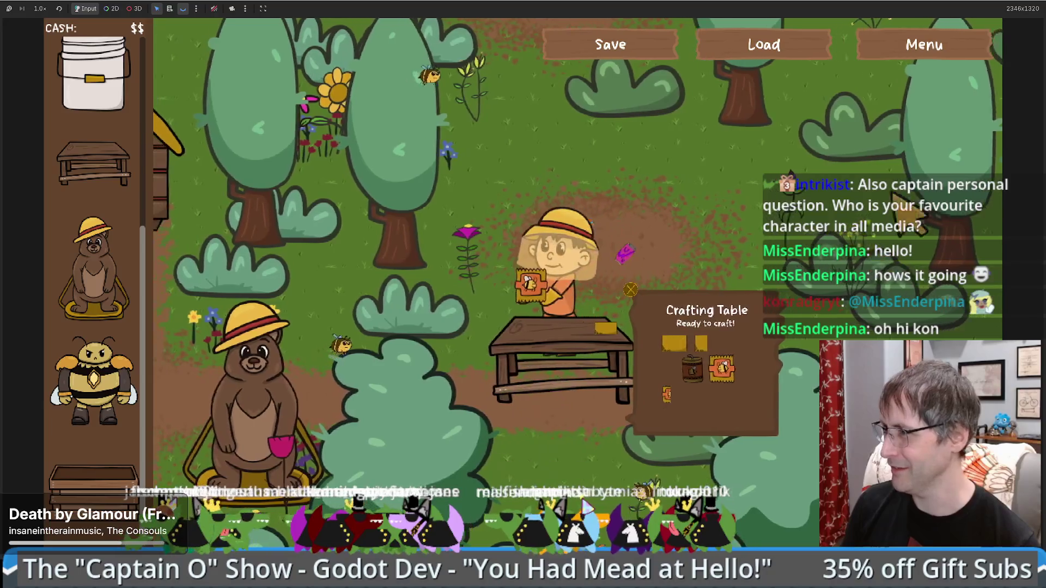
- Reload the game world via Settings, place another honey extractor, and take its beeswax
left_click(948, 49)
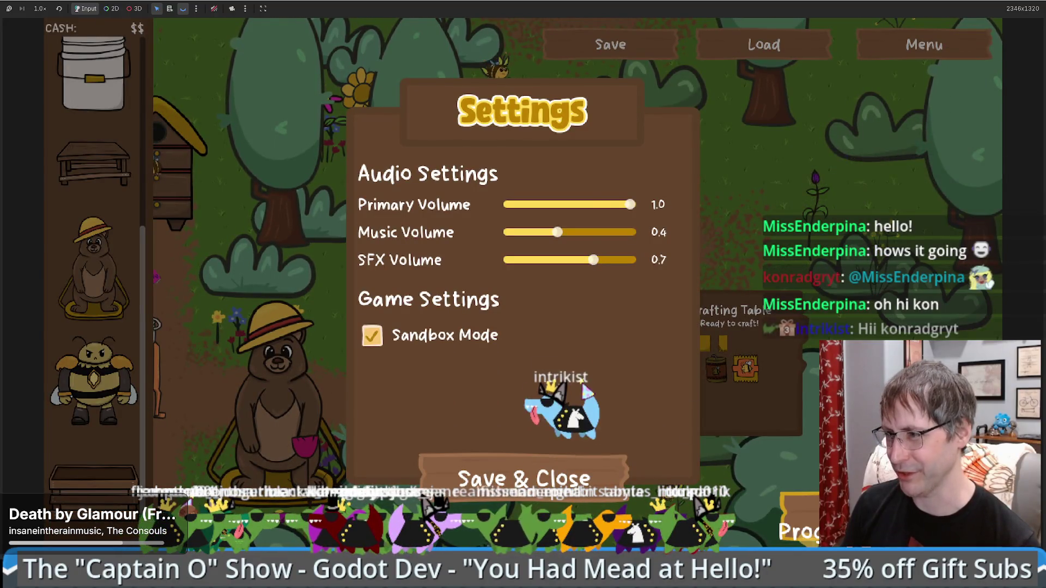
left_click(506, 474)
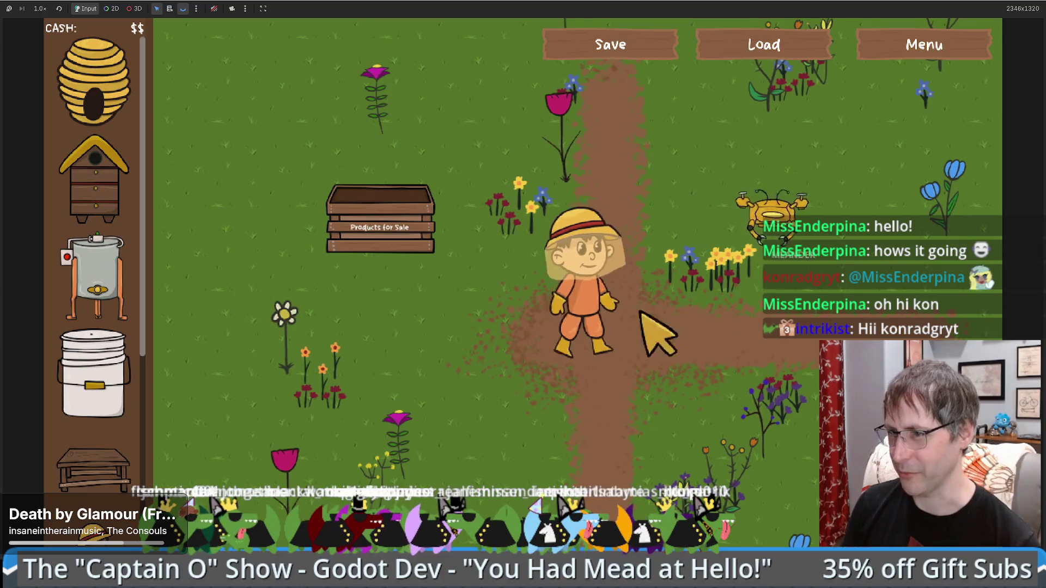
key("d")
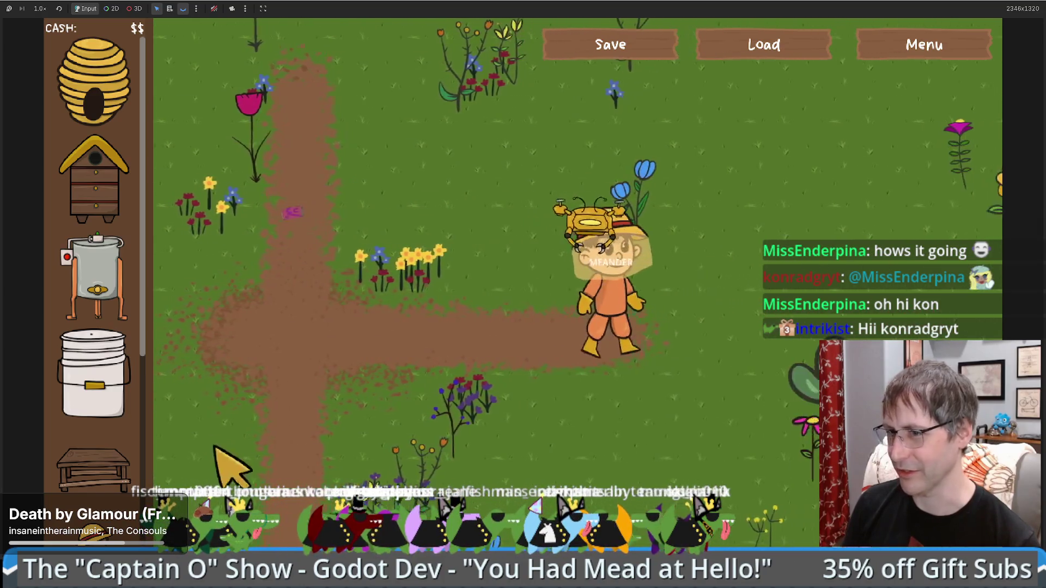
left_click_drag(131, 294, 455, 427)
left_click(495, 420)
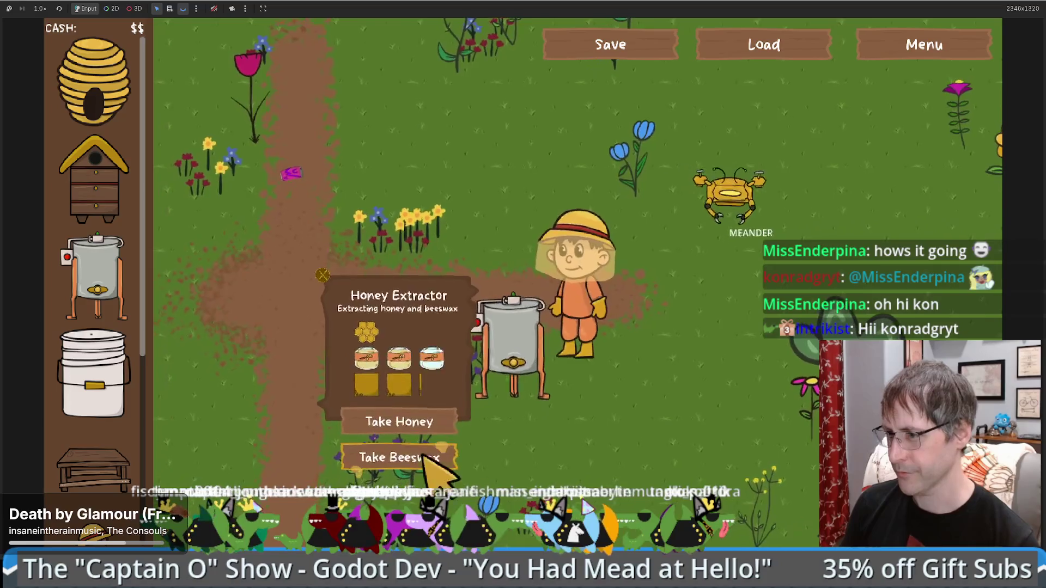
left_click(431, 450)
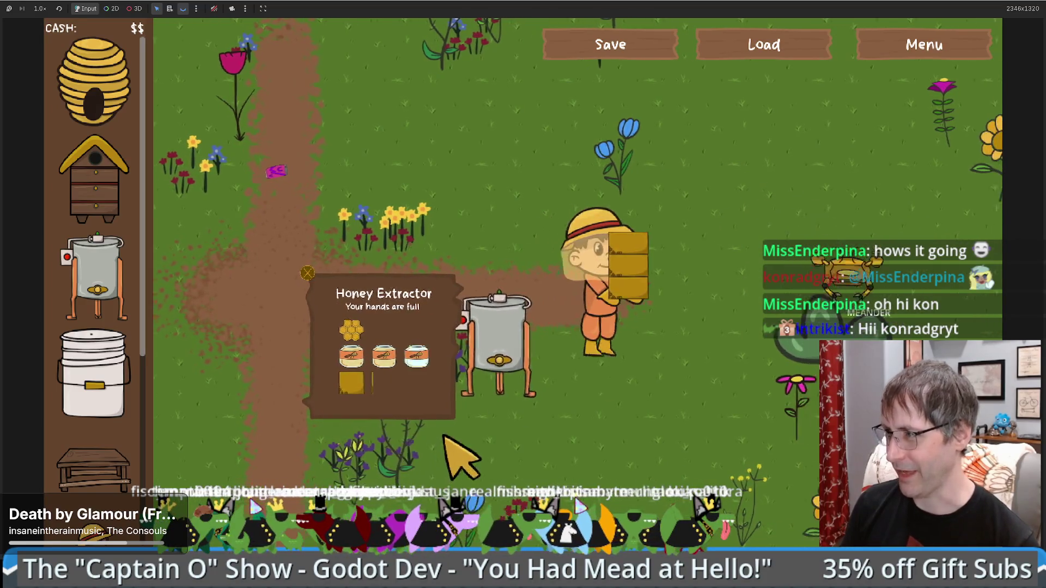
- Walk the beekeeper to the crafting table and open its crafting panel
key("d")
key("s")
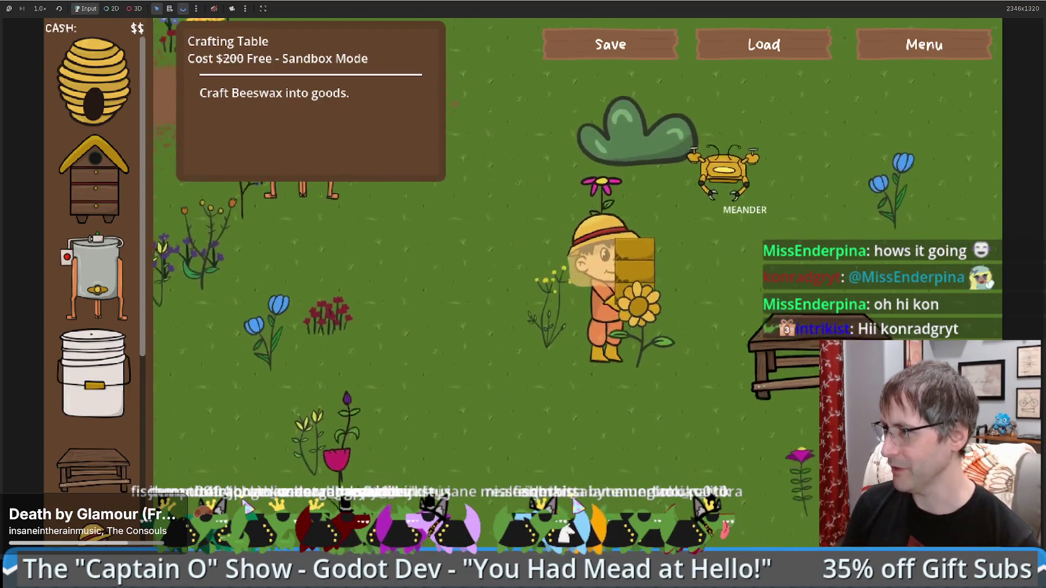
left_click(749, 419)
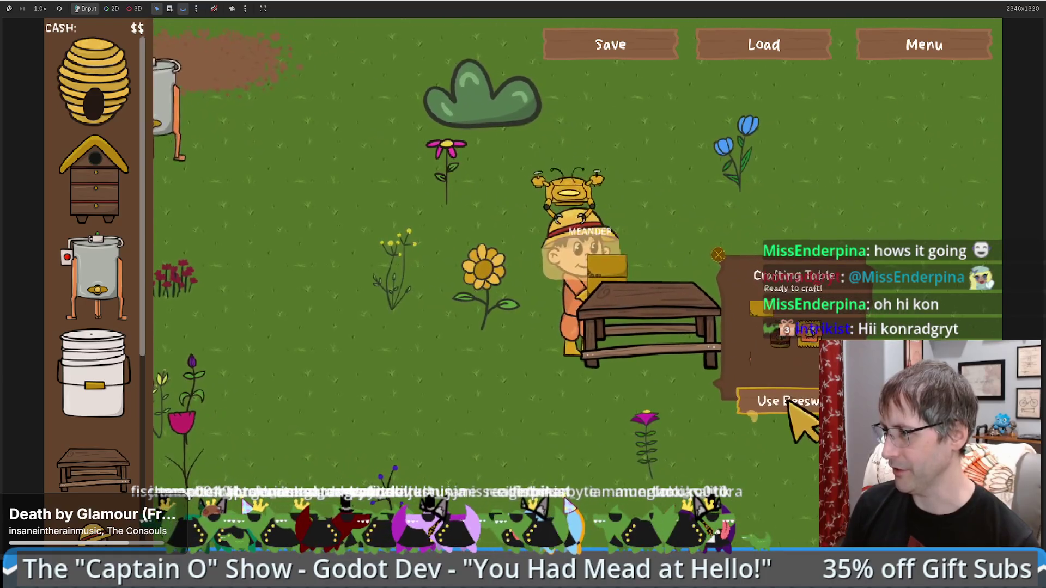
key("a")
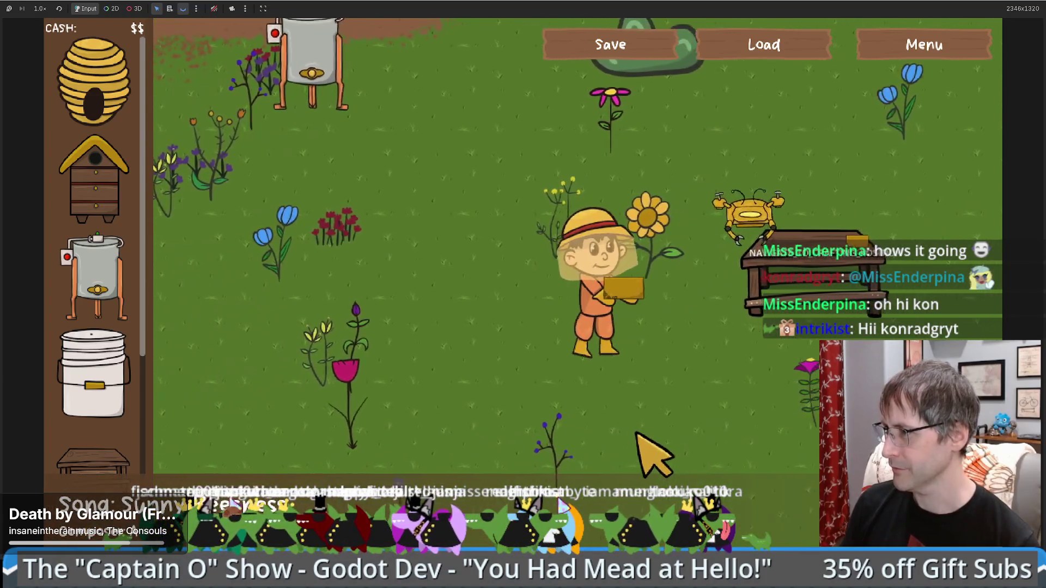
key("w")
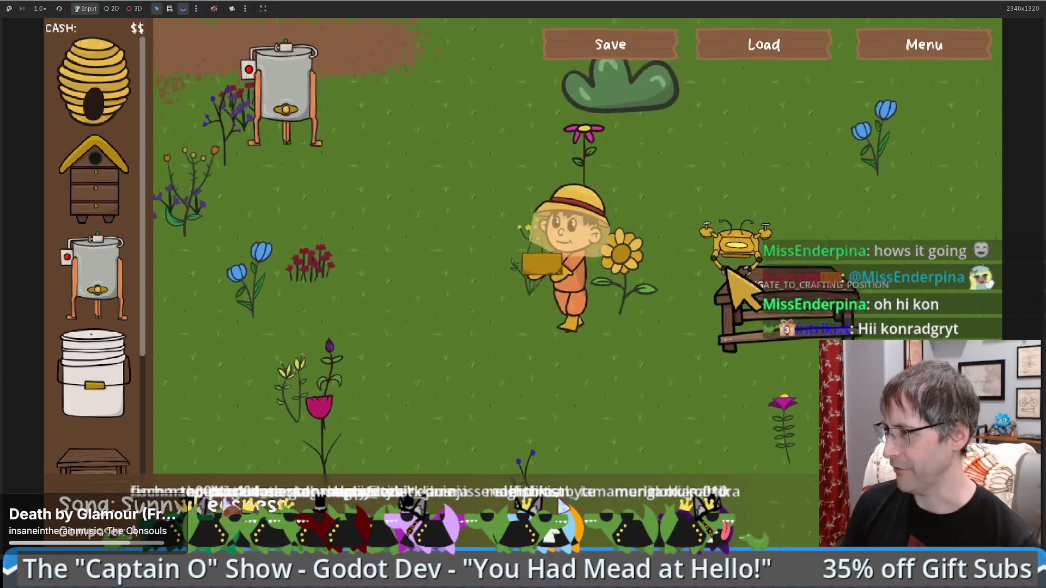
left_click(763, 385)
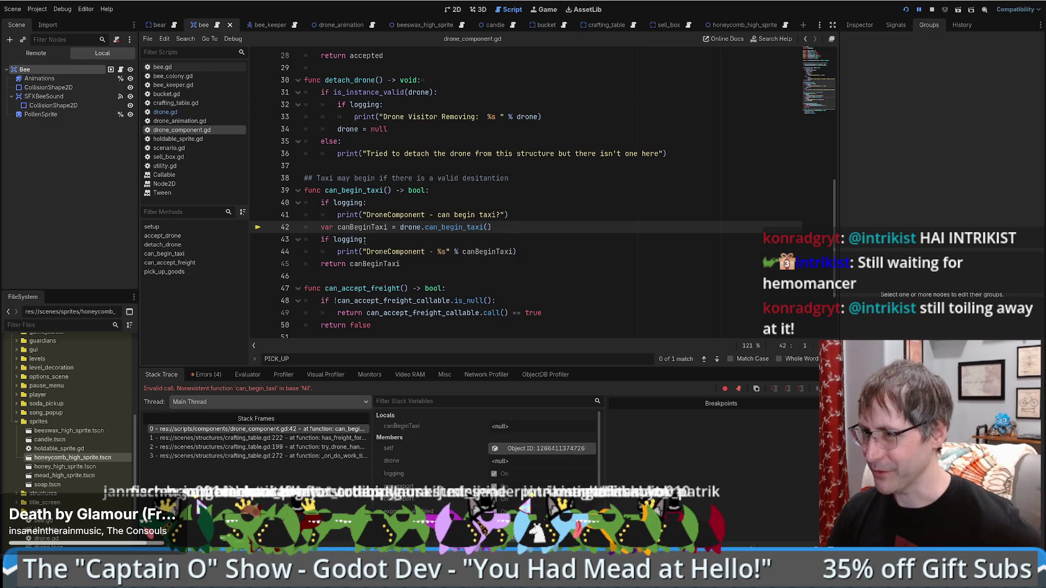
- Jump from the can_begin_taxi call on line 42 to its definition in drone.gd
left_click(466, 227)
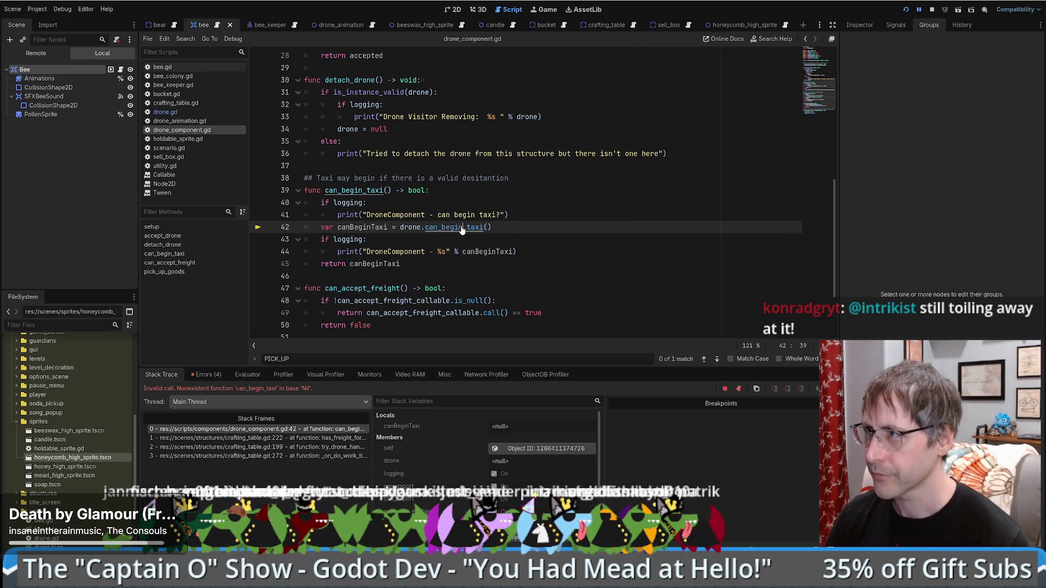
left_click(462, 228, "ctrl")
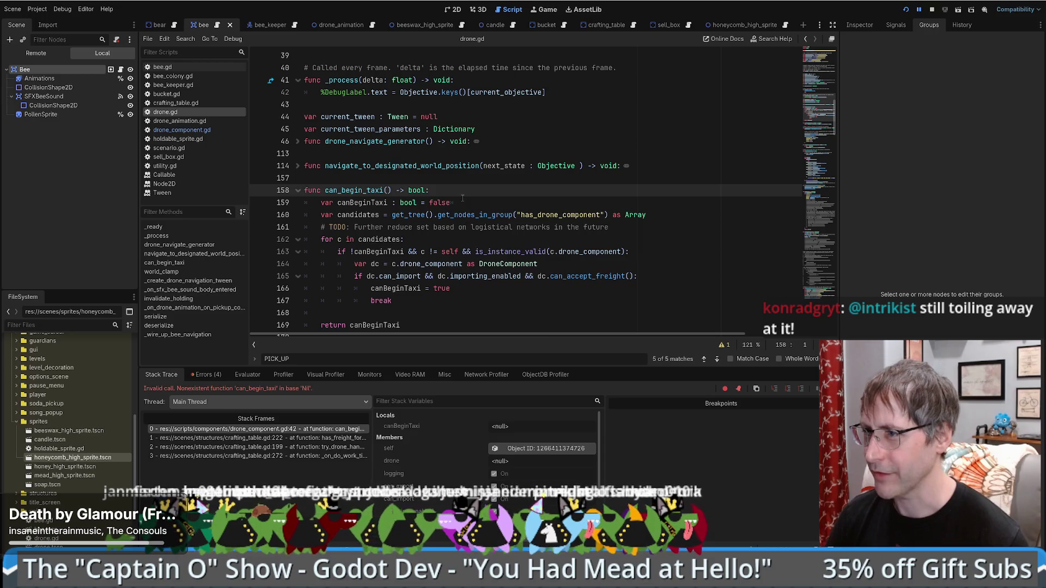
scroll(463, 198, "down", 1)
scroll(462, 199, "up", 1)
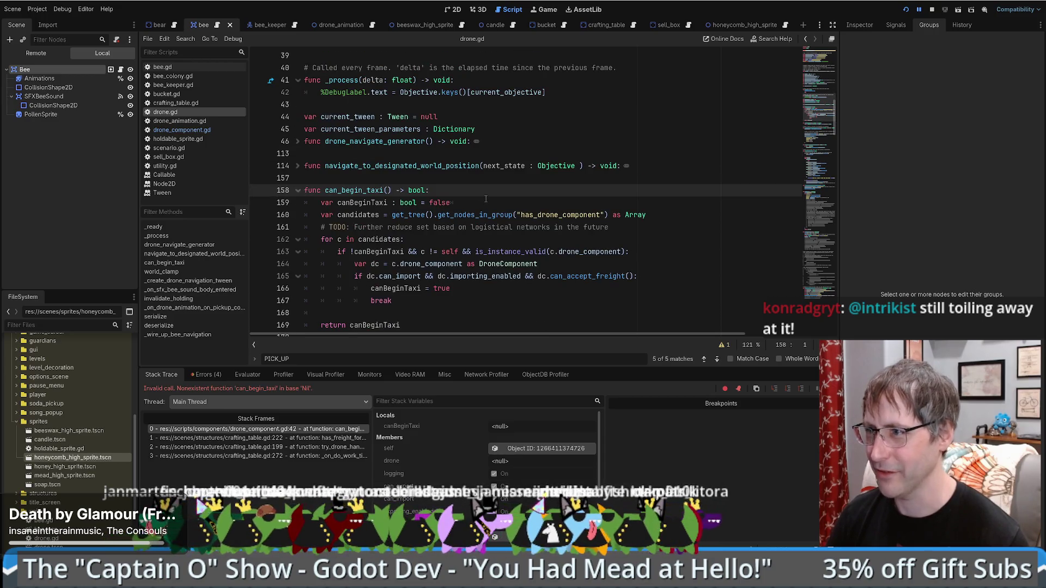
left_click(670, 165)
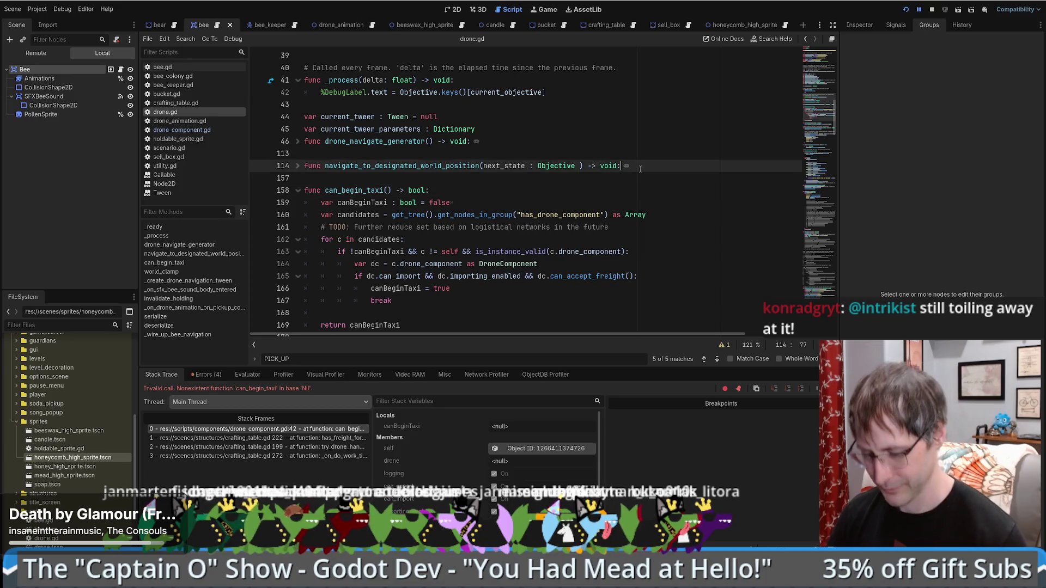
key("alt+Left")
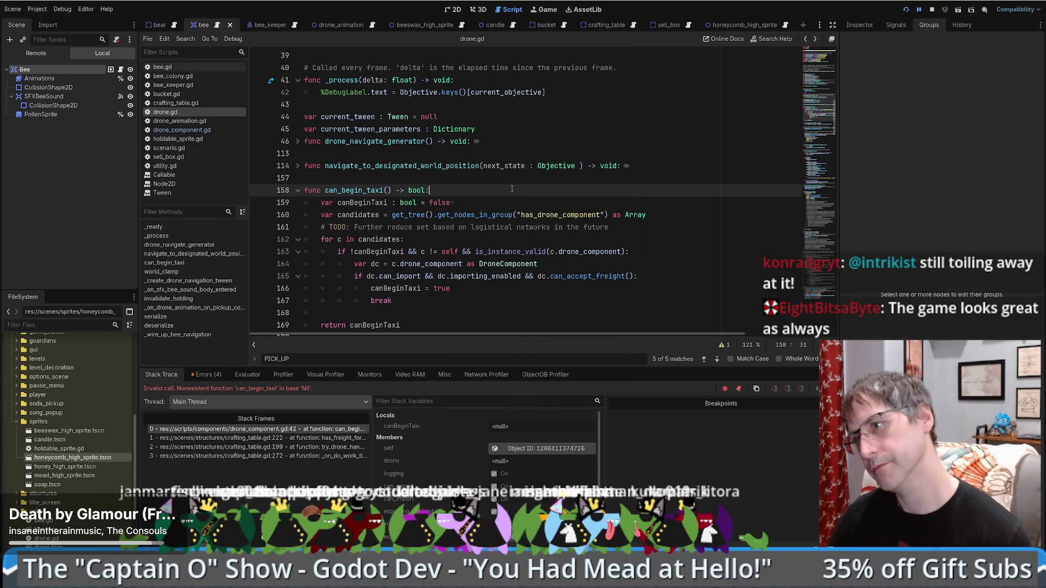
left_click(515, 188)
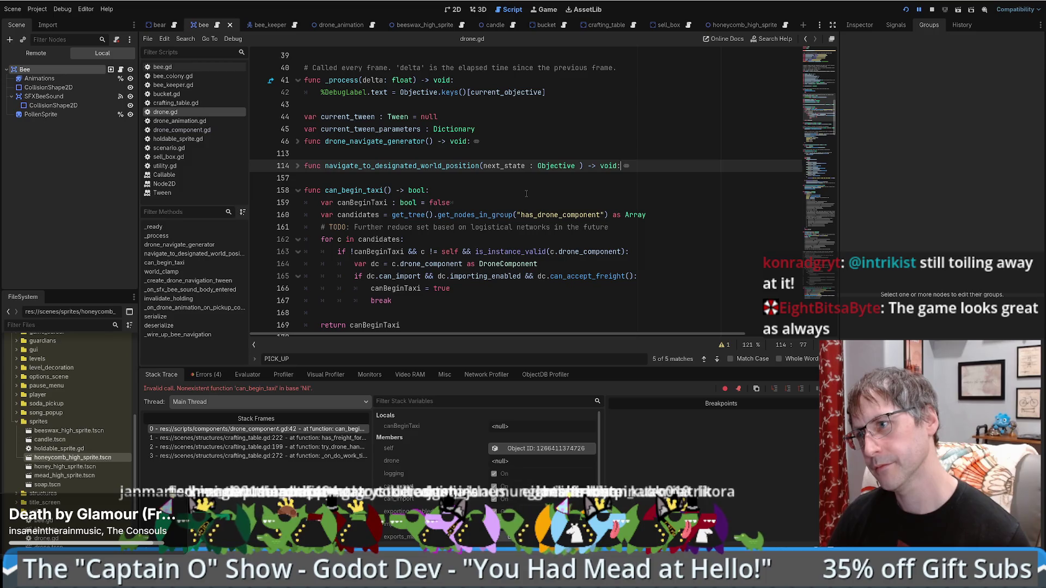
key("alt+Left")
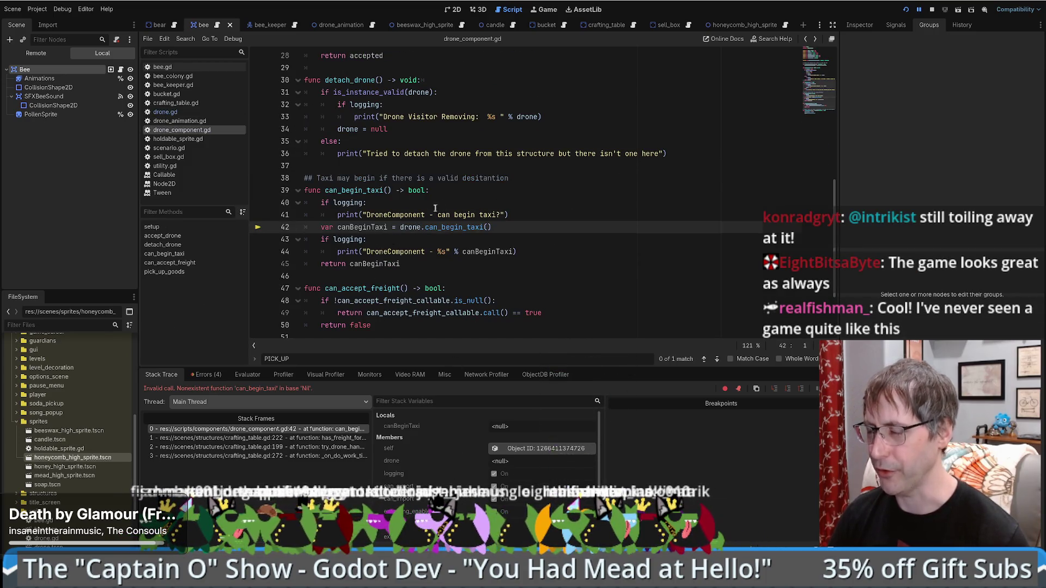
mouse_move(411, 228)
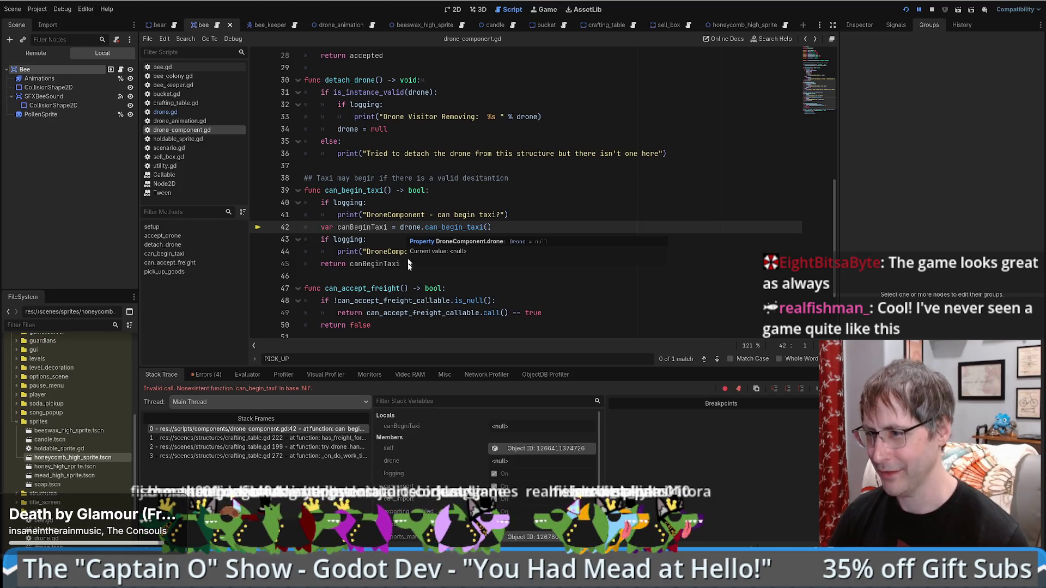
left_click(284, 437)
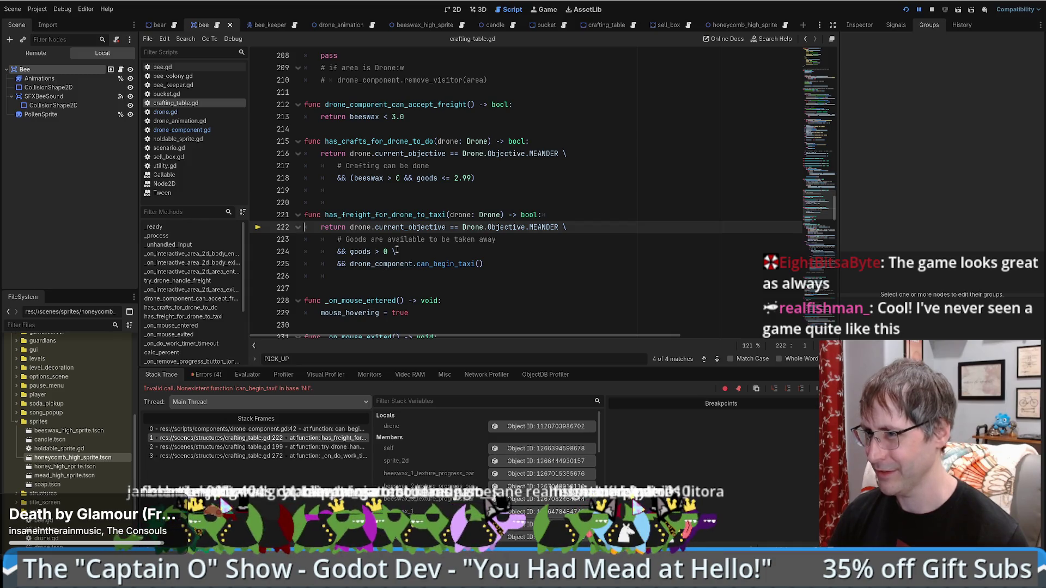
left_click(359, 228)
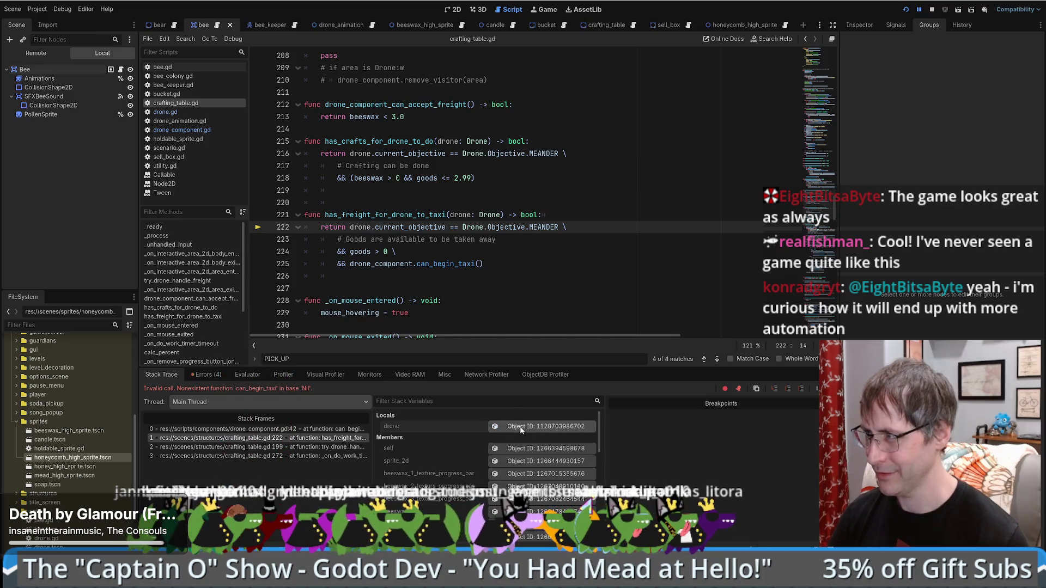
left_click(273, 429)
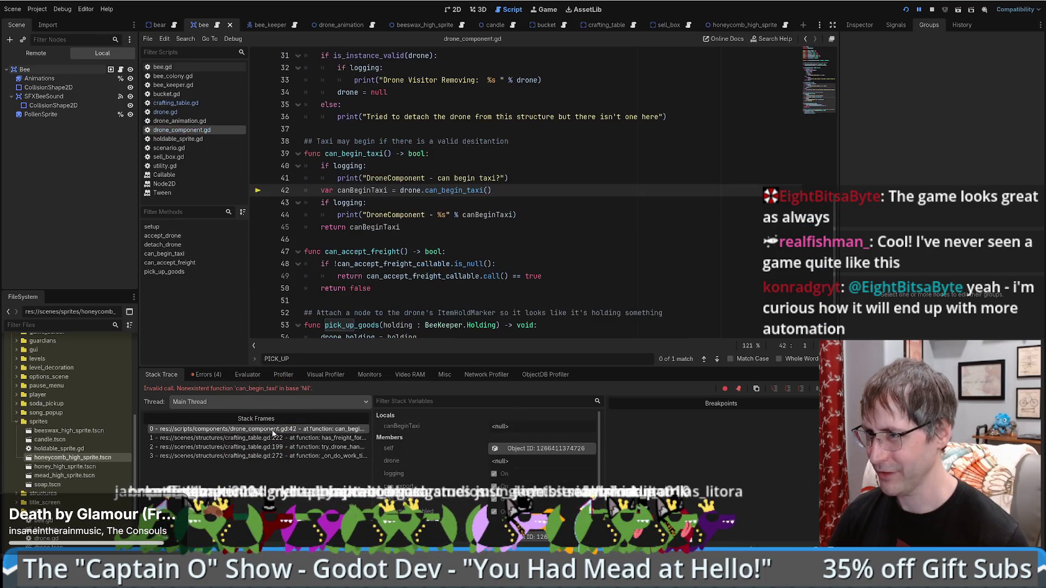
double_click(410, 190)
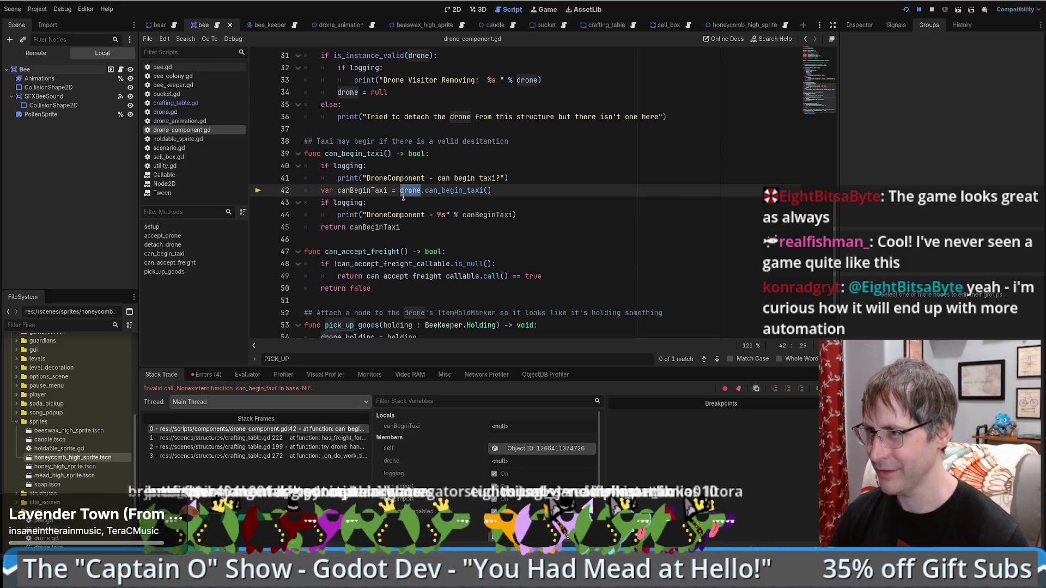
scroll(406, 172, "up", 2)
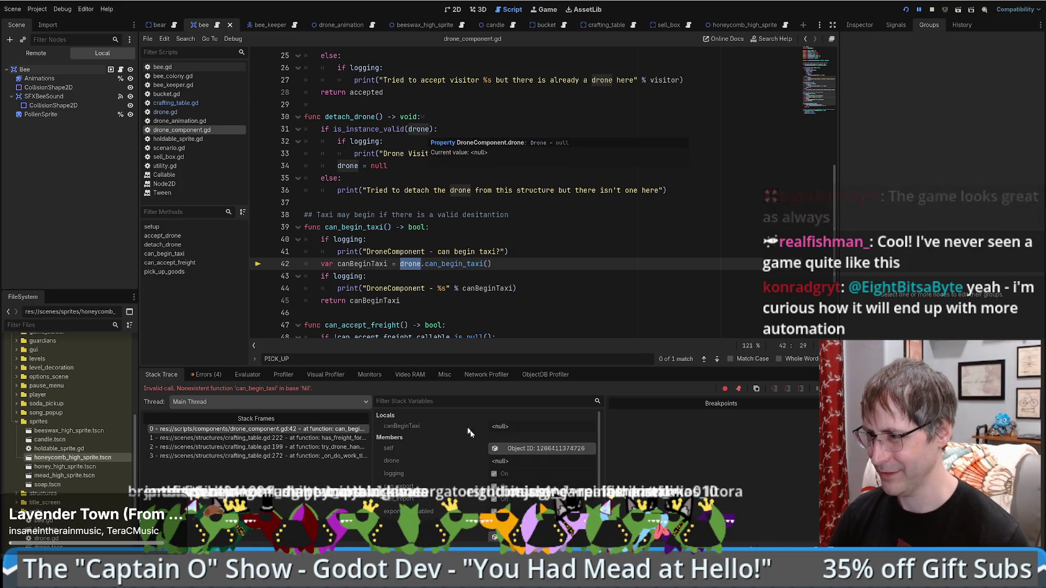
left_click(539, 448)
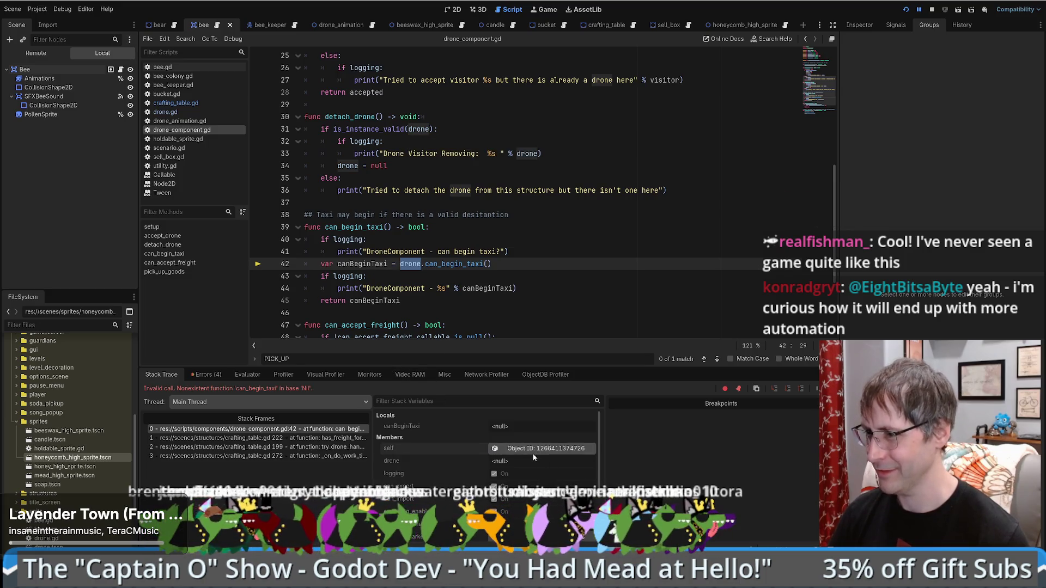
left_click(865, 25)
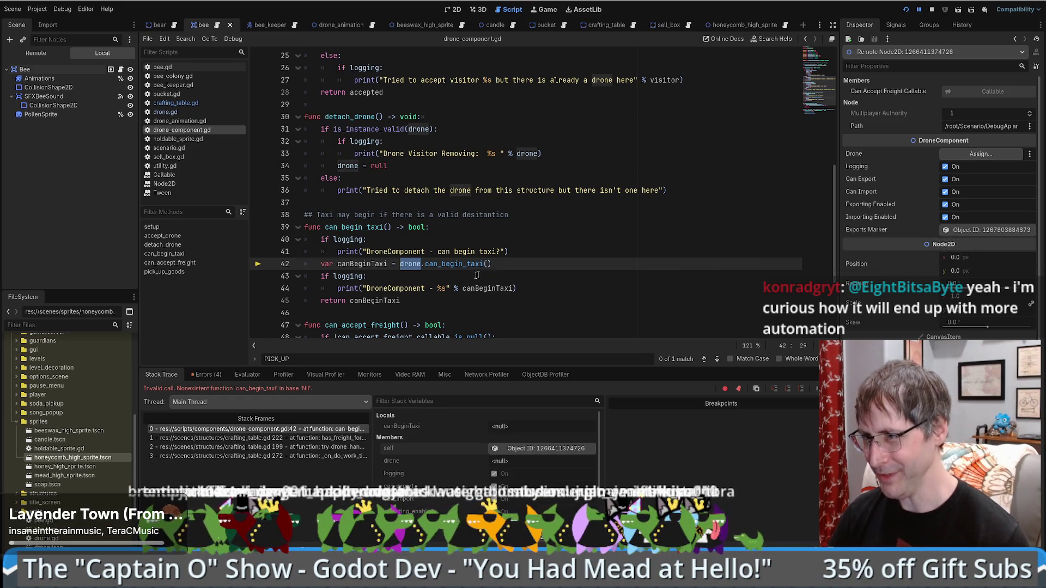
scroll(555, 268, "down", 3)
scroll(556, 268, "up", 11)
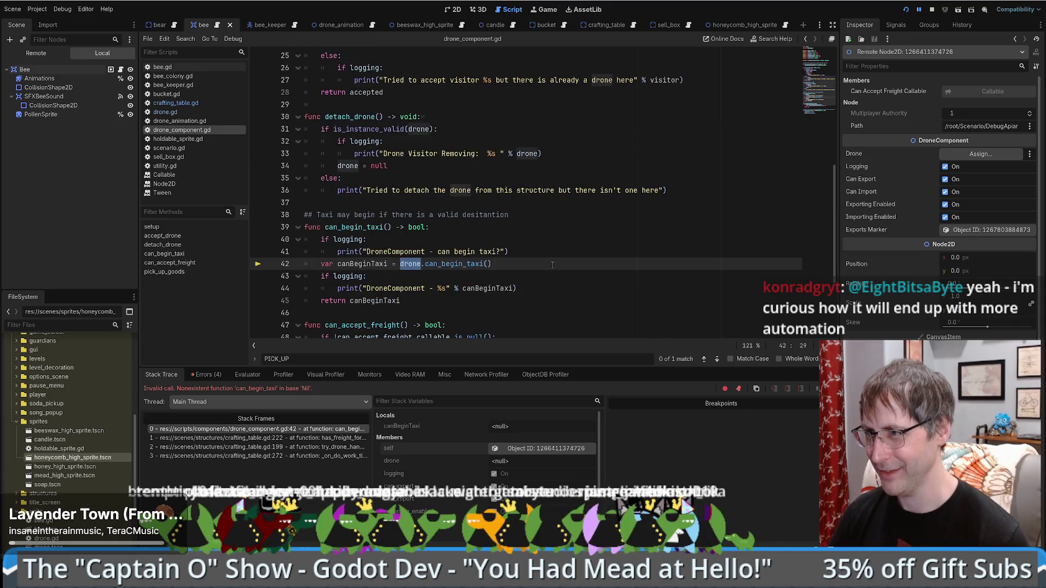
scroll(552, 264, "down", 9)
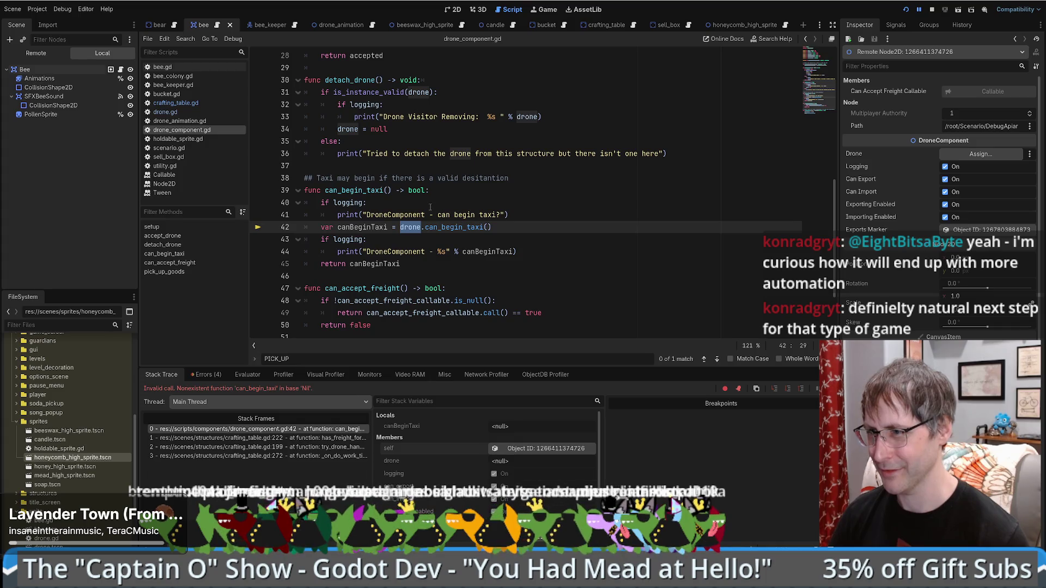
left_click(326, 439)
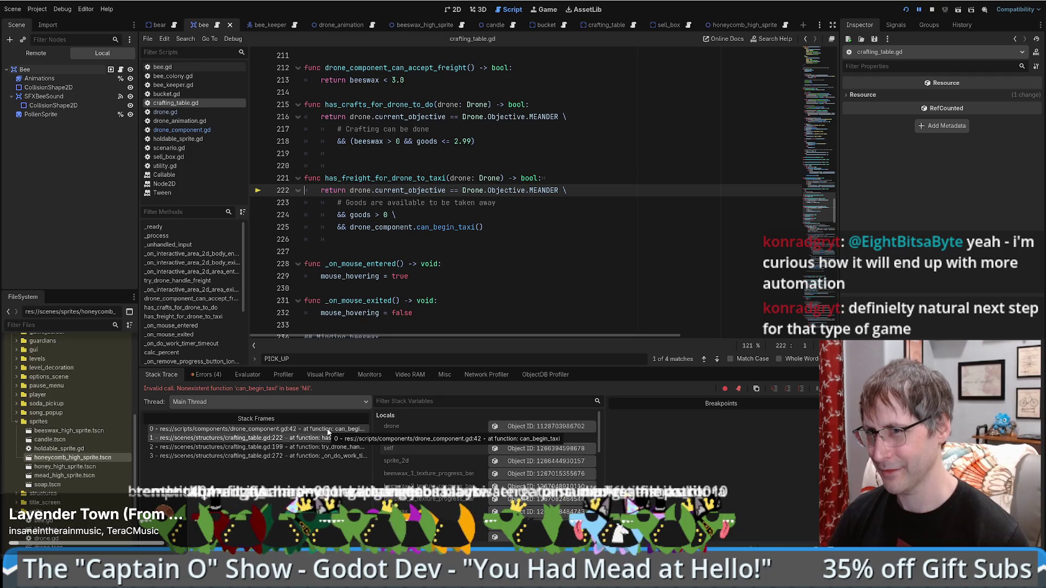
left_click(327, 429)
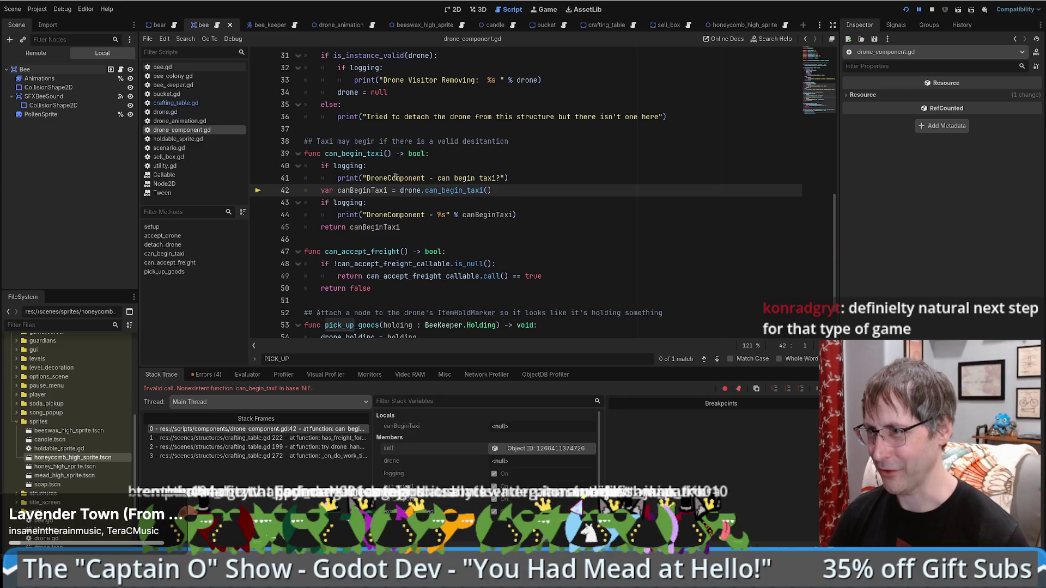
left_click(424, 178)
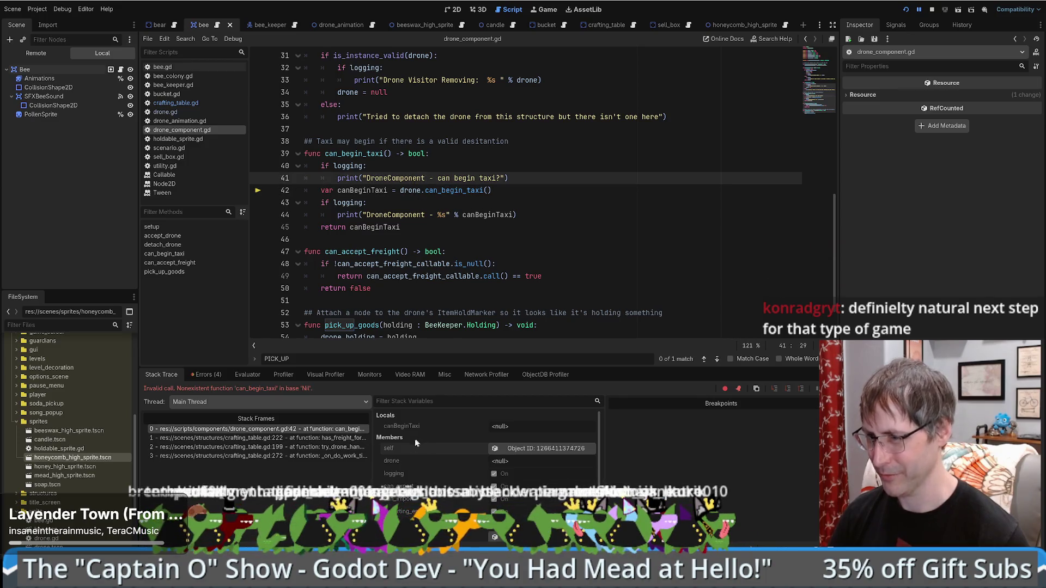
left_click(268, 457)
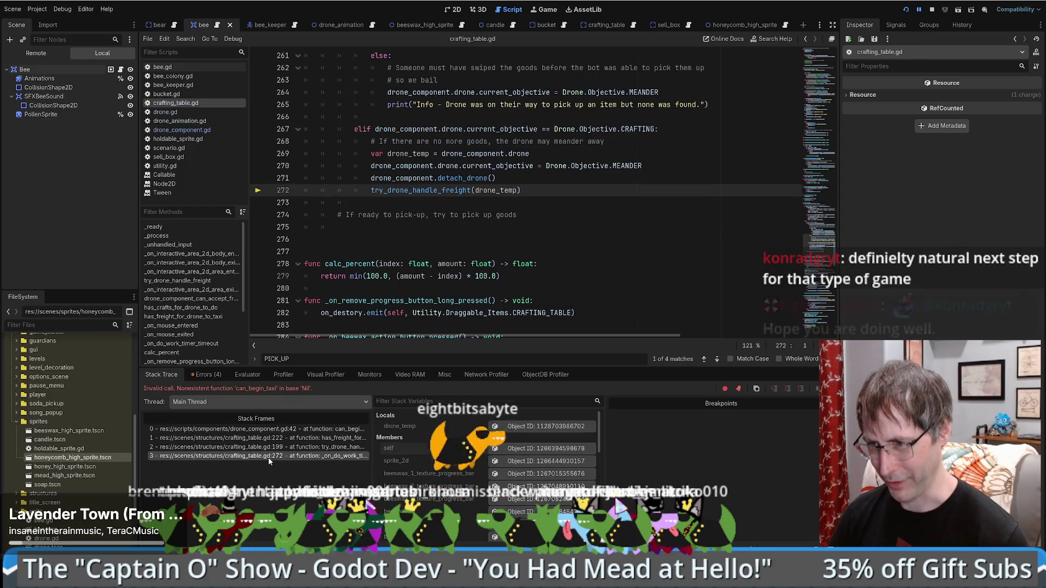
left_click(268, 439)
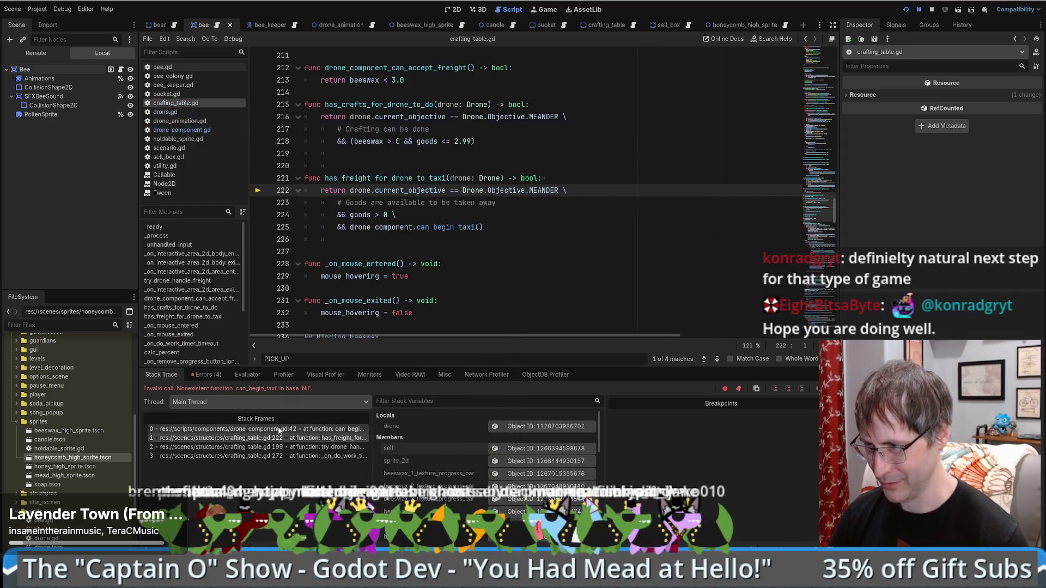
left_click(281, 430)
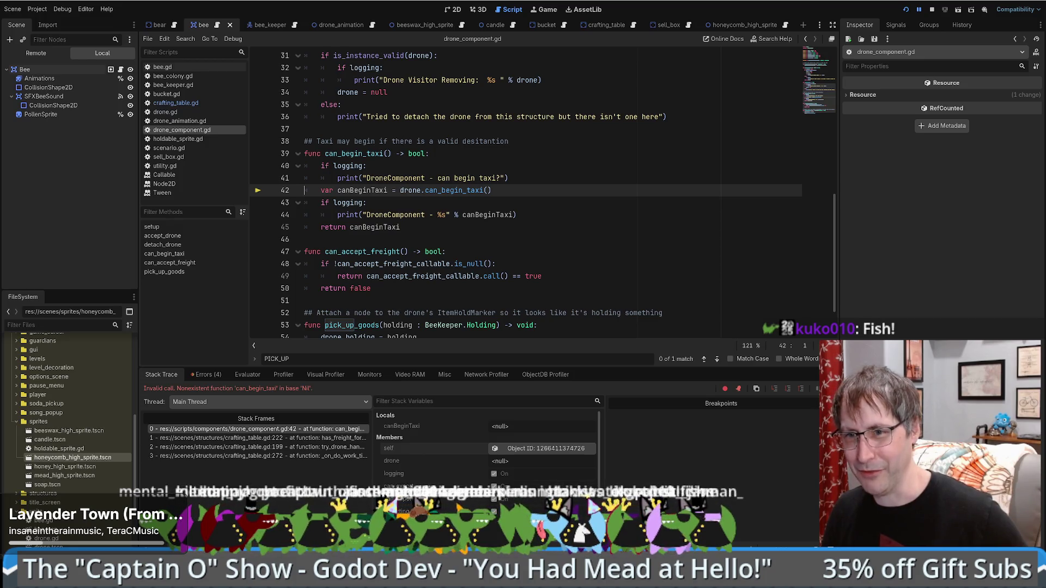
- Check where drone is used and open a blank line inside can_begin_taxi()
double_click(410, 190)
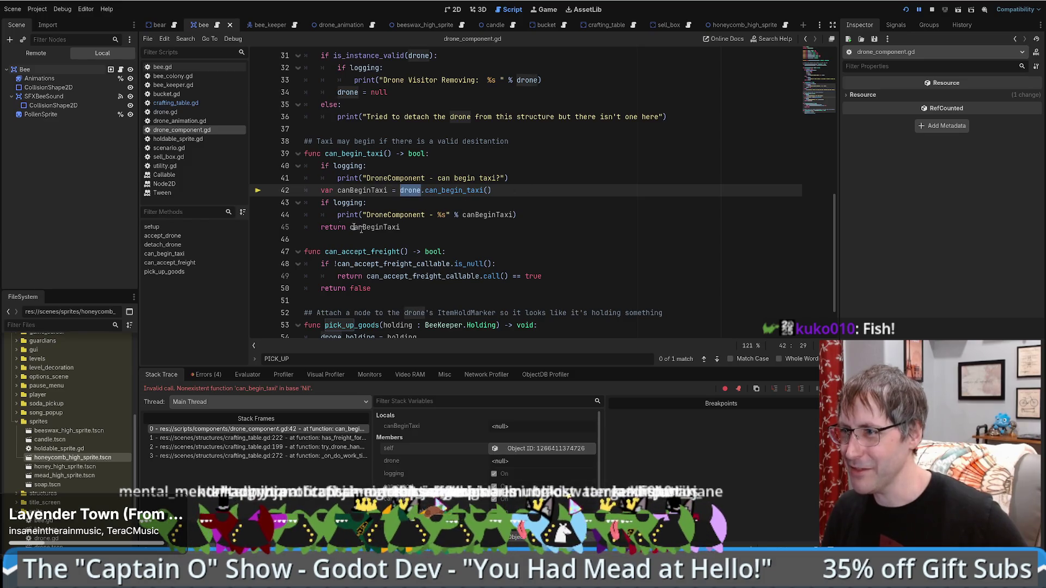
scroll(418, 195, "up", 2)
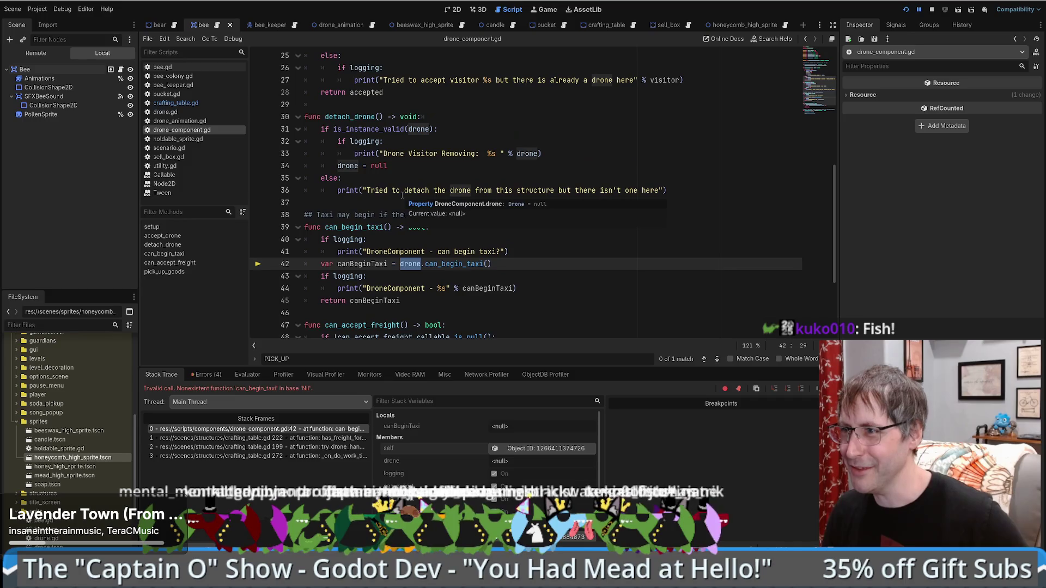
left_click(445, 165)
scroll(441, 183, "down", 3)
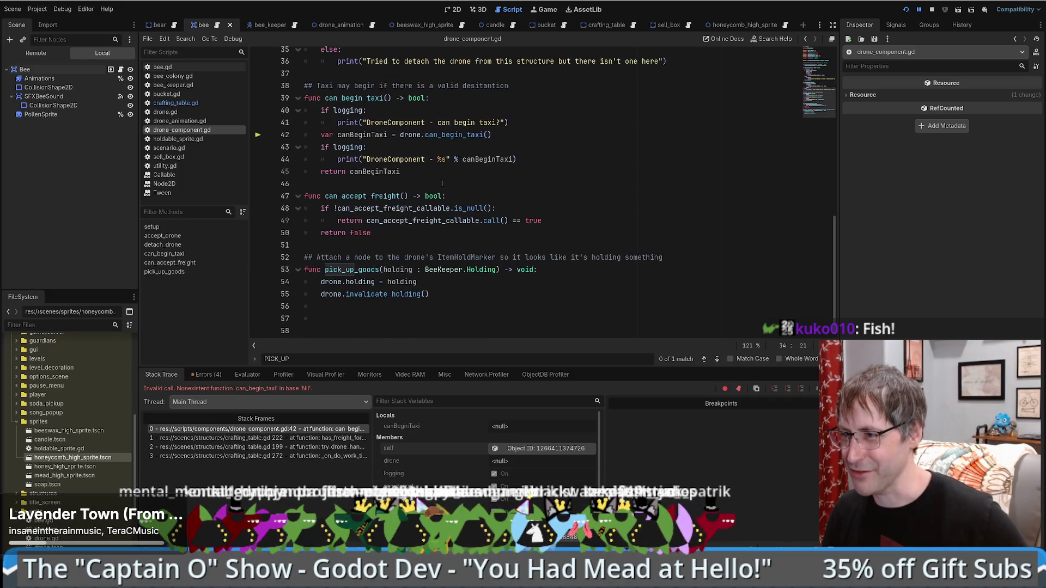
scroll(429, 178, "up", 1)
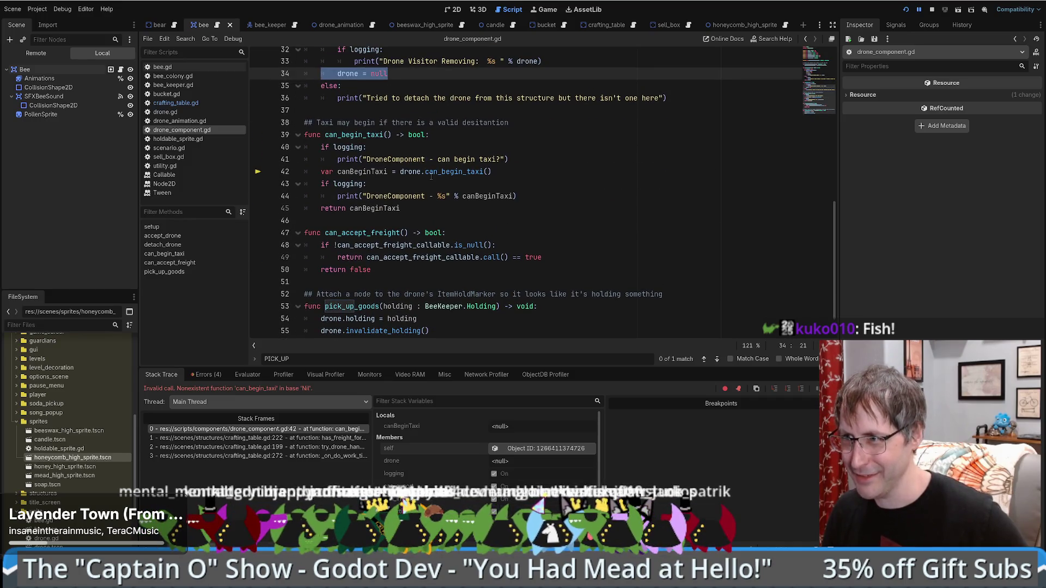
left_click(430, 175)
left_click(527, 159)
key("Return")
scroll(527, 159, "up", 2)
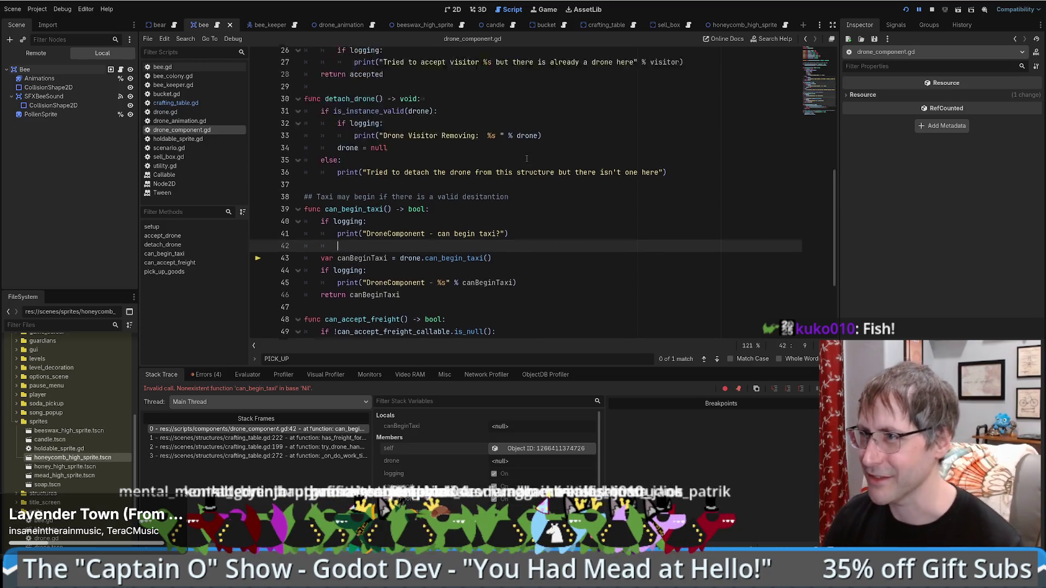
scroll(527, 158, "up", 2)
- Paste the drone validity check, moving it from line 42 to just under the function header
left_click_drag(321, 183, 502, 183)
key("ctrl+c")
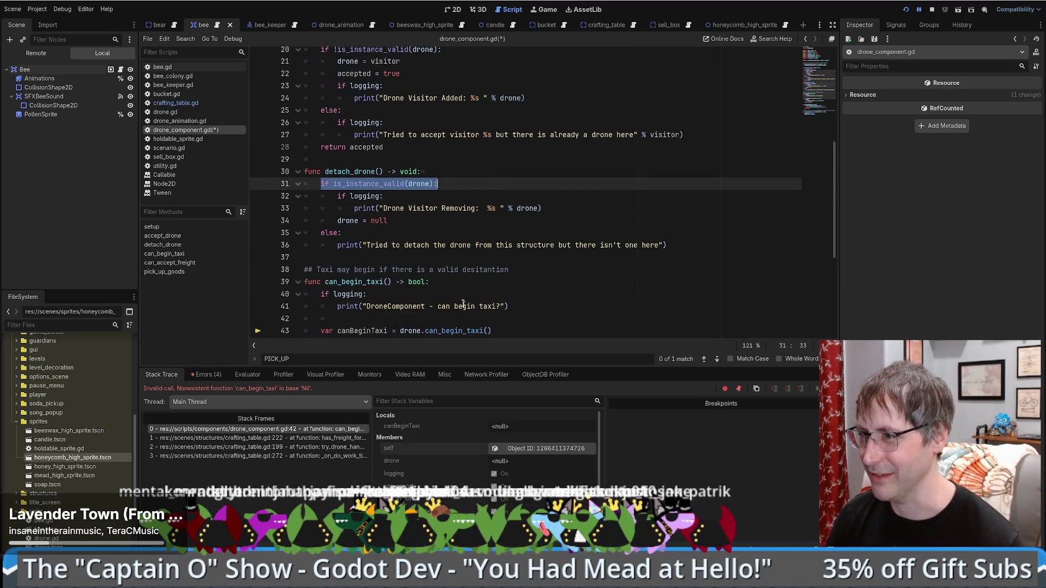
scroll(389, 252, "down", 2)
left_click(379, 245)
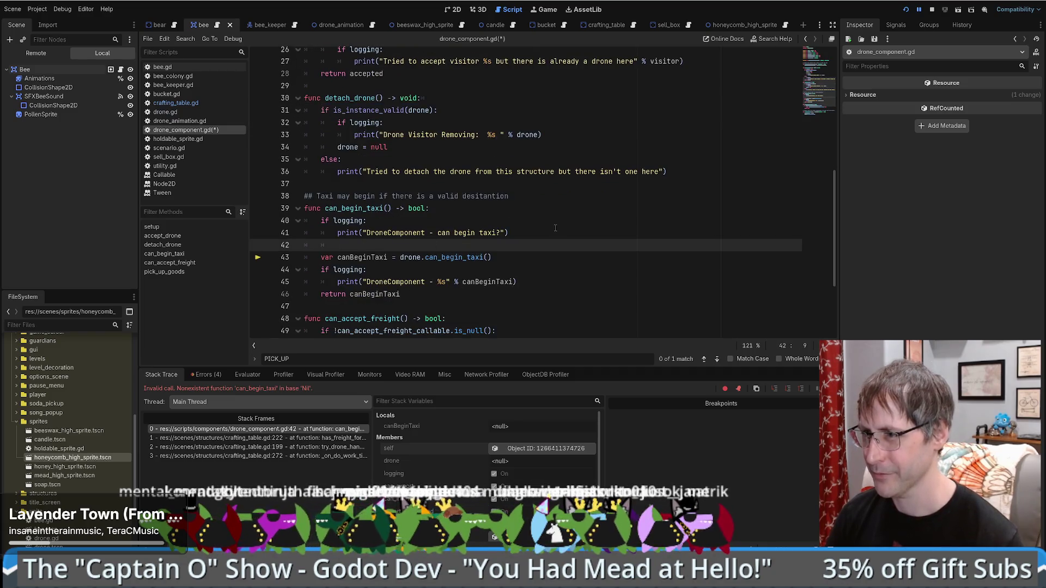
key("ctrl+v")
key("BackSpace")
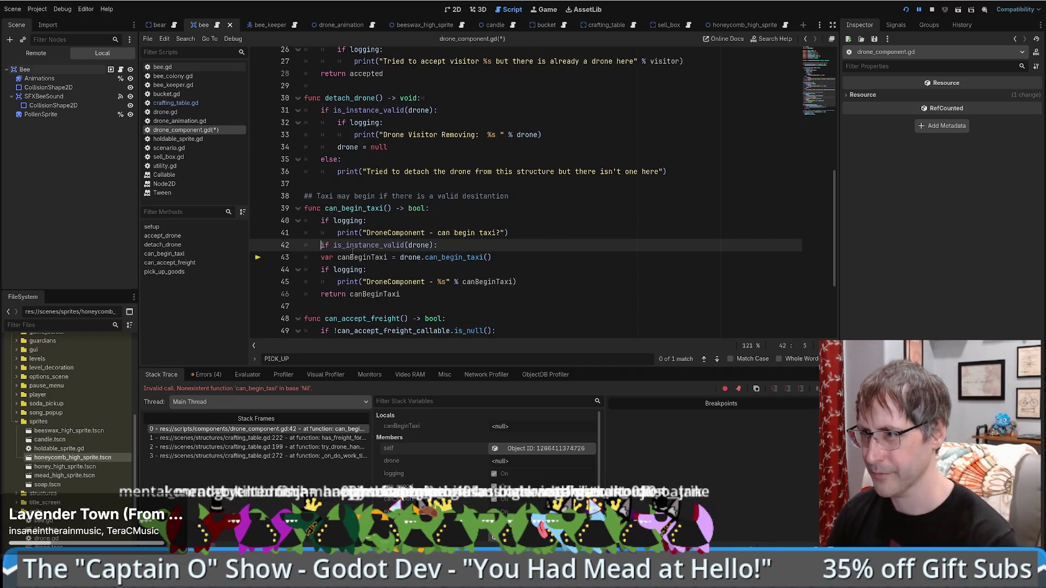
key("ctrl+z")
key("ctrl+z")
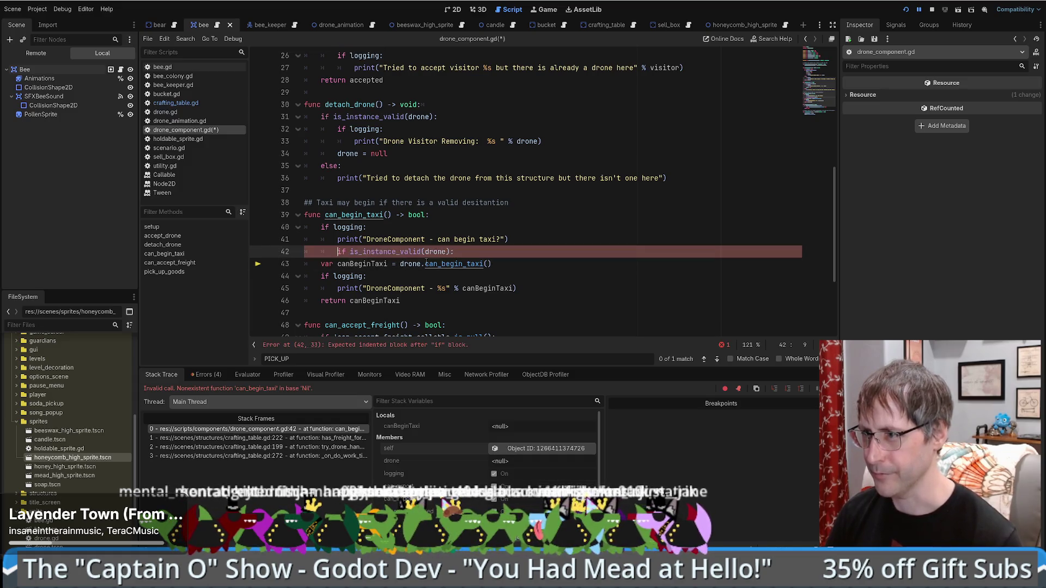
left_click(448, 214)
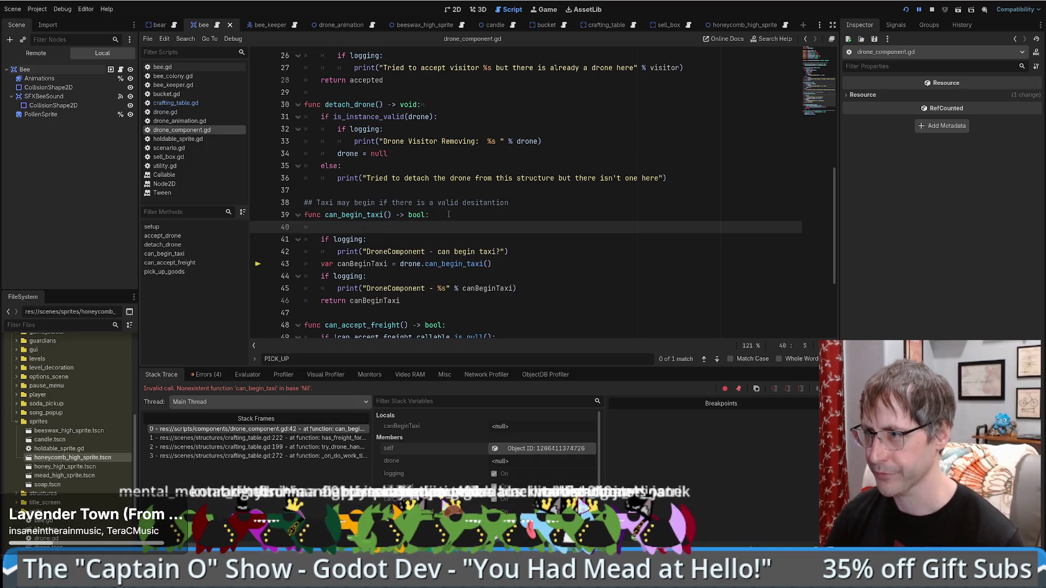
key("Return")
key("ctrl+v")
- Declare var canBeginTaxi = false at the top of can_begin_taxi(), removing the duplicate var
left_click_drag(319, 239, 546, 286)
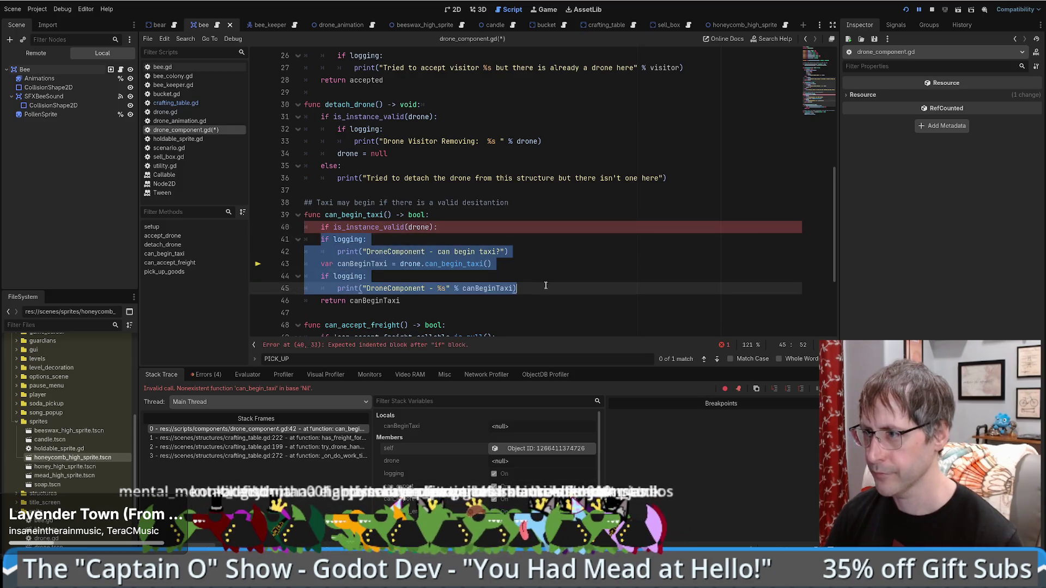
left_click(459, 226)
key("shift+Home")
key("BackSpace")
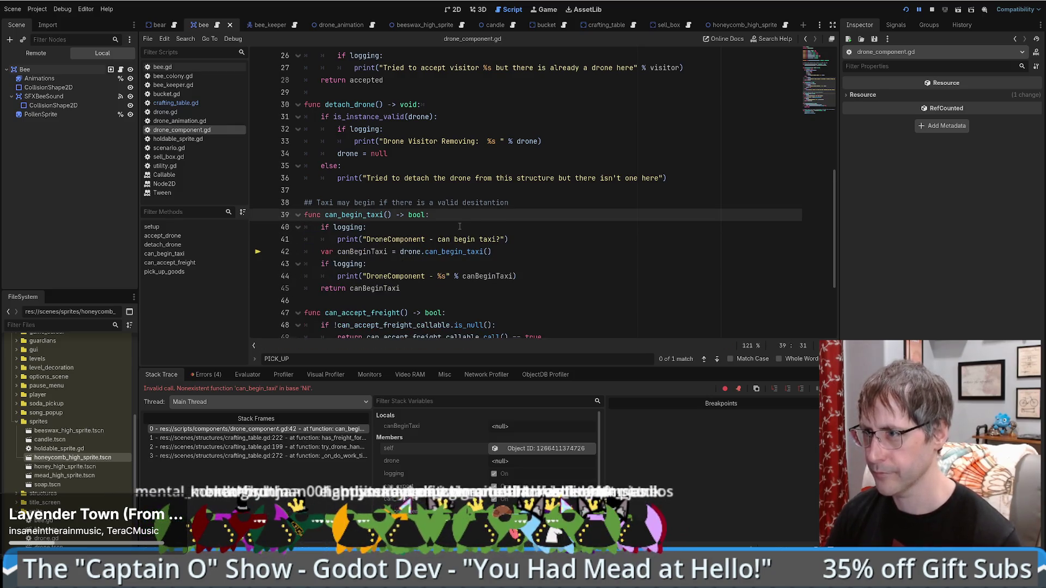
type("v")
double_click(361, 264)
key("ctrl+c")
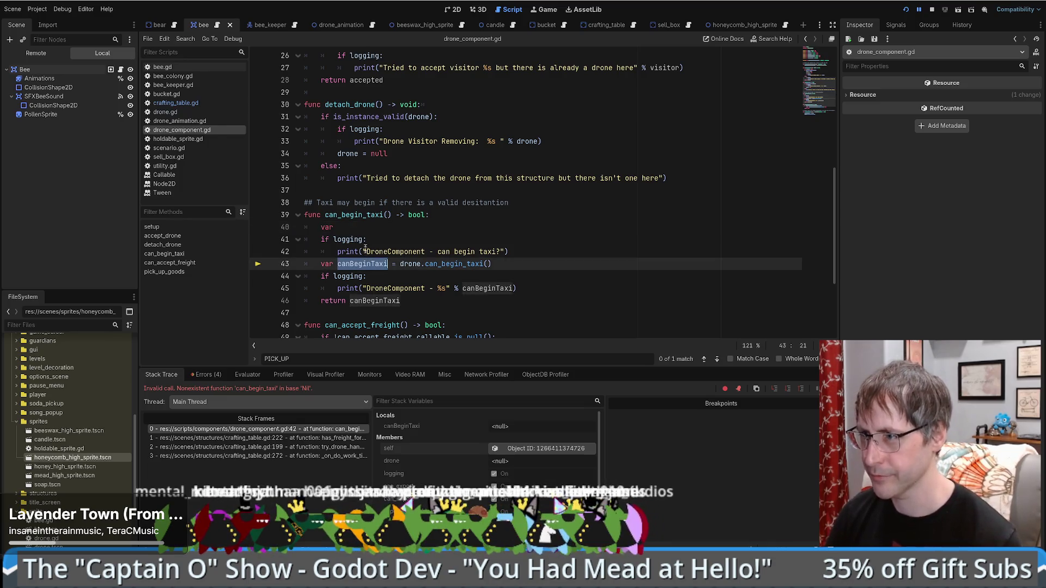
left_click(364, 227)
key("ctrl+v")
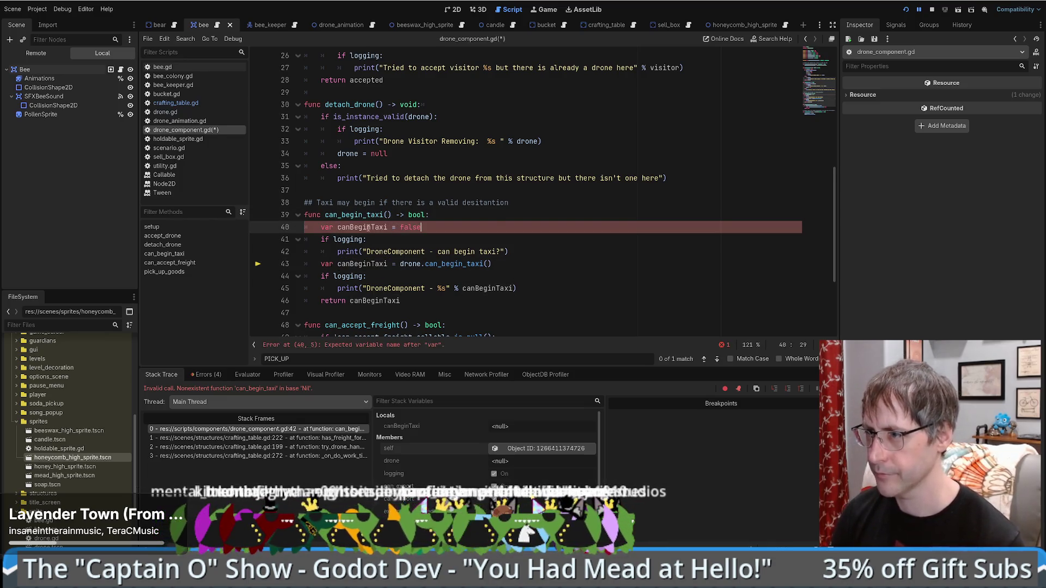
left_click(321, 264)
key("Delete")
key("Delete")
key("Delete")
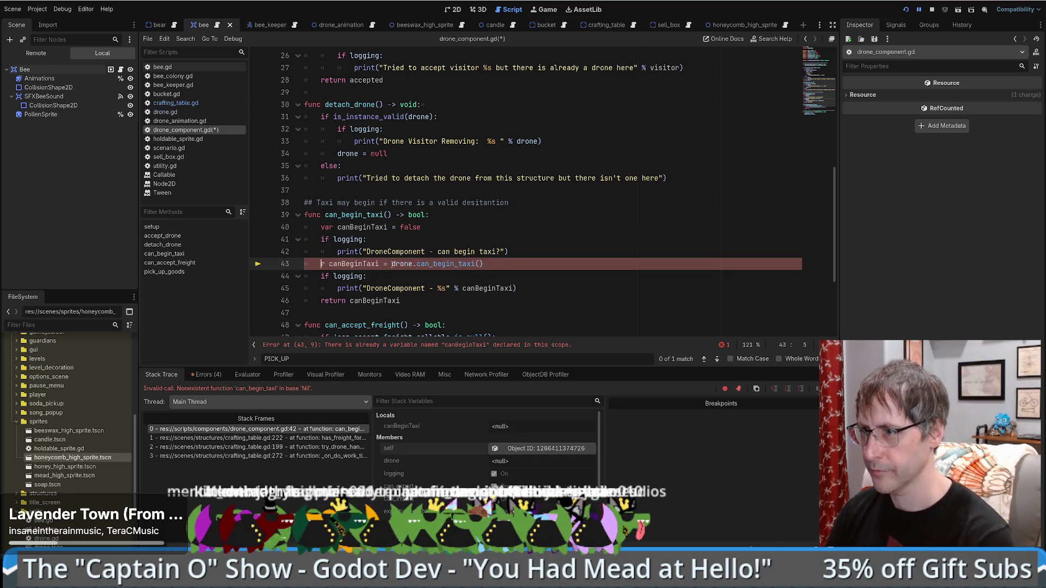
- Wrap the drone.can_begin_taxi() assignment in 'if is_instance_valid(drone):'
left_click(515, 251)
key("Return")
key("ctrl+v")
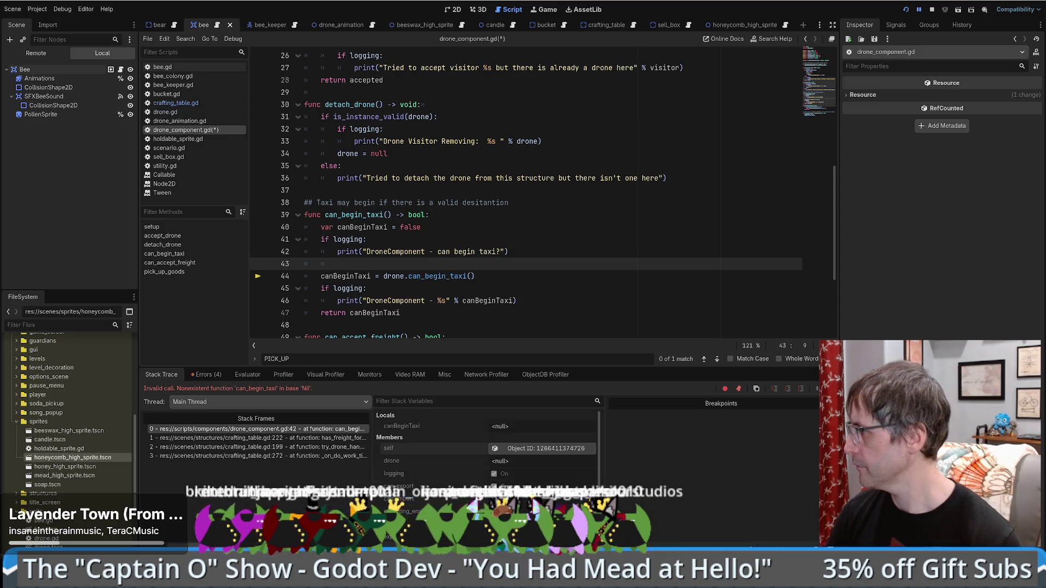
type("if is_instance_valid(drone):")
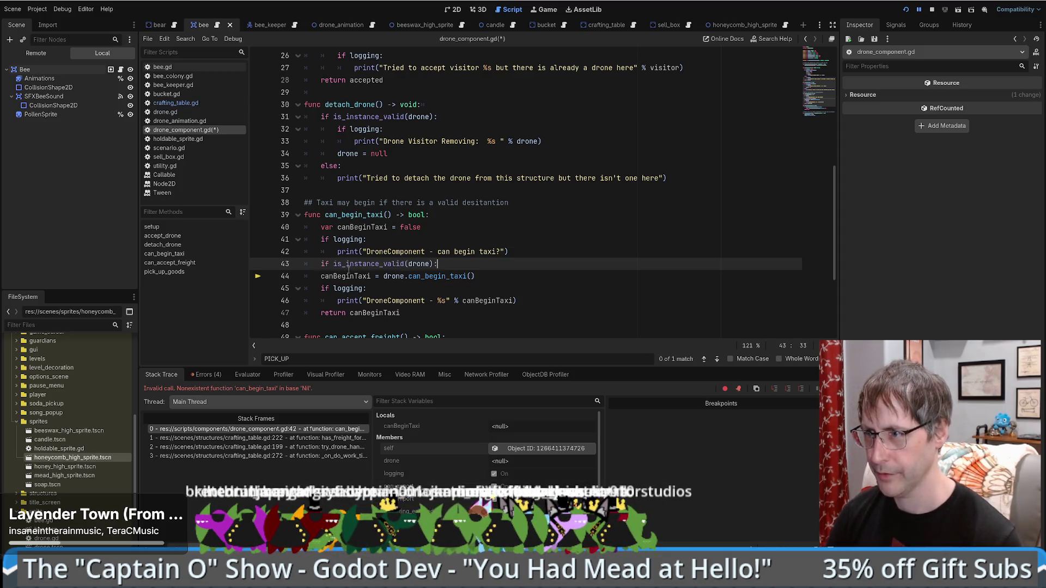
key("Down")
key("Home")
key("Tab")
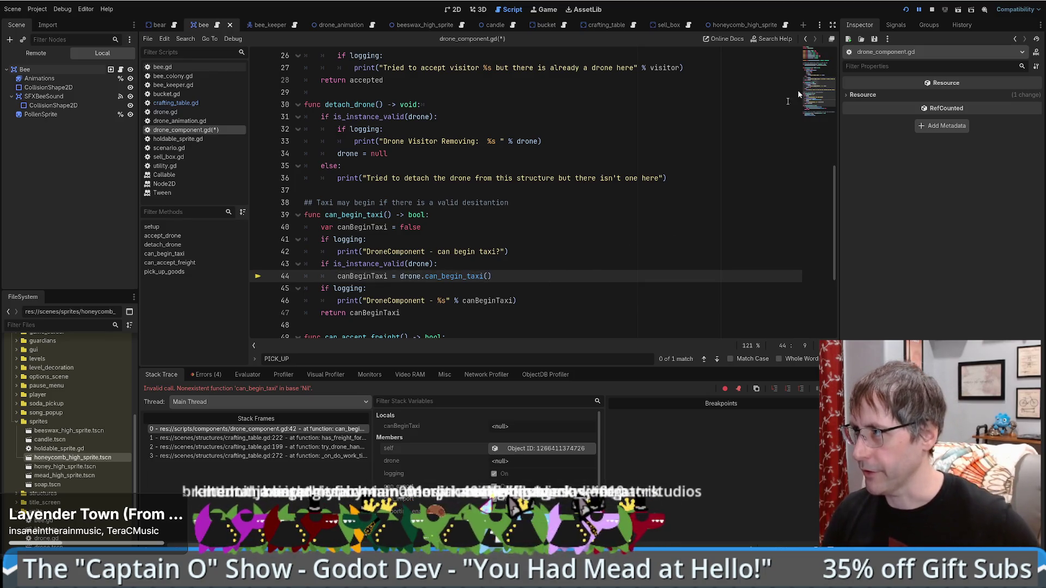
left_click(626, 243)
- Rerun the game with the fixed script, start a New Game, and walk the beekeeper across the farm
key("F5")
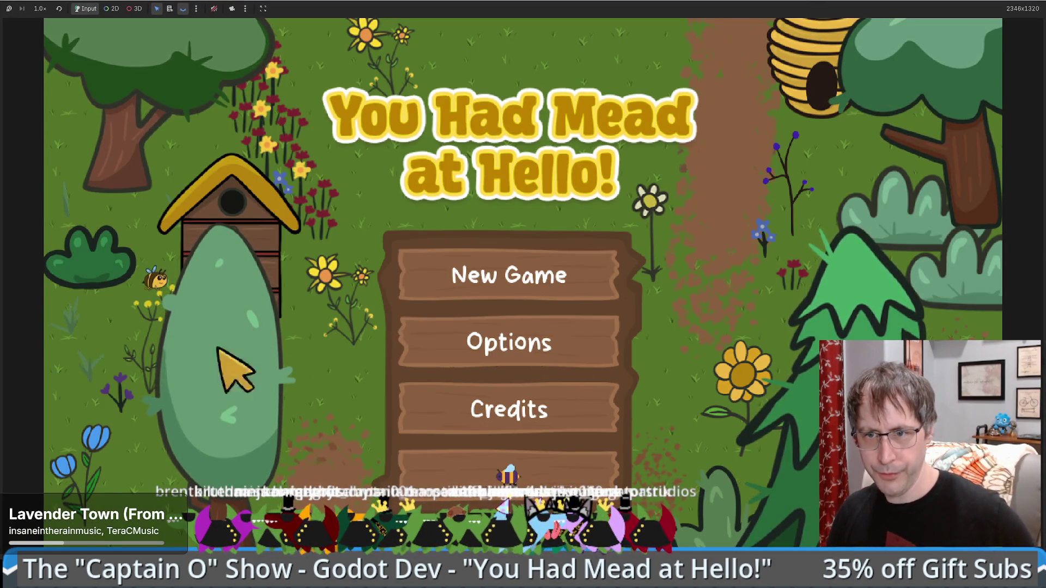
left_click(512, 452)
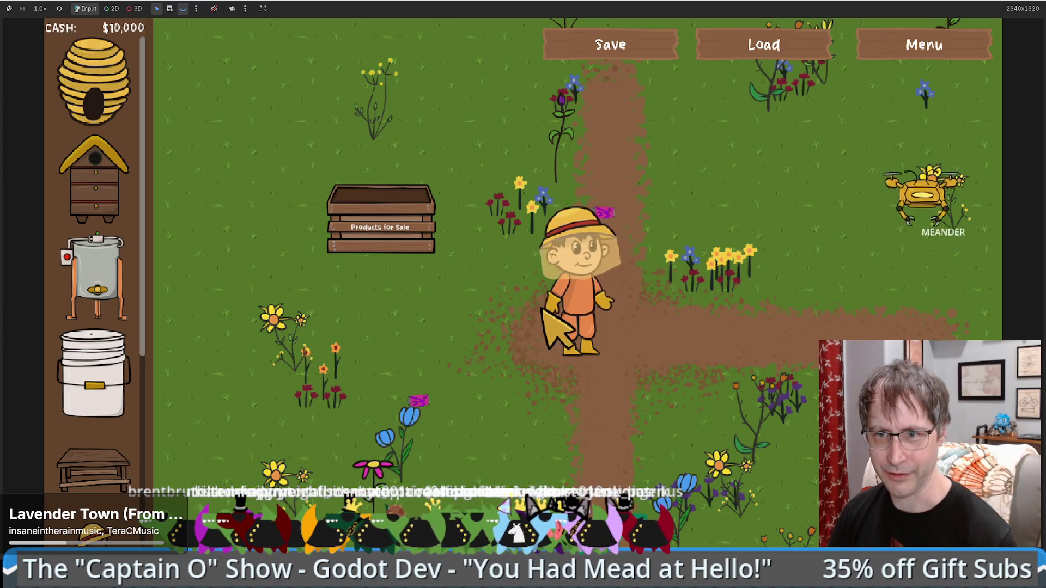
key("Right")
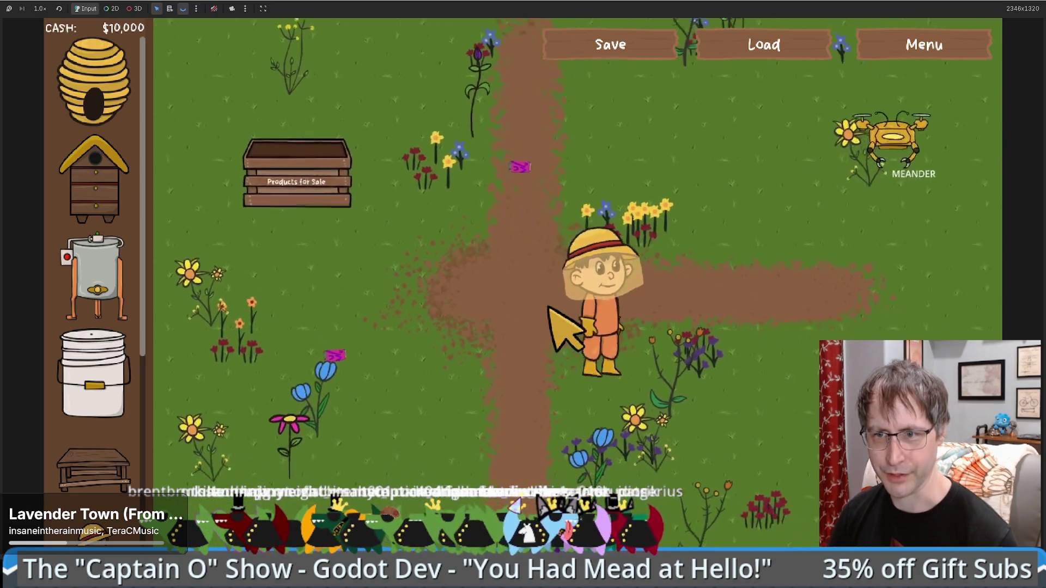
key("Right")
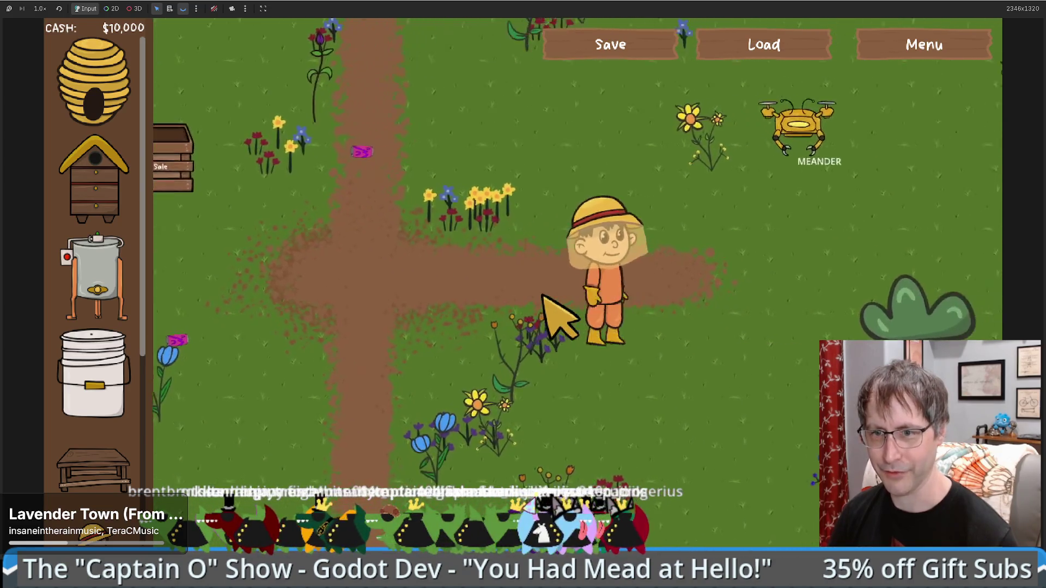
key("Down")
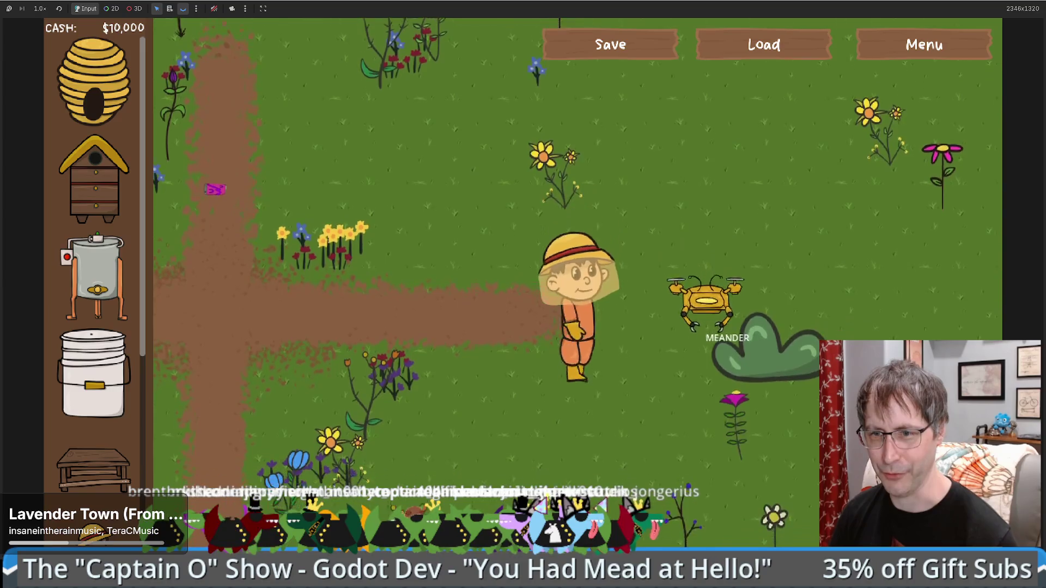
key("Right")
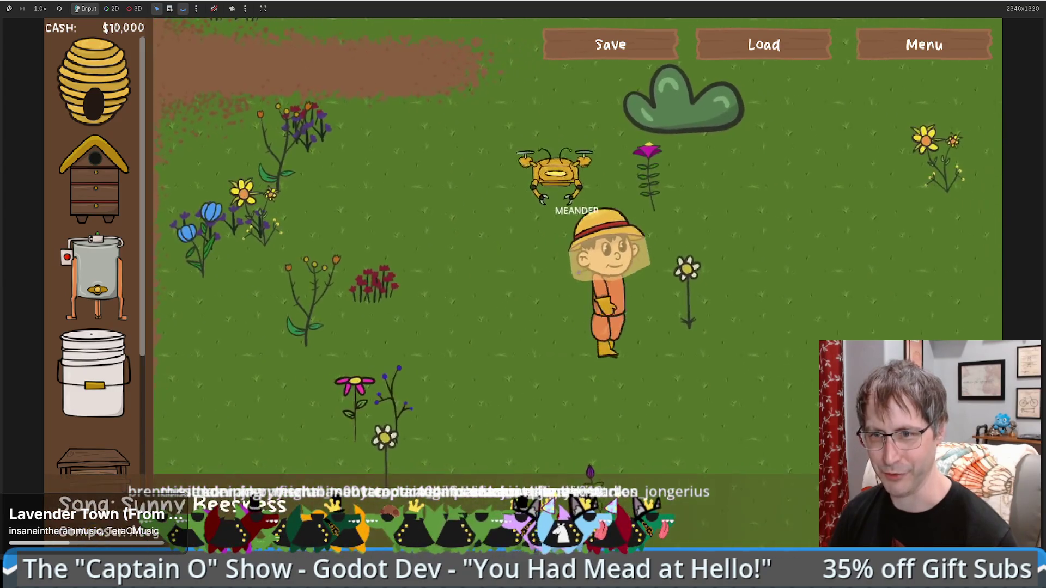
key("Up")
key("Left")
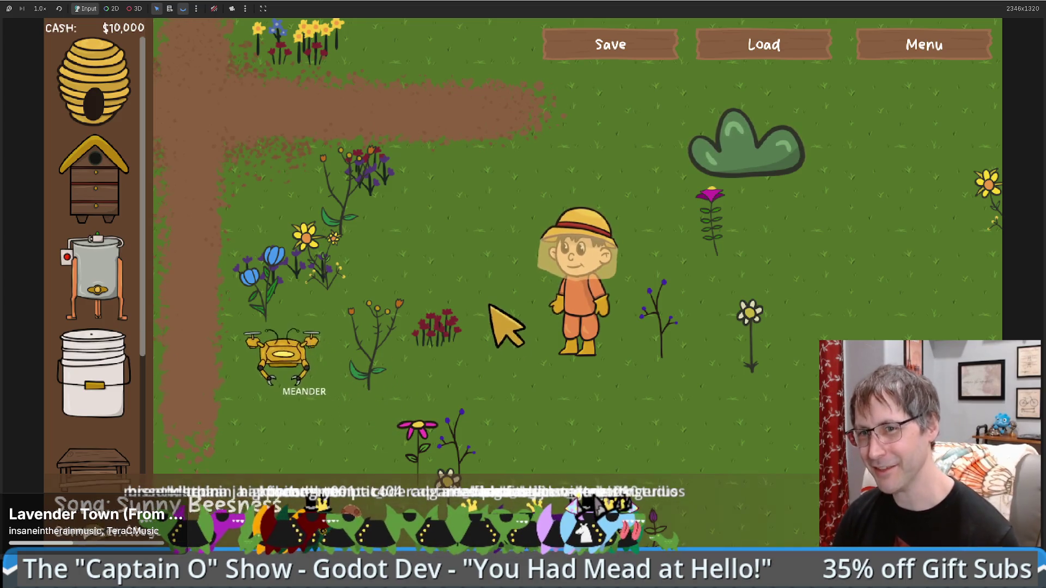
key("Left")
key("Left")
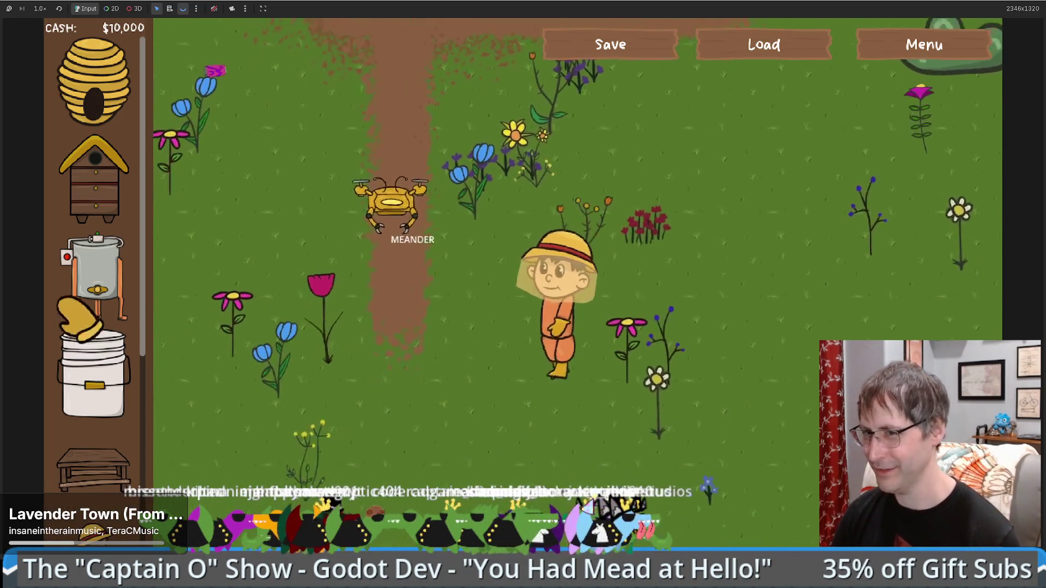
- Place a Honey Extractor from the sidebar onto the field
left_click_drag(101, 299, 471, 384)
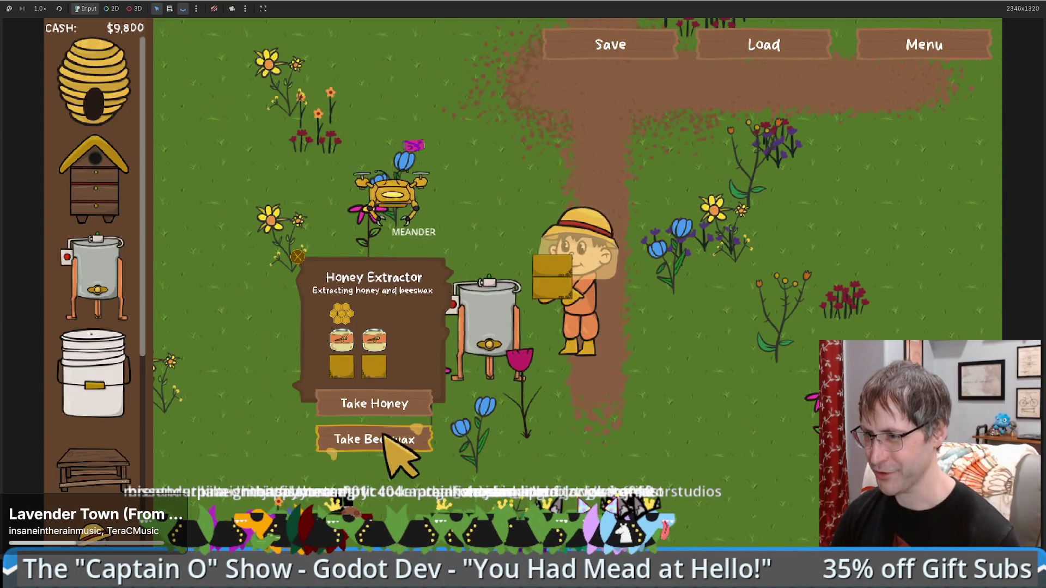
left_click(505, 354)
key("Left")
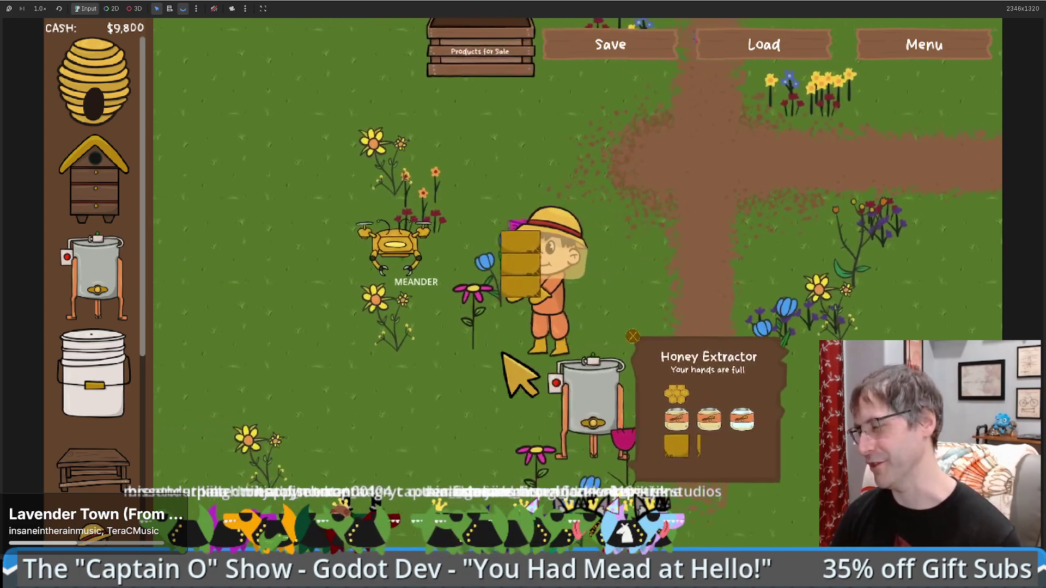
key("Down")
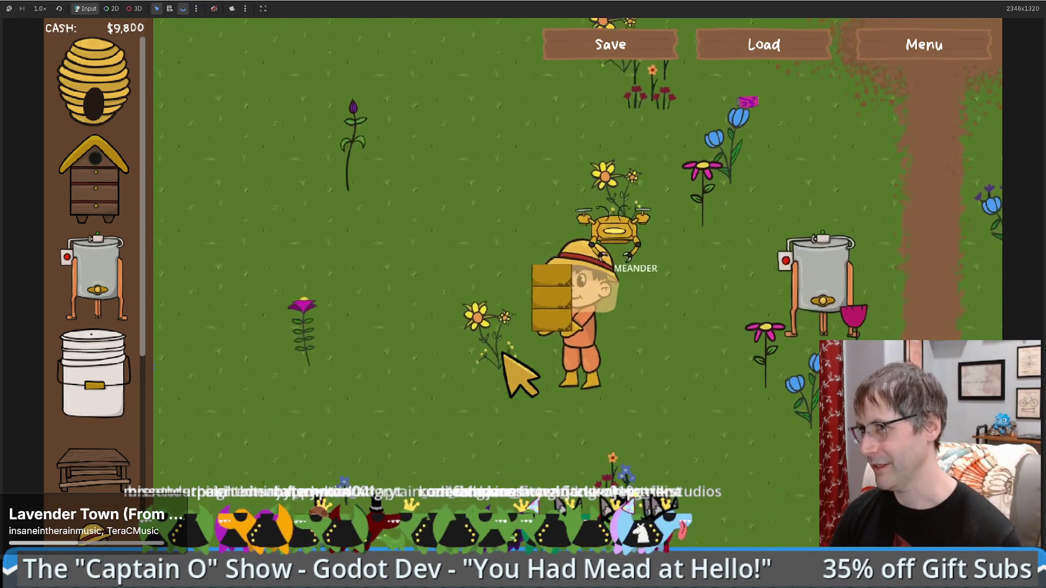
- Place a Crafting Table near the beekeeper and bring beeswax to it so the drone crafts
left_click_drag(94, 468, 286, 452)
key("Left")
left_click(485, 333)
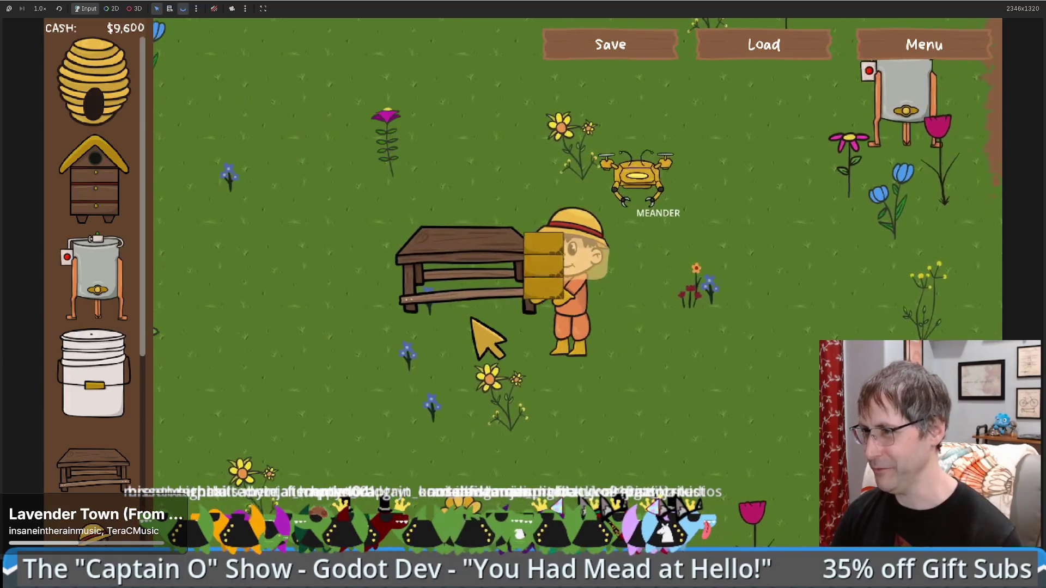
key("Up")
key("Left")
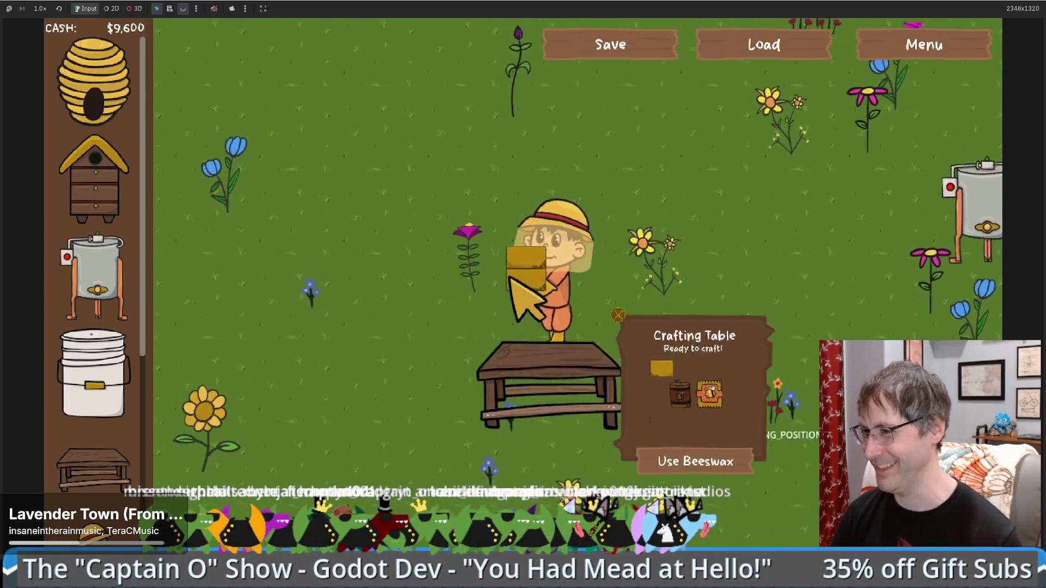
key("Down")
key("Down")
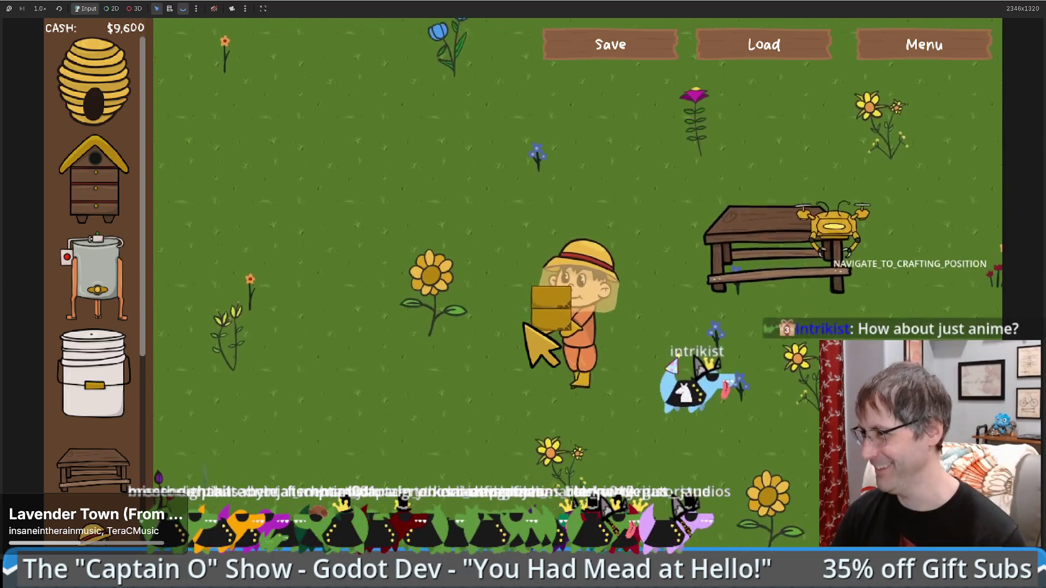
key("Up")
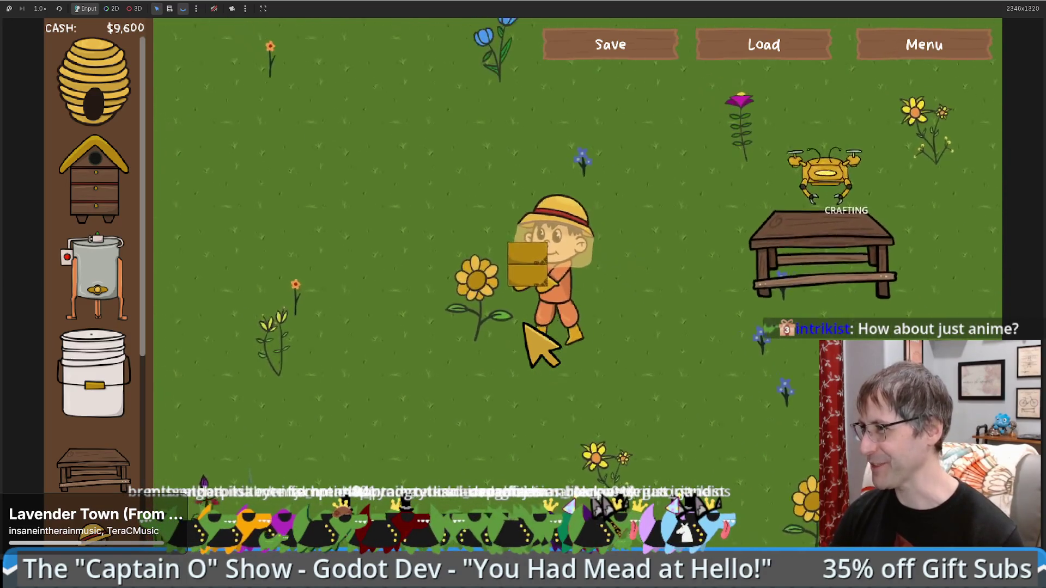
key("Right")
key("Right")
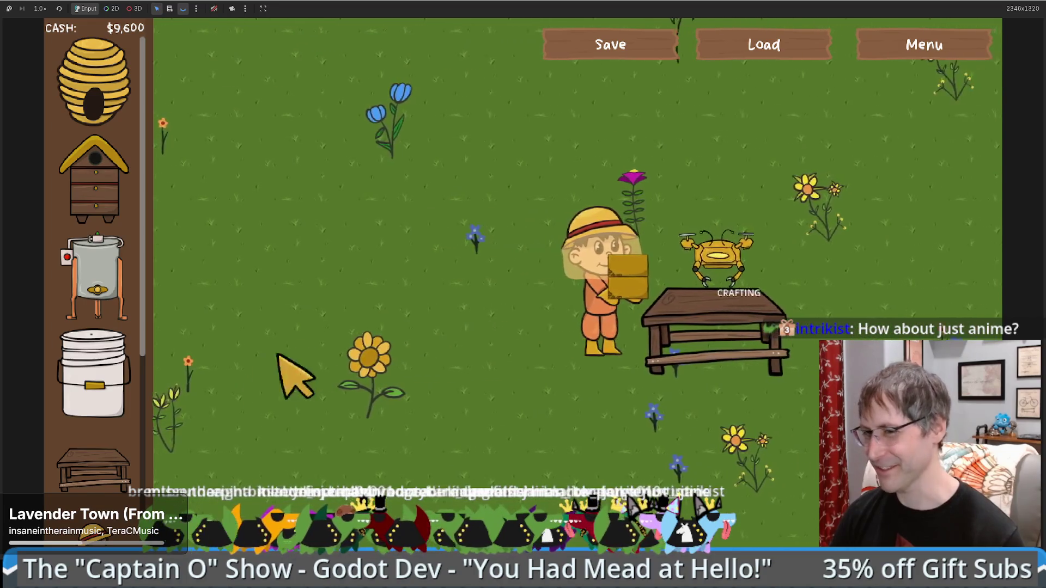
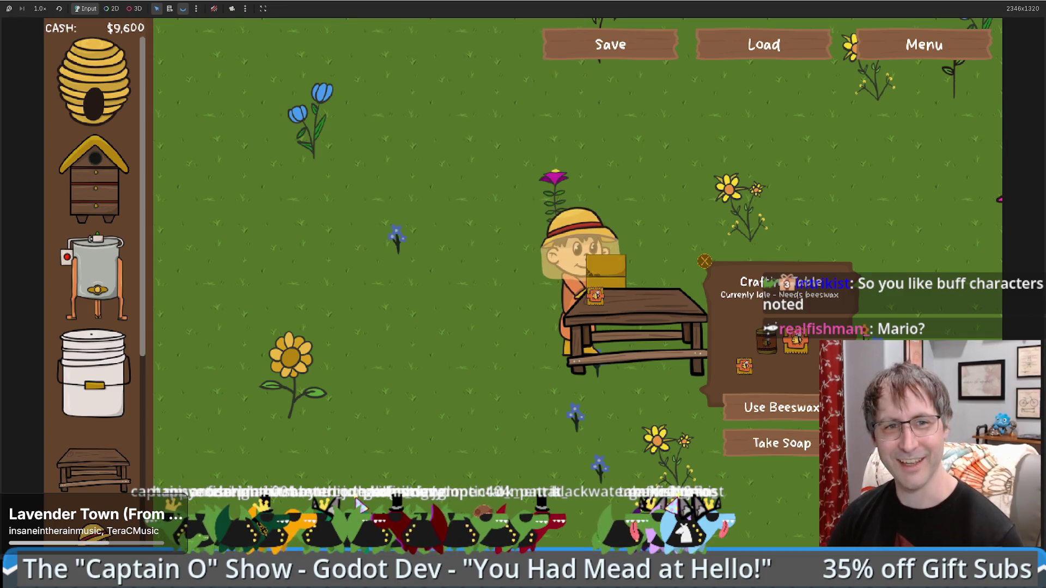
- Walk the beekeeper around the meadow and back to the crafting table to open its panel
key("a")
left_click(607, 341)
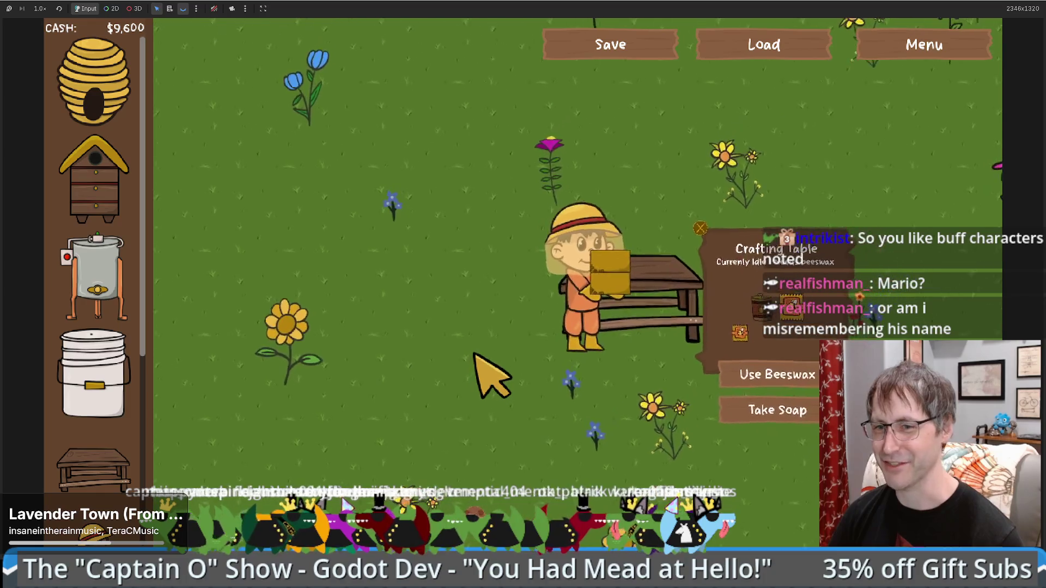
key("a")
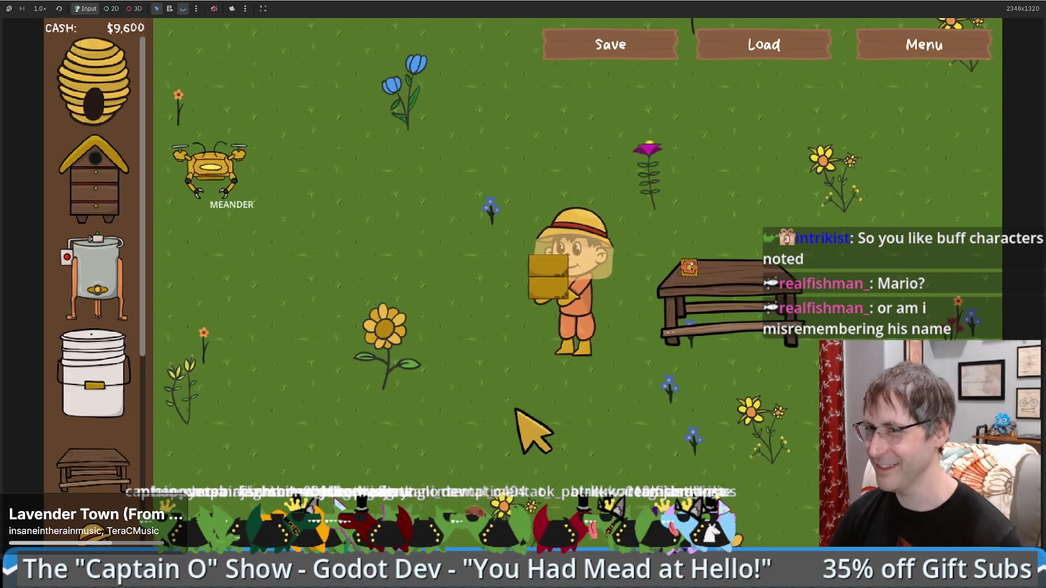
key("w")
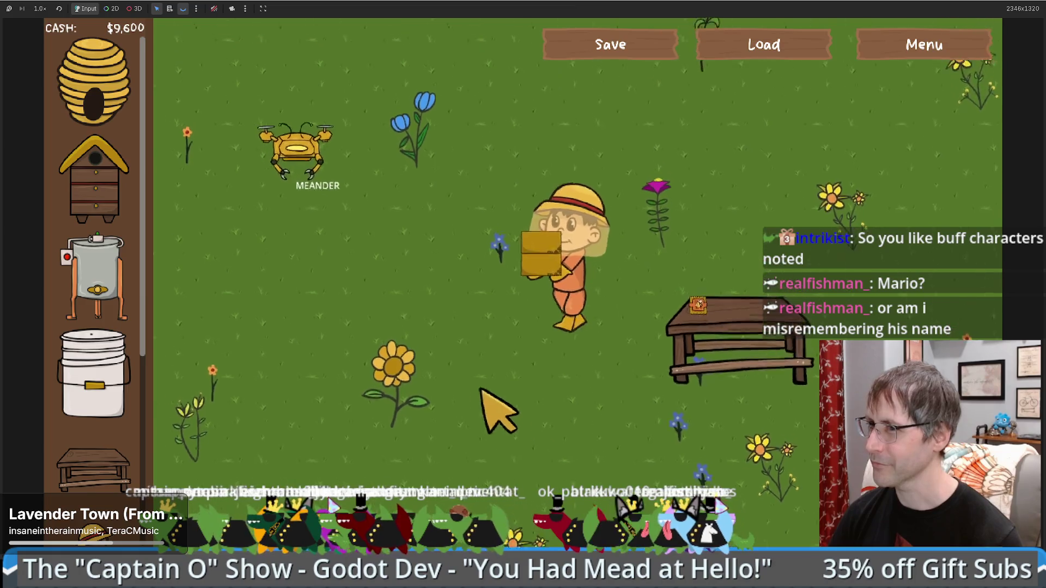
key("s")
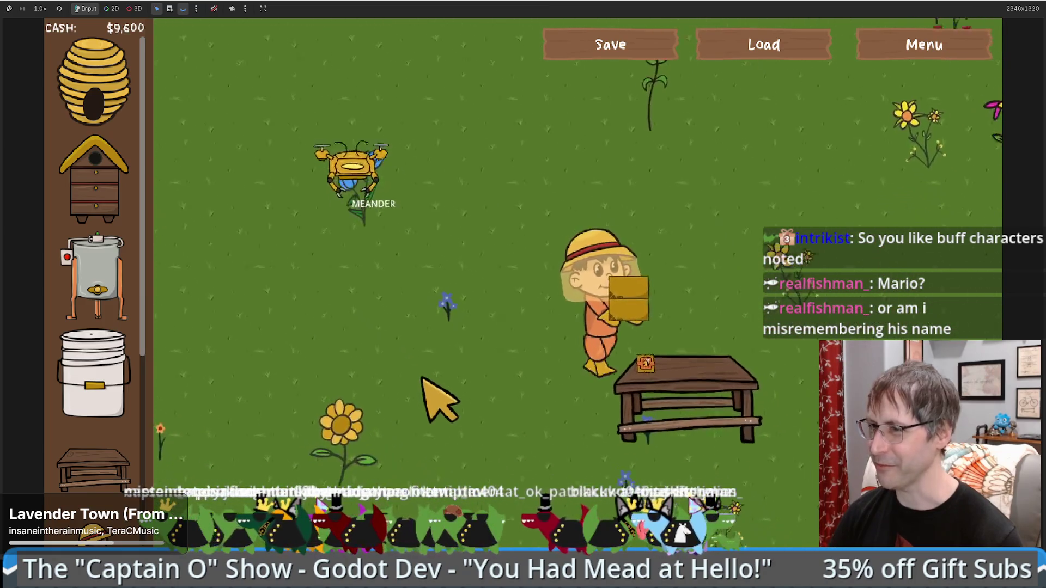
left_click(793, 430)
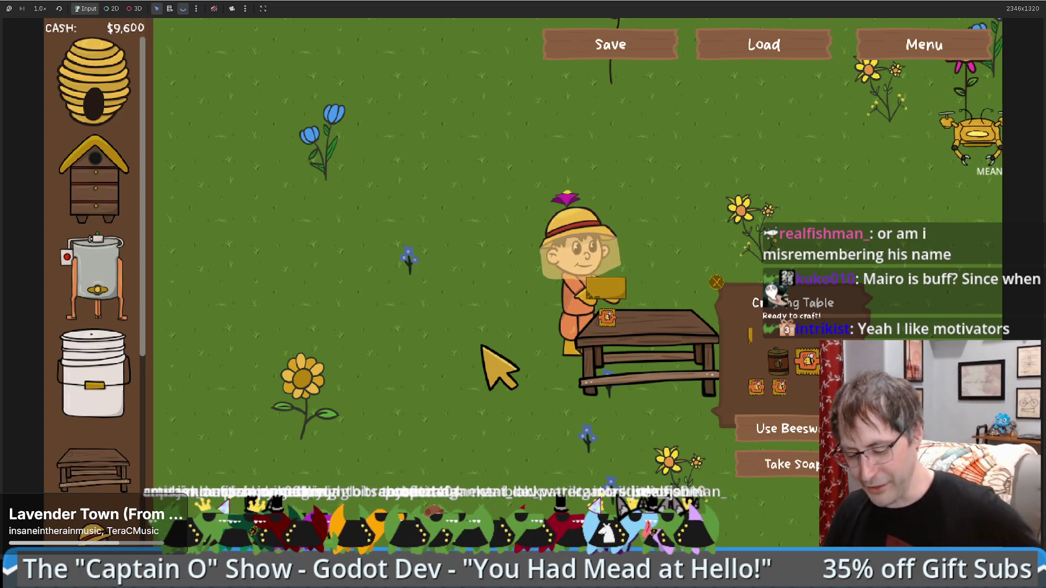
- Load beeswax into the crafting table, walk toward the meandering drone, then stop the game
key("d")
key("d")
key("s")
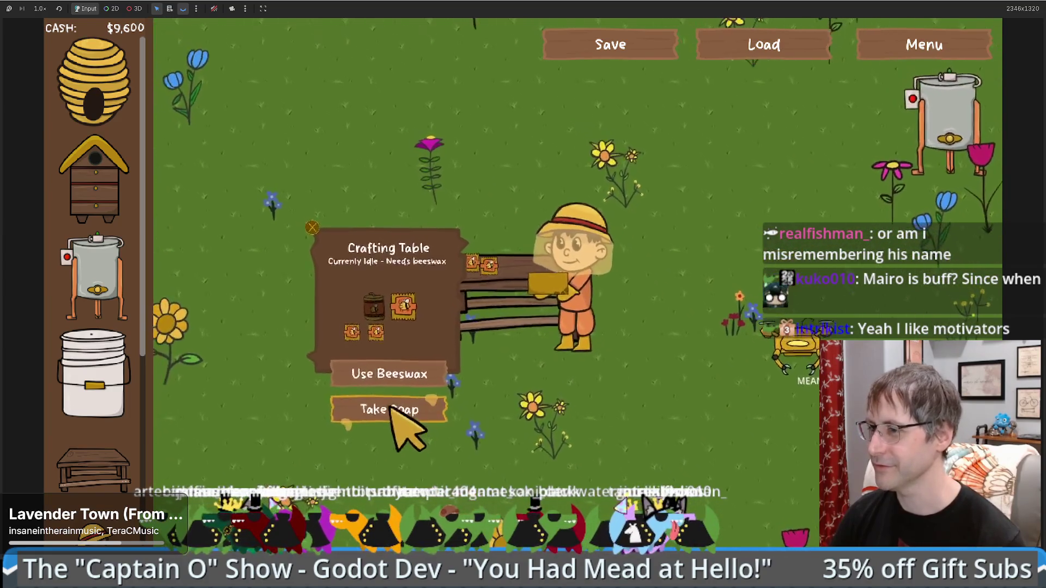
left_click(391, 402)
key("s")
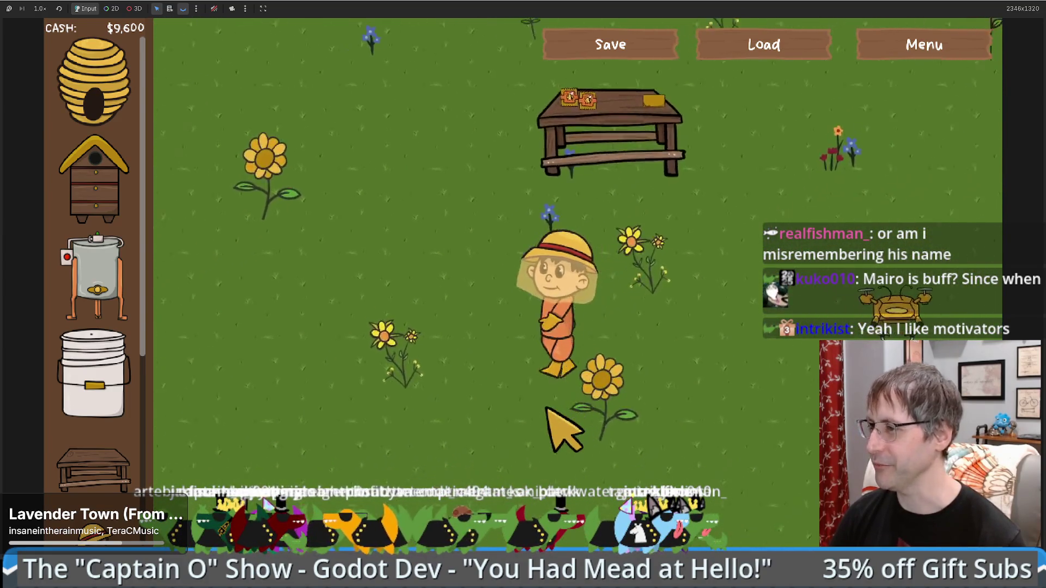
key("d")
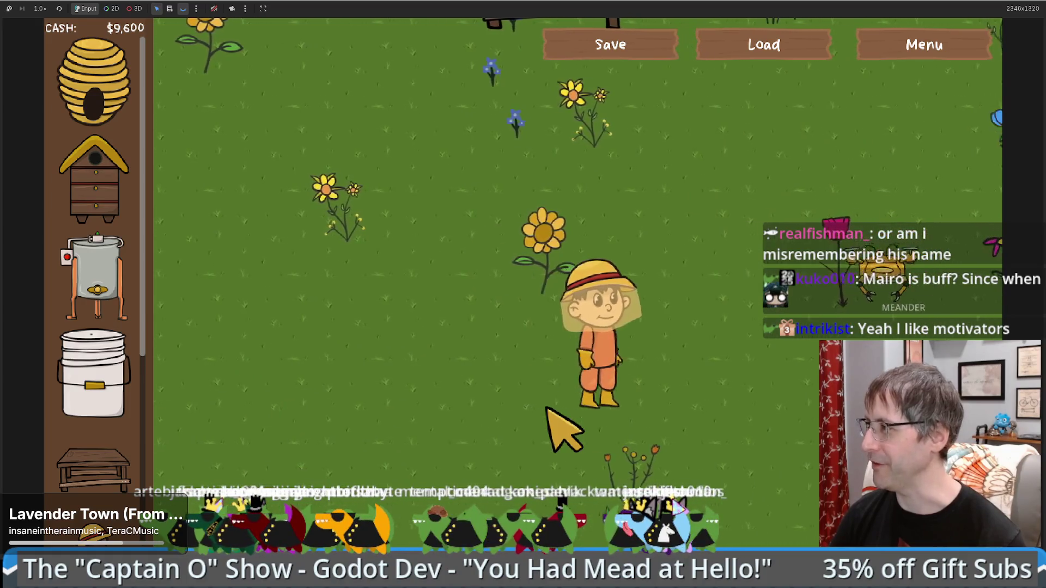
key("s")
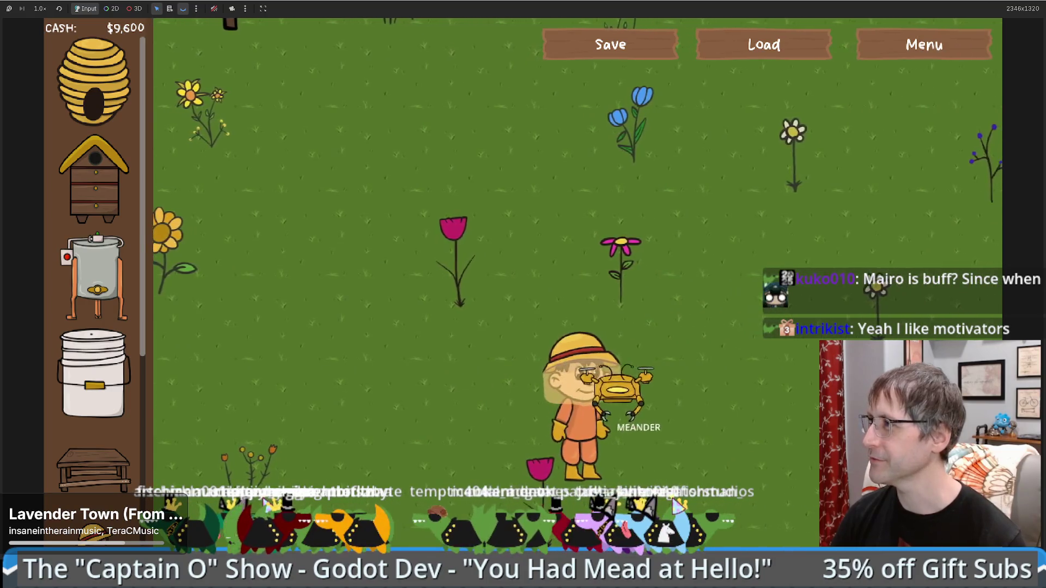
key("F8")
left_click(493, 300)
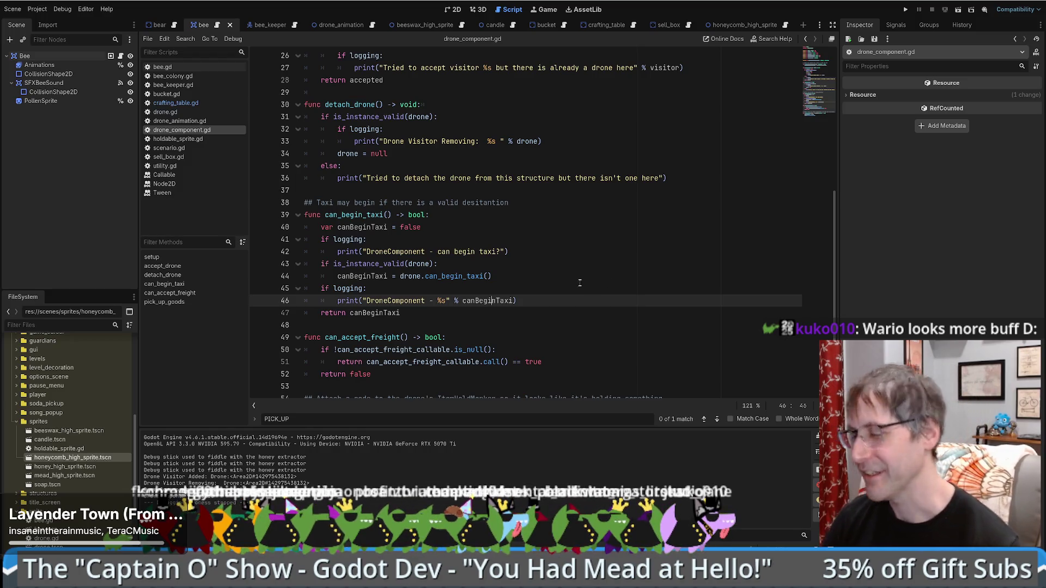
scroll(549, 282, "down", 3)
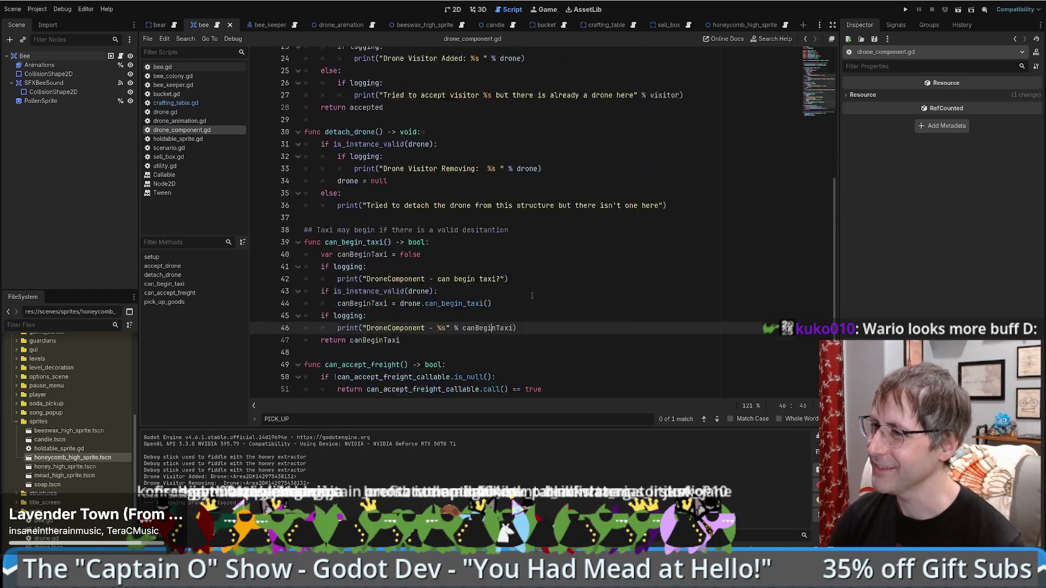
left_click(544, 209)
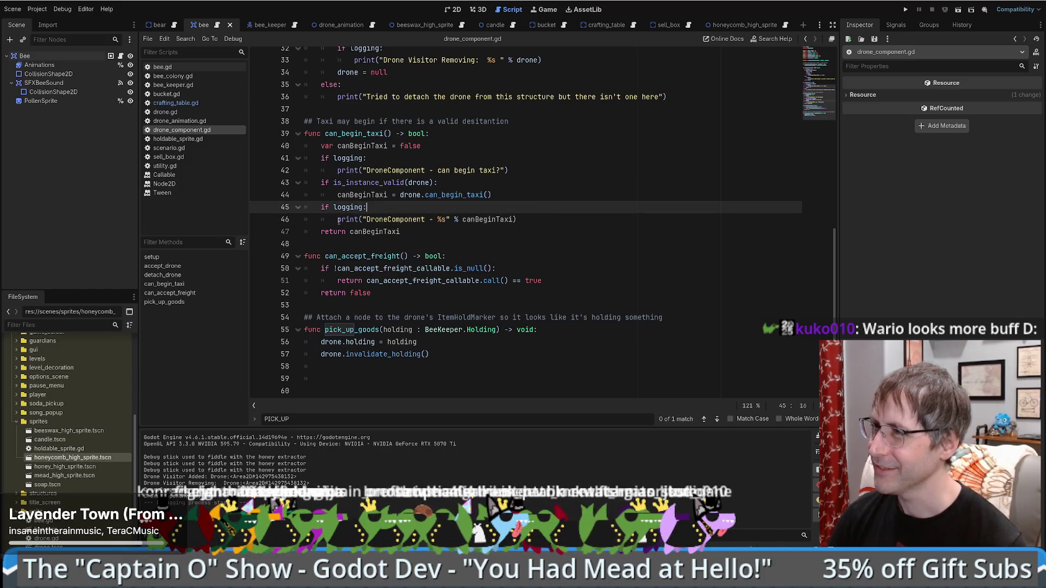
left_click(335, 220)
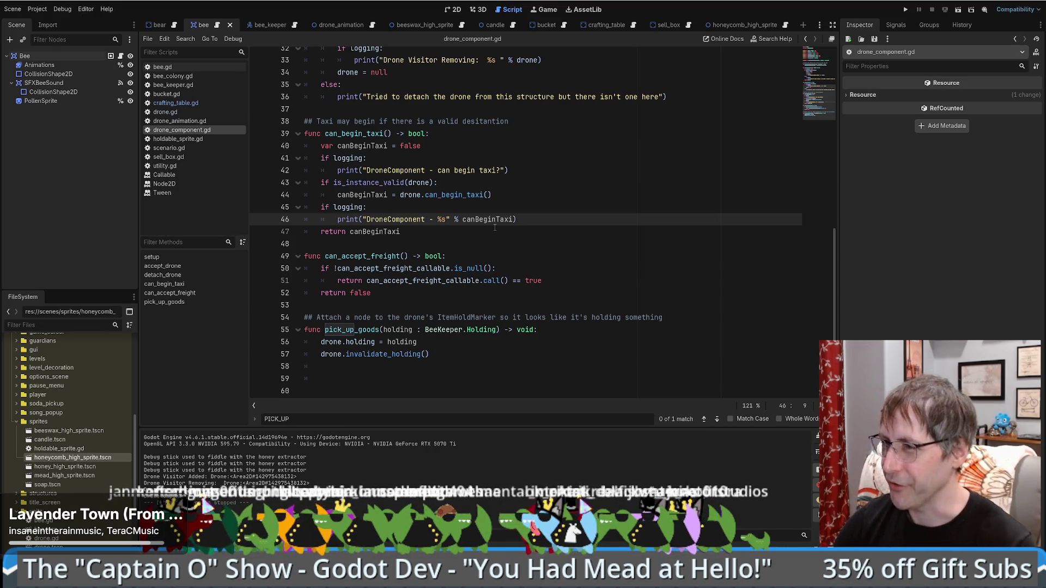
scroll(449, 229, "up", 1)
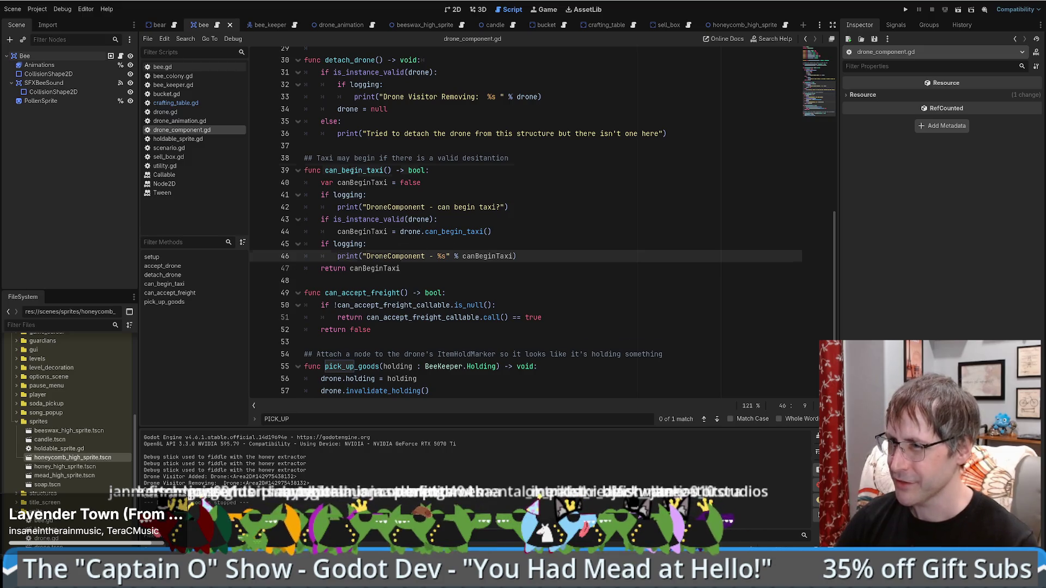
double_click(354, 170)
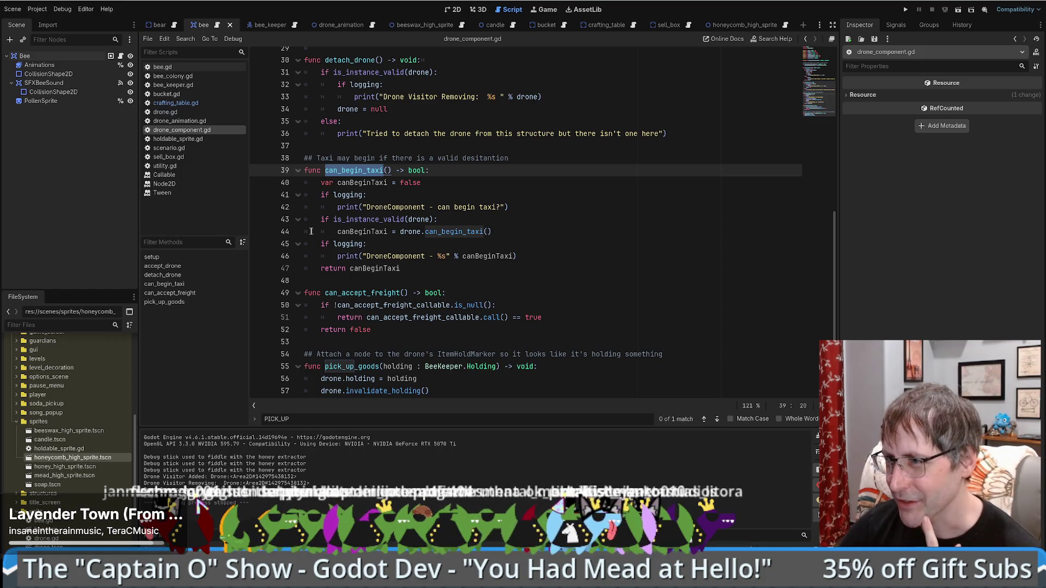
left_click_drag(336, 233, 320, 220)
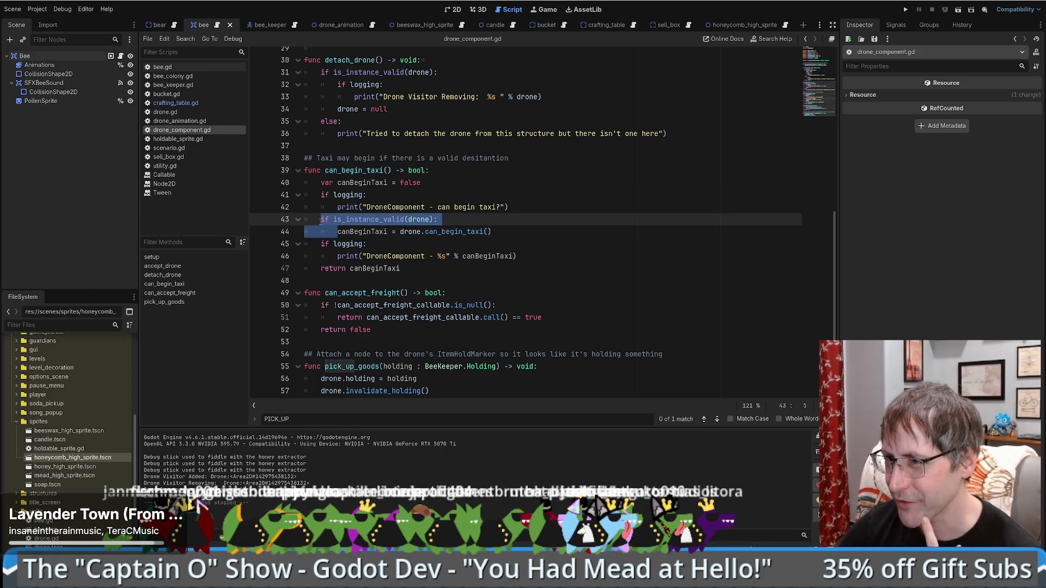
double_click(419, 220)
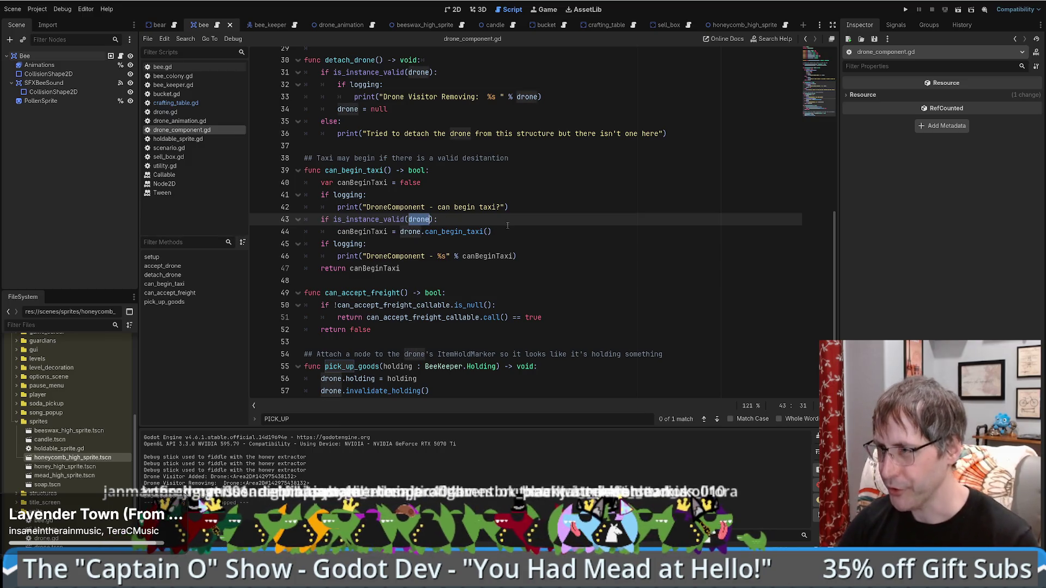
- Search the script for 'drone =' and step through the assignments up to drone = null on line 34
key("ctrl+f")
type("drone =nu")
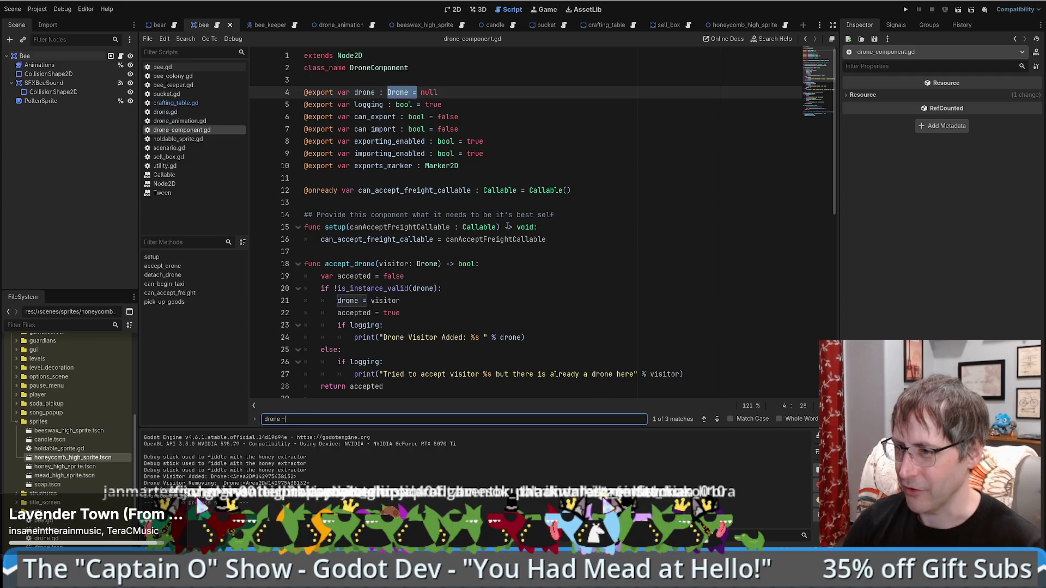
key("BackSpace")
key("BackSpace")
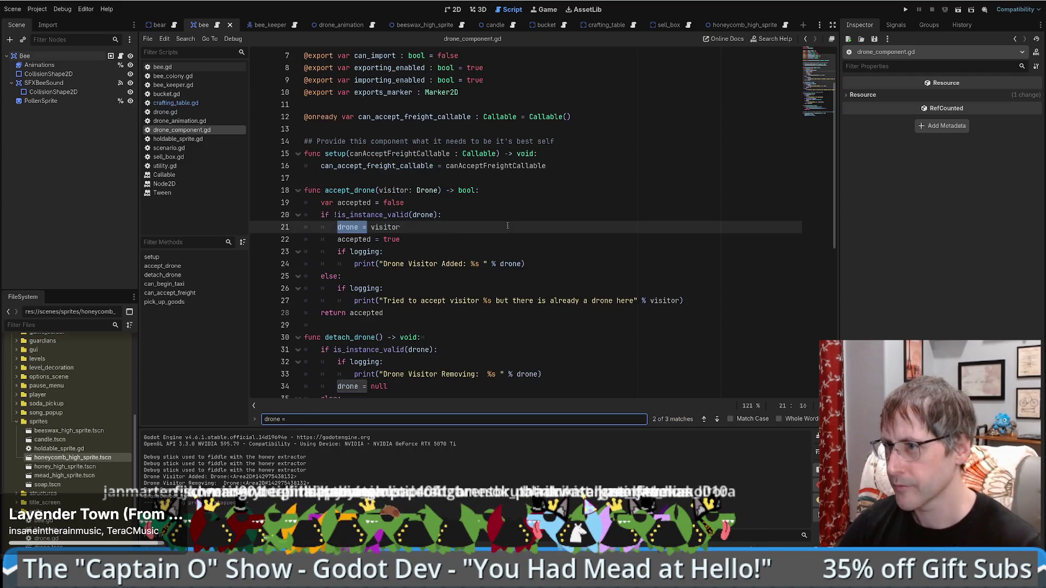
key("Return")
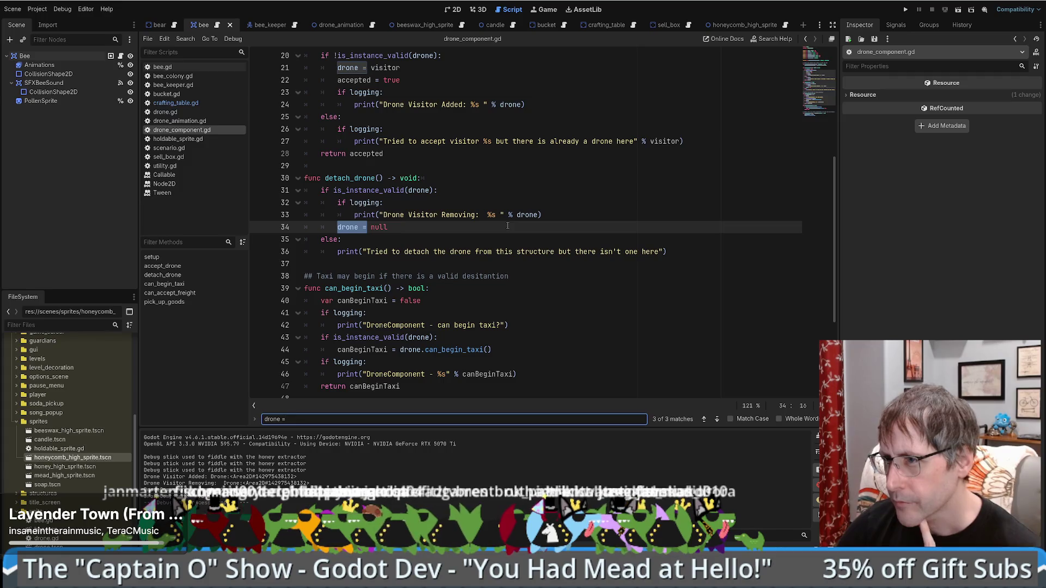
key("Return")
key("Return")
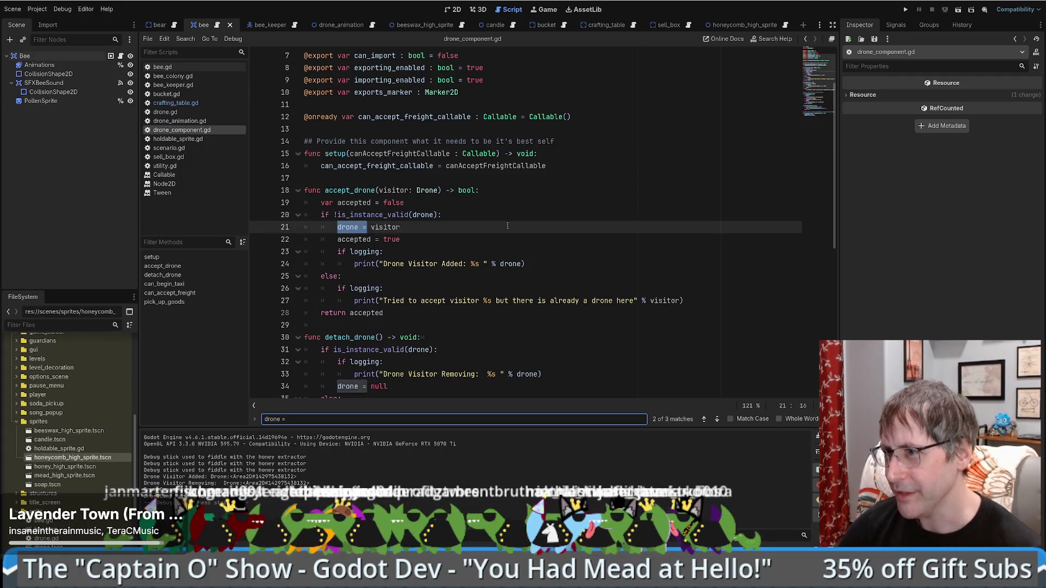
key("Return")
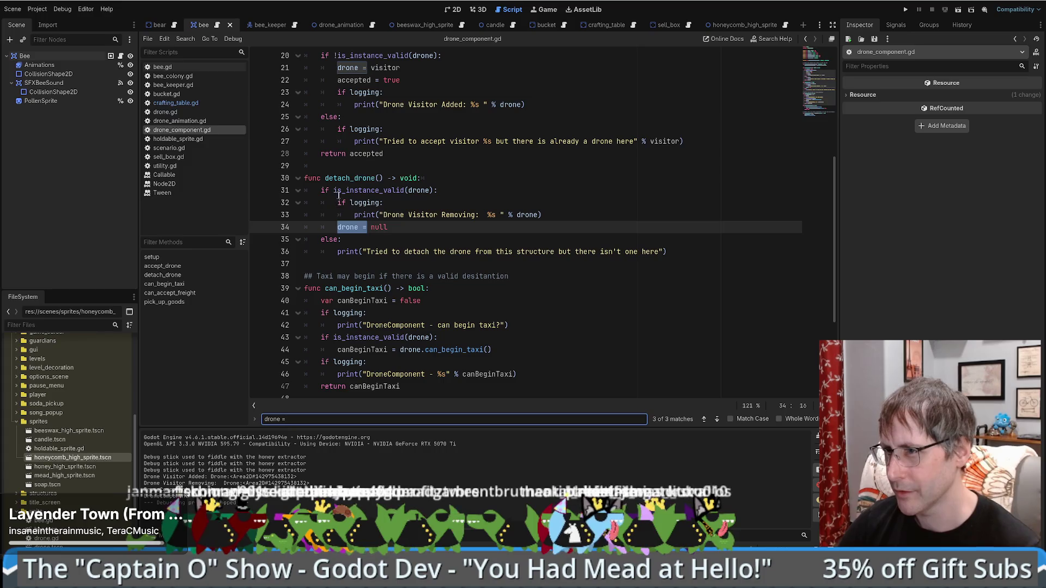
- Find detach_drone across the project and open its call in crafting_table.gd
double_click(354, 179)
key("ctrl+shift+f")
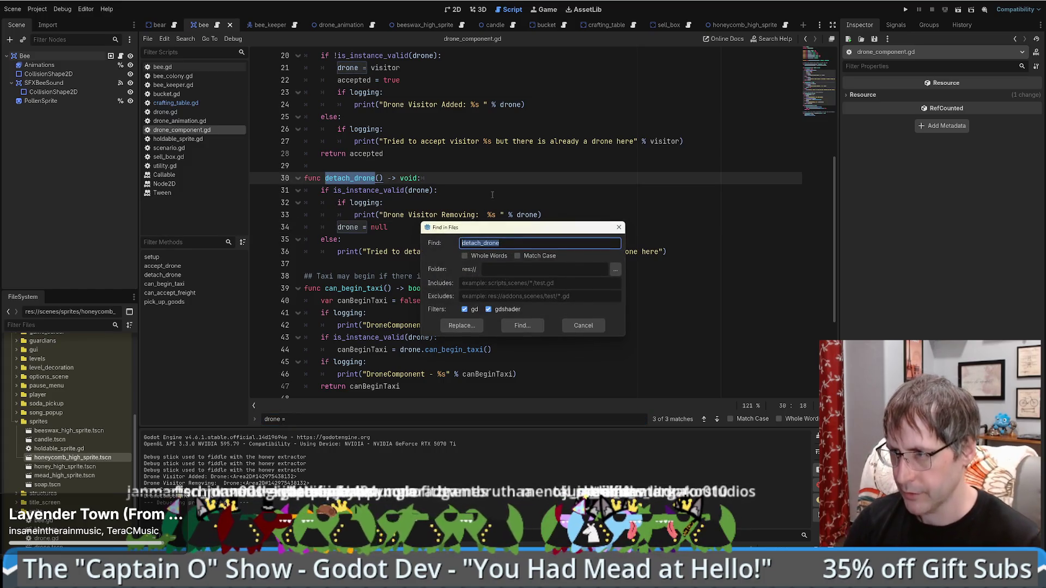
key("Return")
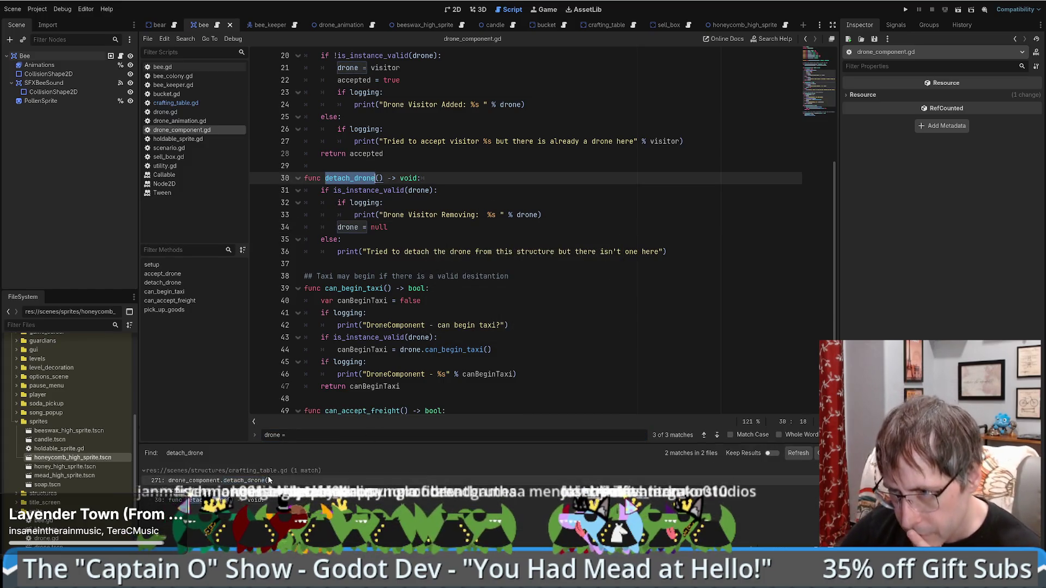
left_click(213, 480)
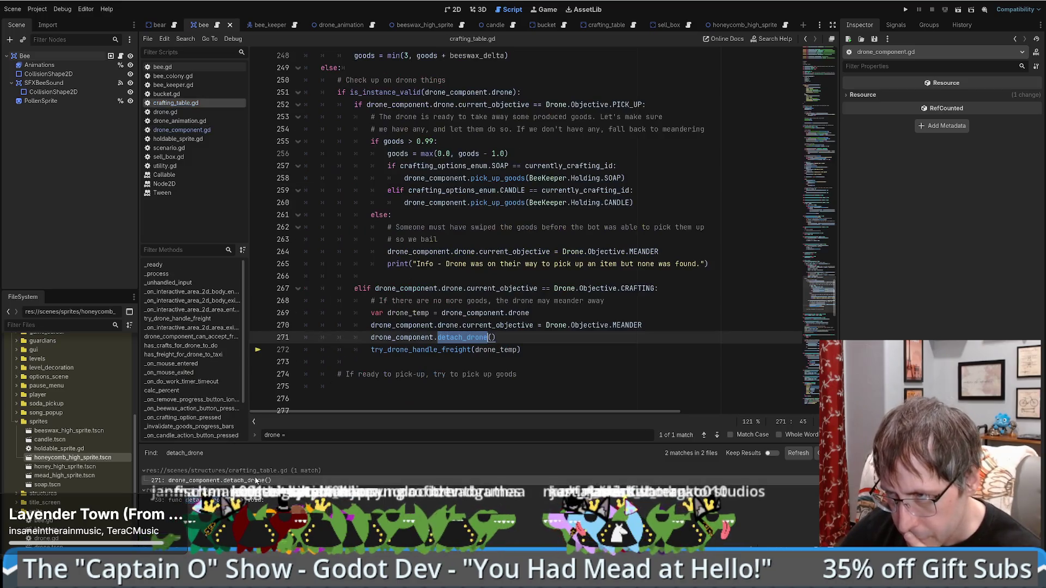
- Review the detach_drone call and the try_drone_handle_freight(drone_temp) call on line 272
left_click(536, 339)
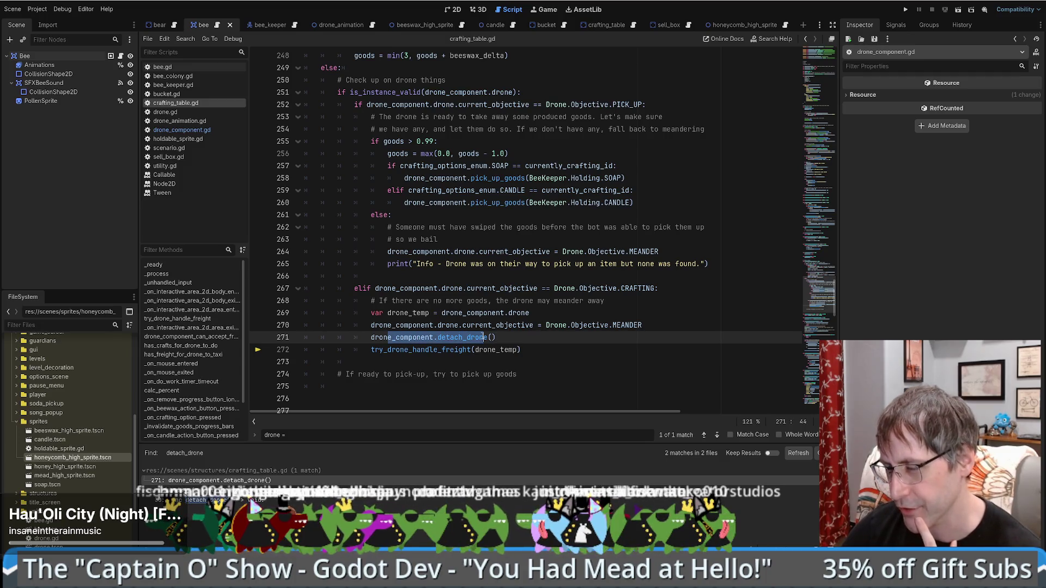
left_click(421, 349)
left_click_drag(418, 350, 516, 349)
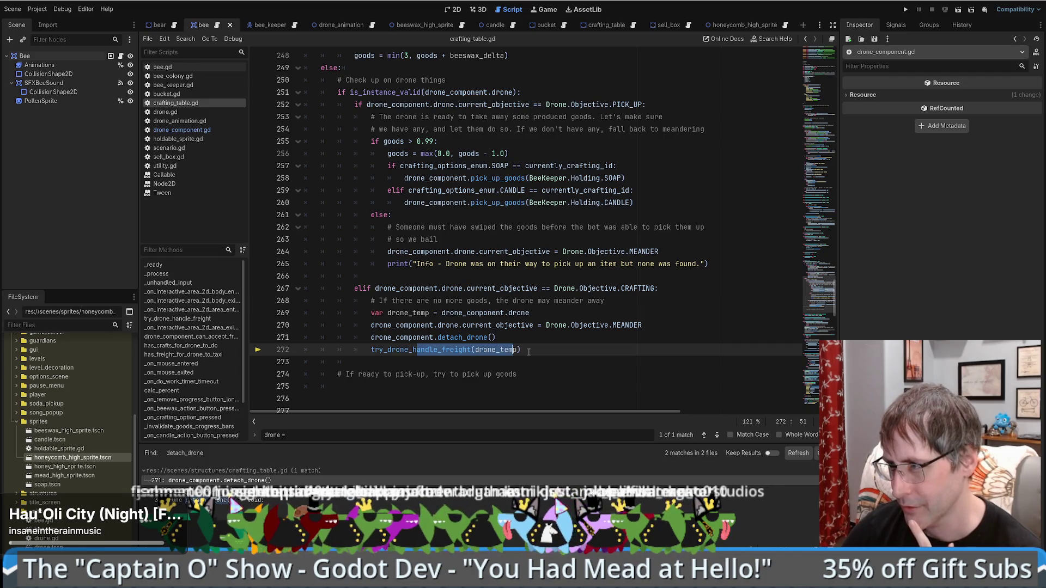
left_click(528, 352)
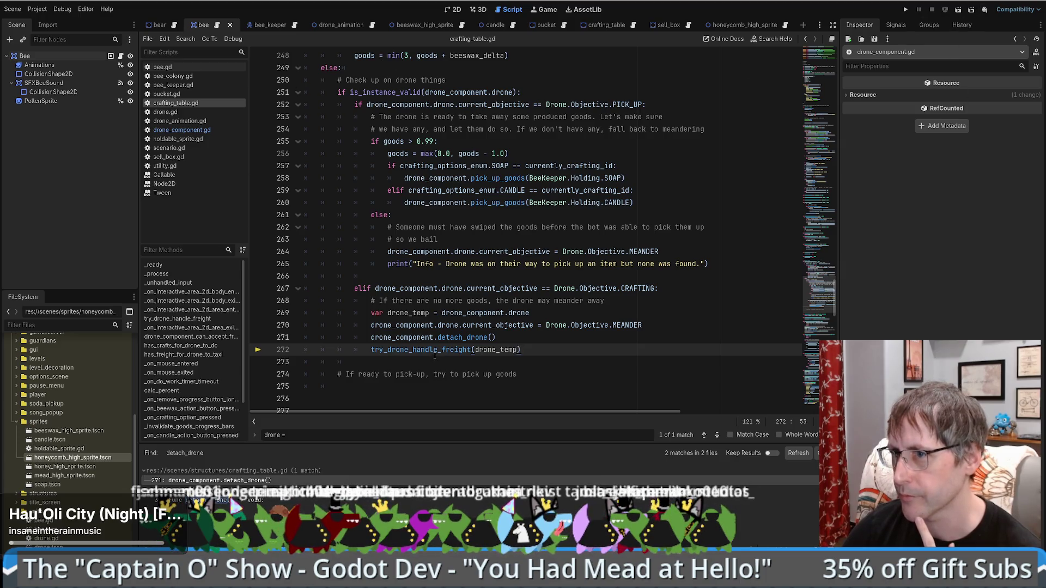
scroll(434, 355, "down", 3)
scroll(434, 357, "up", 1)
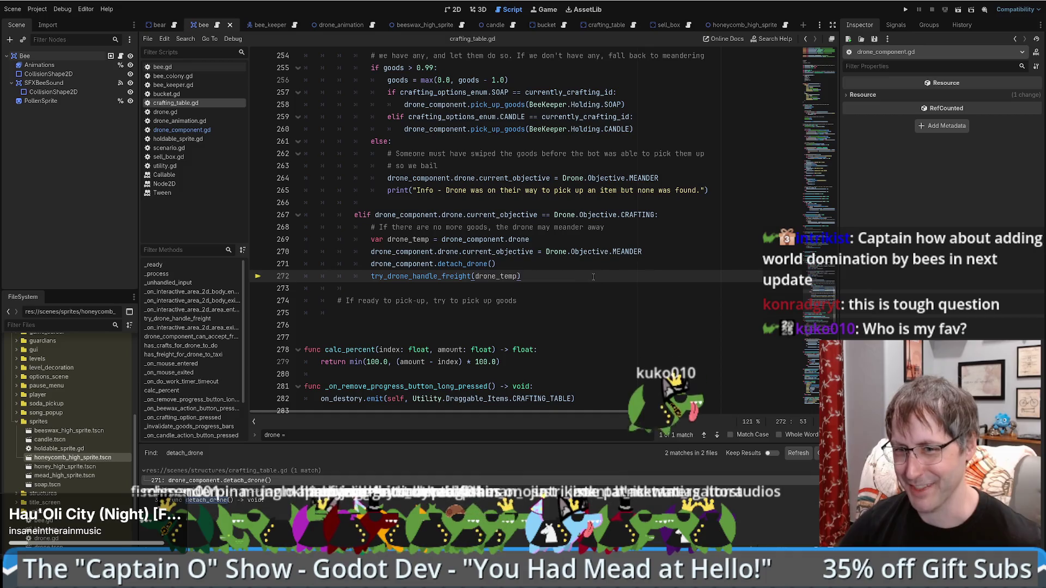
scroll(593, 277, "down", 3)
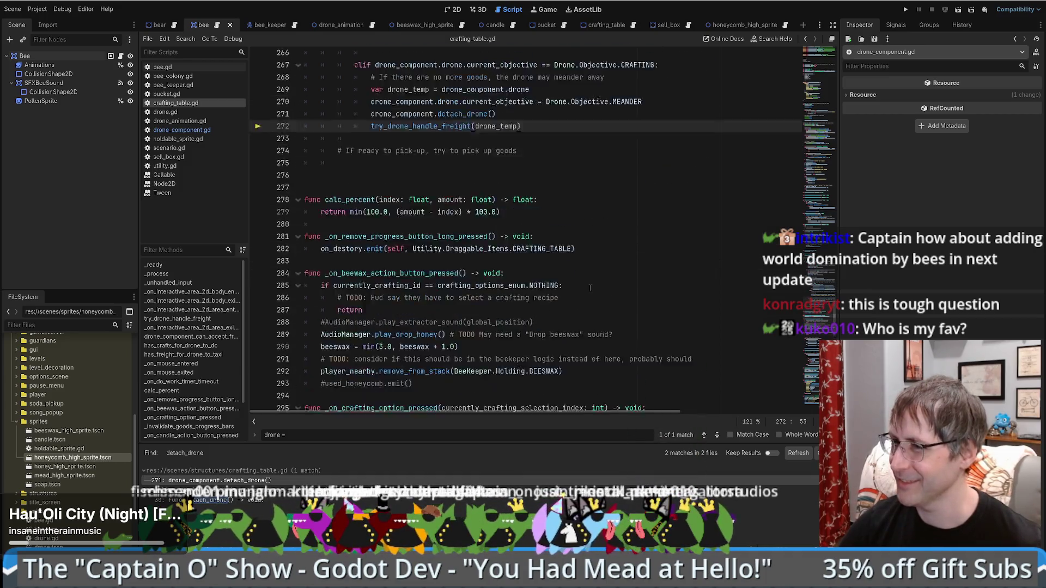
scroll(572, 279, "up", 3)
left_click(551, 282)
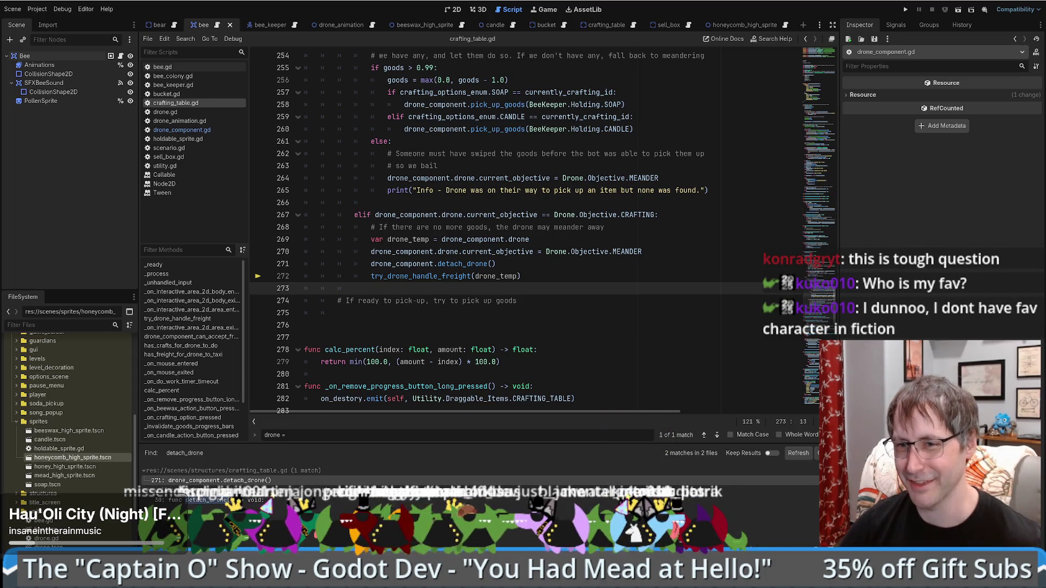
left_click(579, 252)
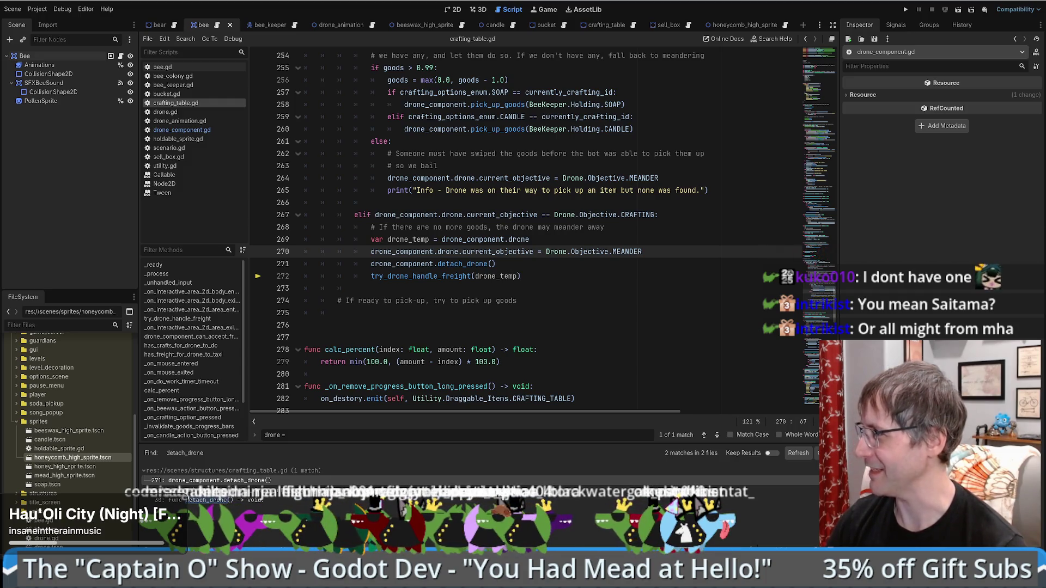
- Read through the CRAFTING branch: MEANDER assignment, freight call, comments, drone_temp and detach_drone lines
scroll(446, 316, "down", 3)
scroll(490, 304, "up", 3)
left_click(566, 296)
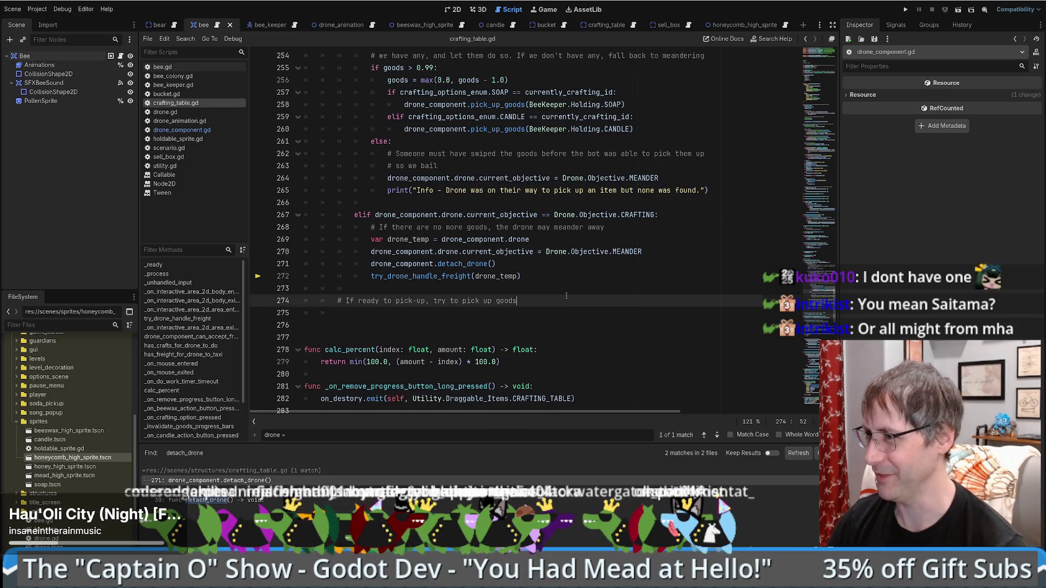
left_click(538, 268)
left_click(664, 256)
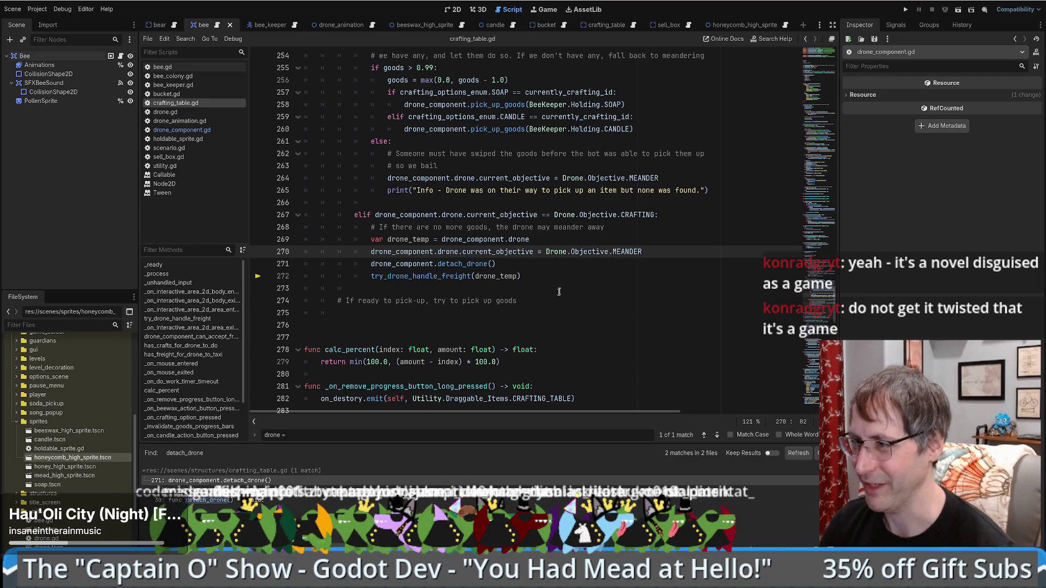
left_click(563, 276)
scroll(564, 276, "up", 1)
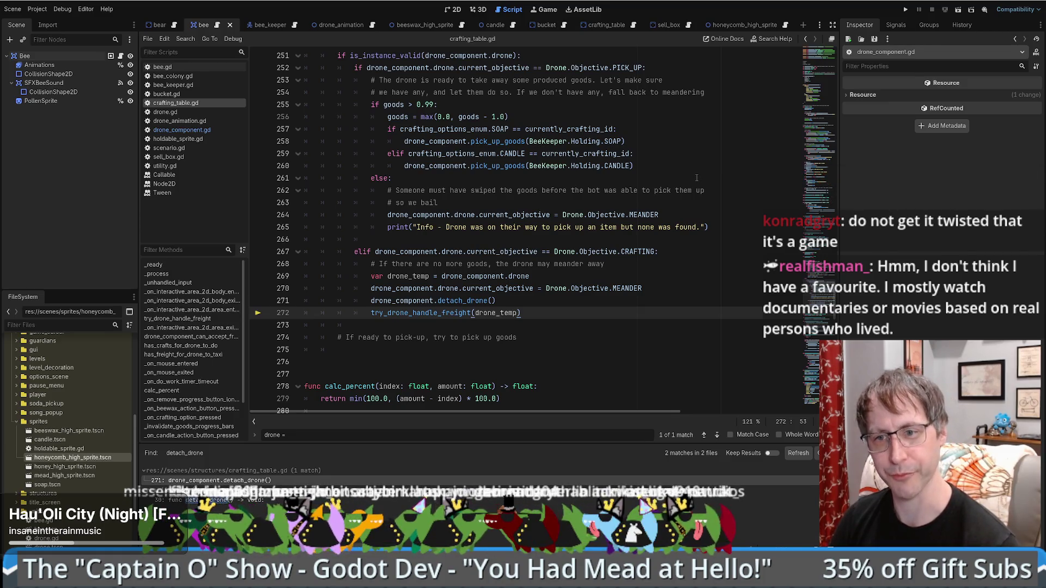
left_click(653, 264)
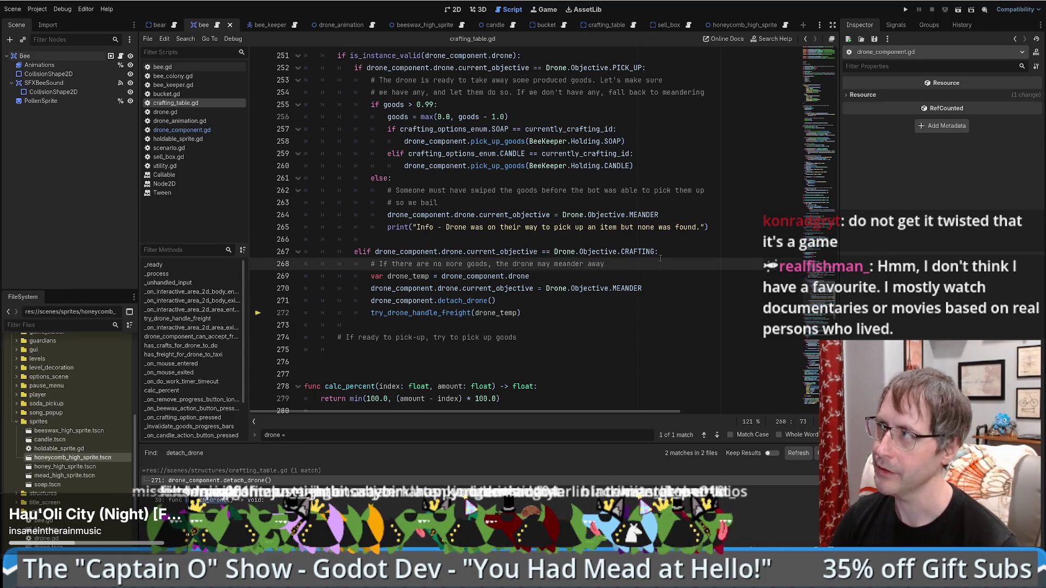
scroll(653, 265, "down", 4)
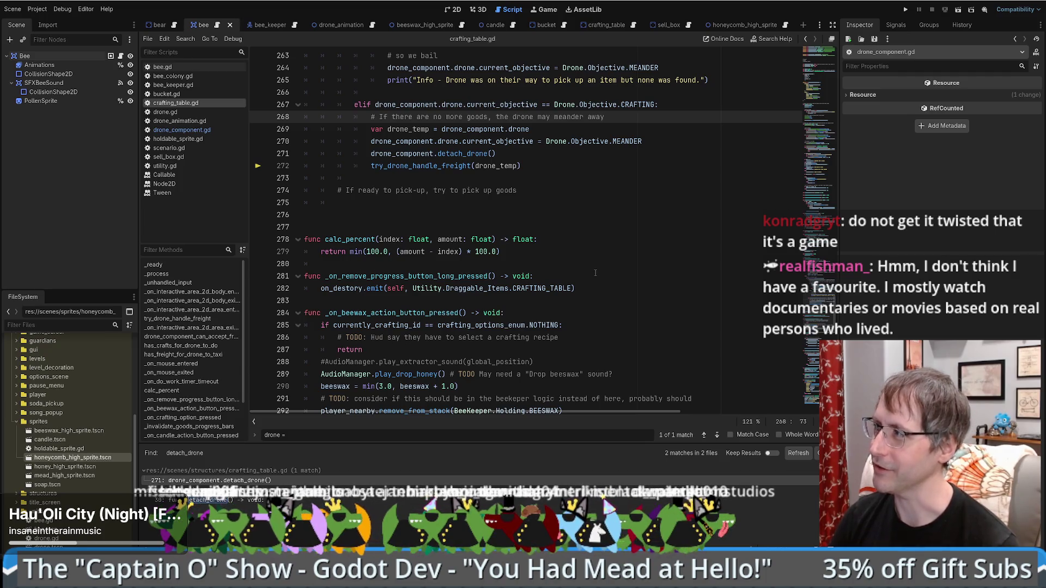
left_click(529, 191)
scroll(528, 192, "up", 1)
key("Up")
key("Up")
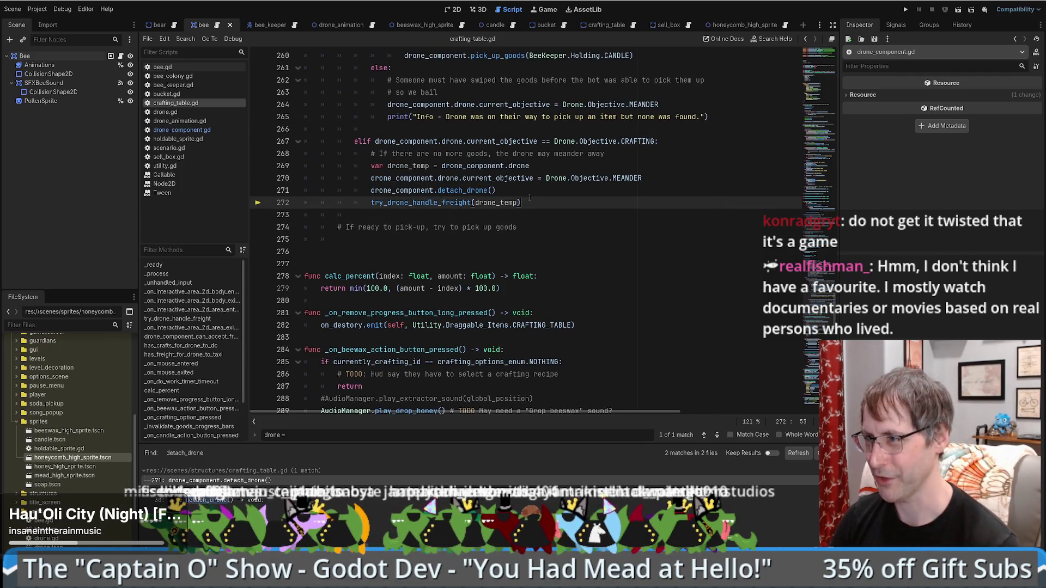
left_click(647, 162)
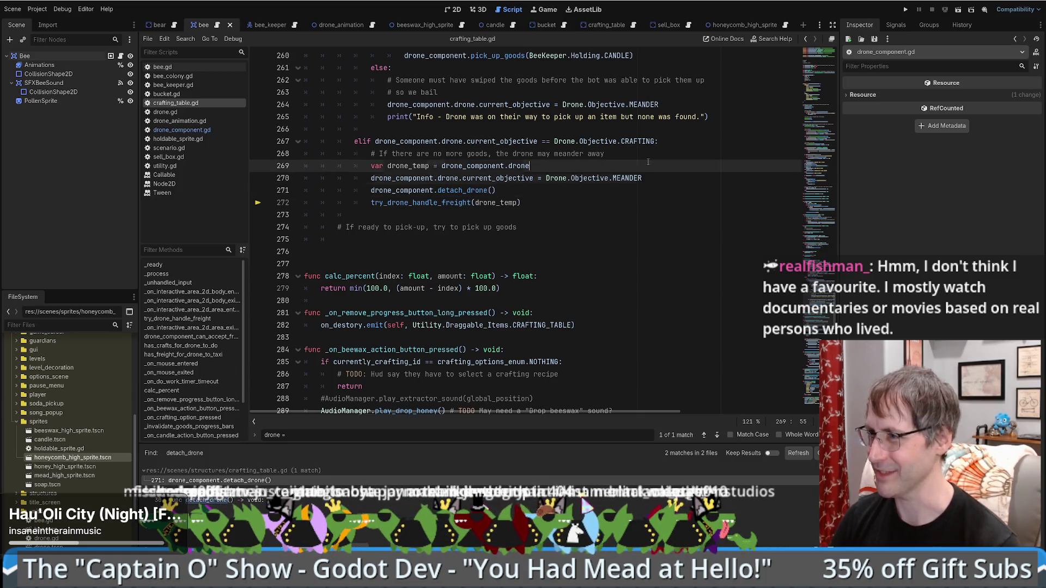
left_click(669, 138)
scroll(660, 140, "up", 3)
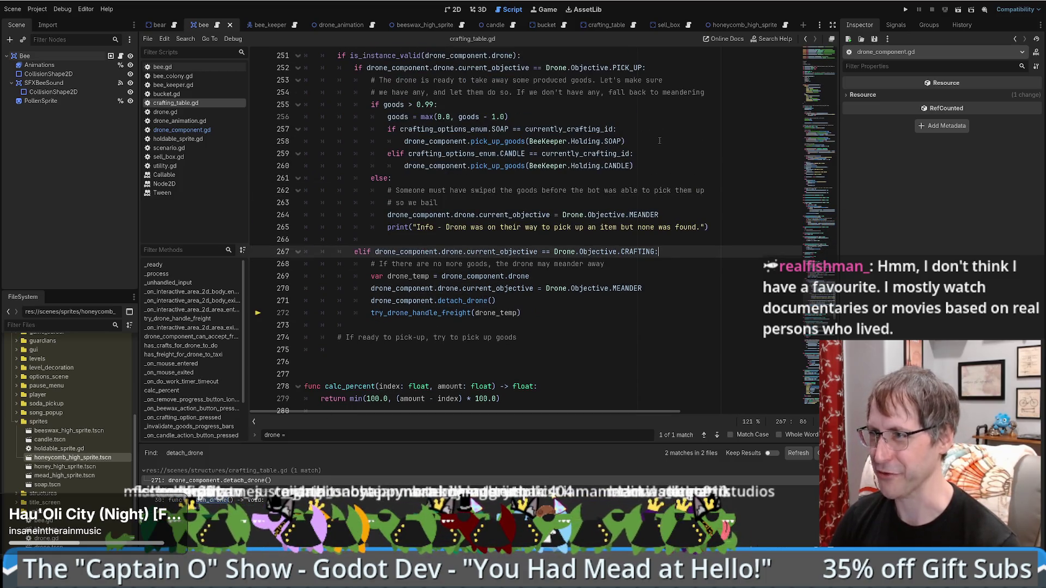
scroll(659, 141, "down", 5)
left_click(578, 119)
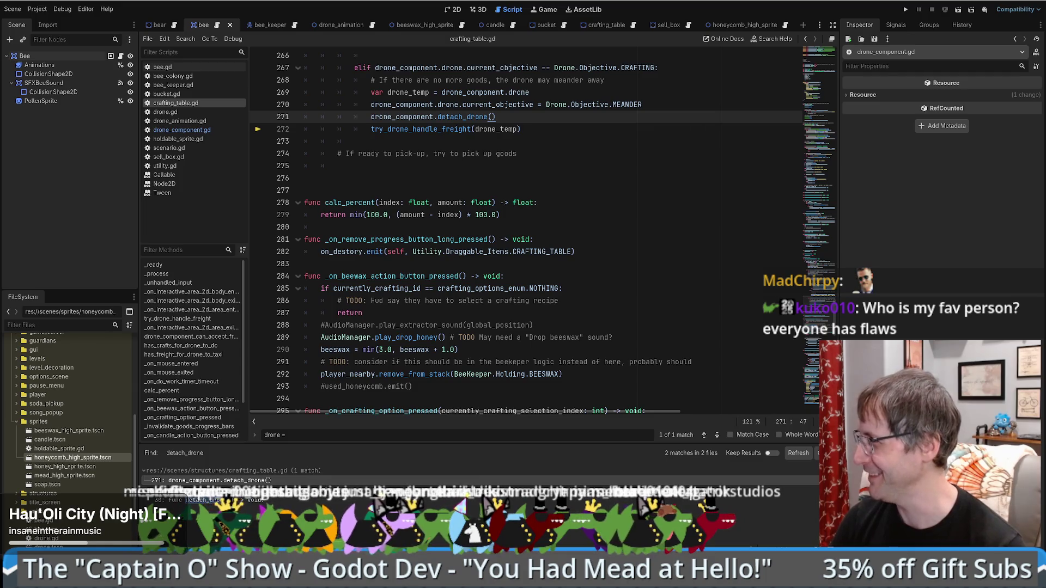
- Scroll through the surrounding code, repeatedly returning to the detach_drone call
left_click(635, 228)
scroll(621, 249, "up", 2)
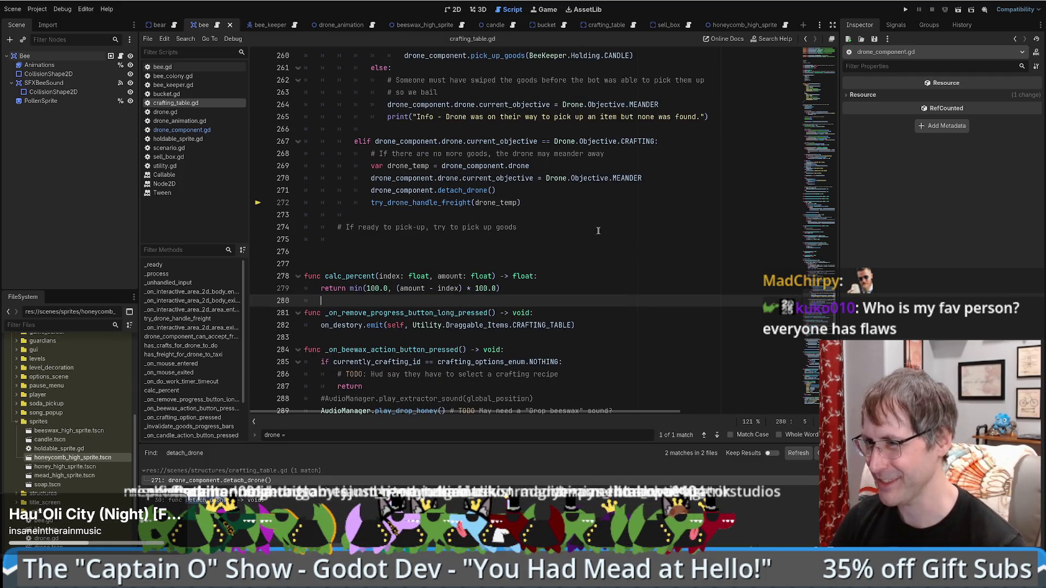
scroll(600, 234, "up", 5)
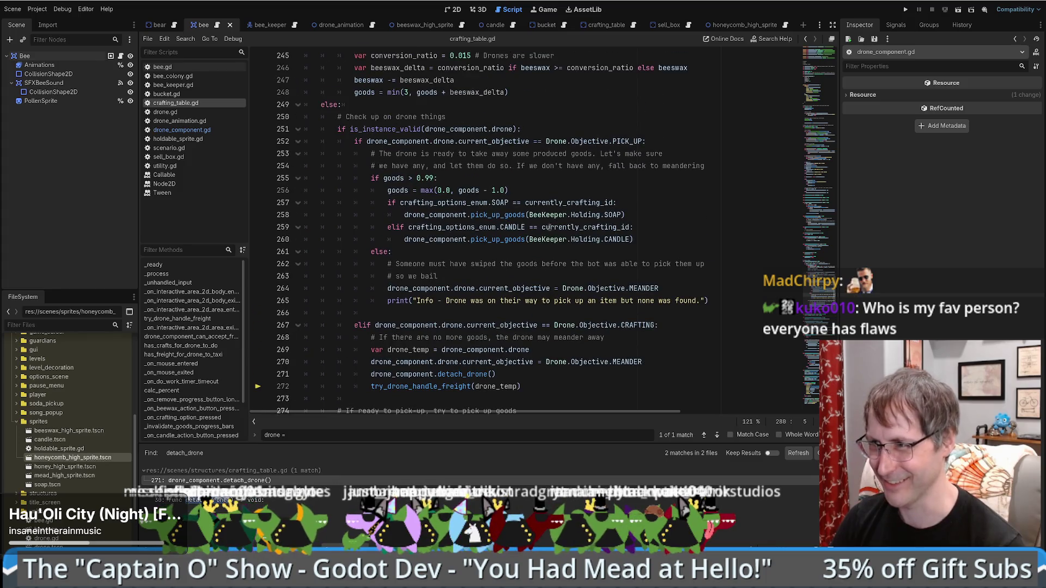
scroll(549, 228, "down", 6)
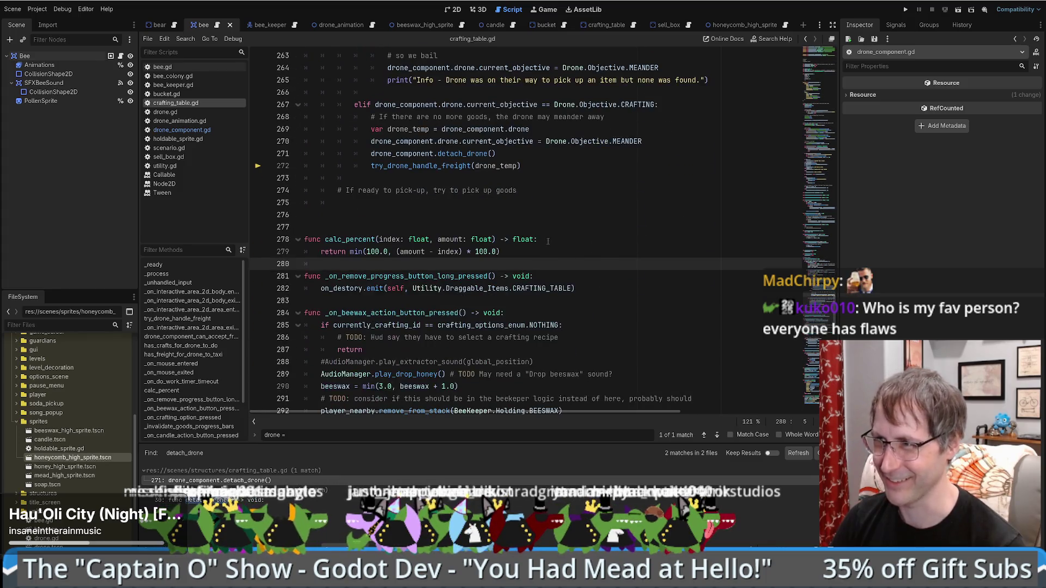
left_click(537, 181)
left_click(536, 158)
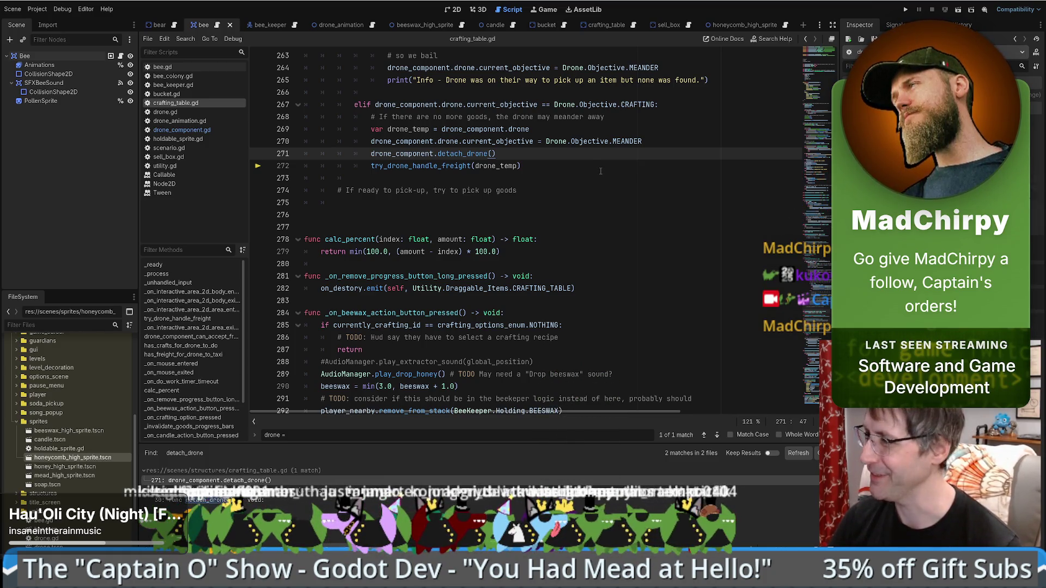
scroll(600, 172, "down", 1)
scroll(600, 172, "up", 8)
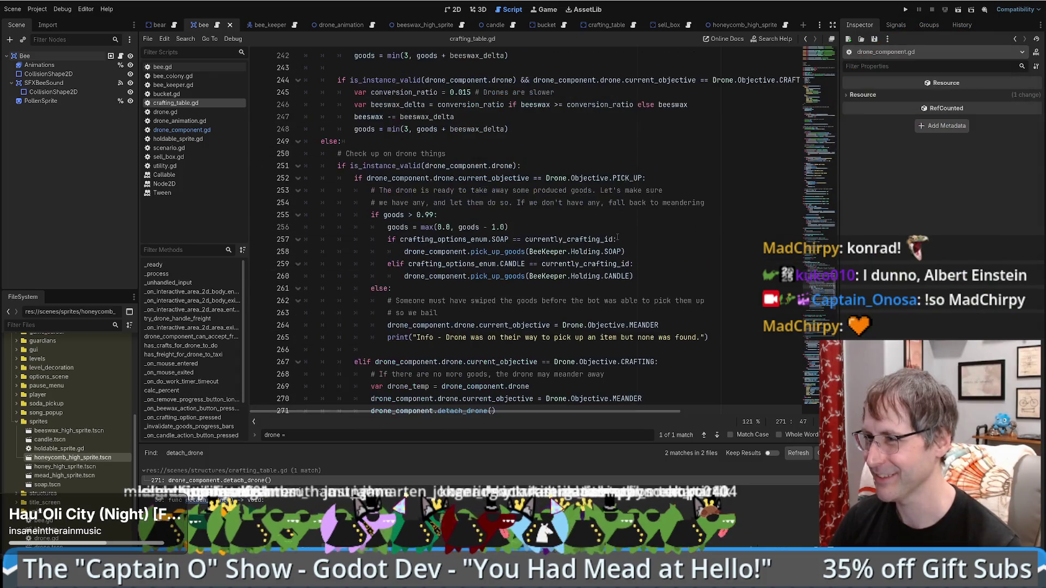
scroll(641, 226, "down", 5)
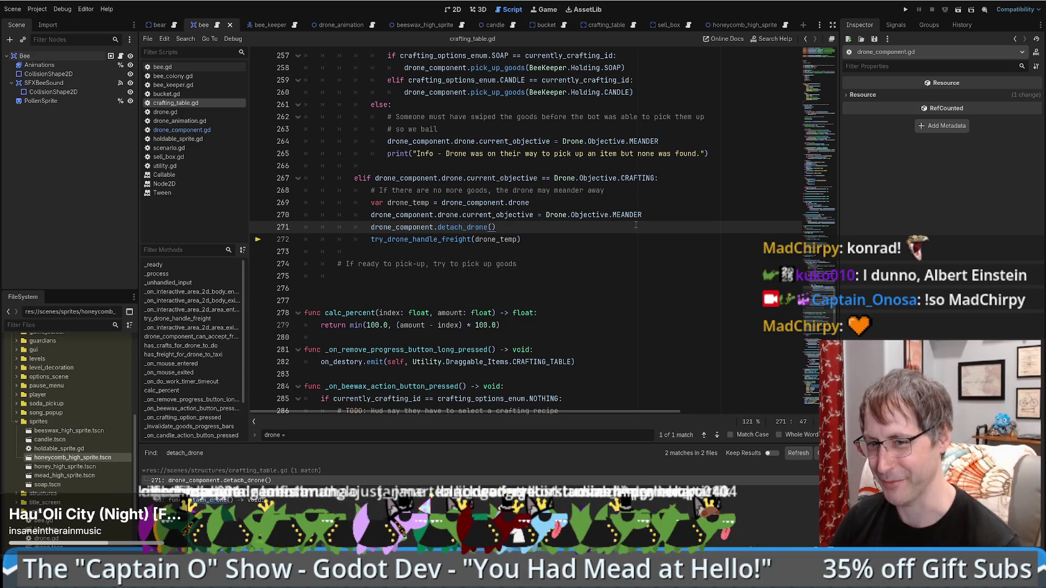
left_click(630, 252)
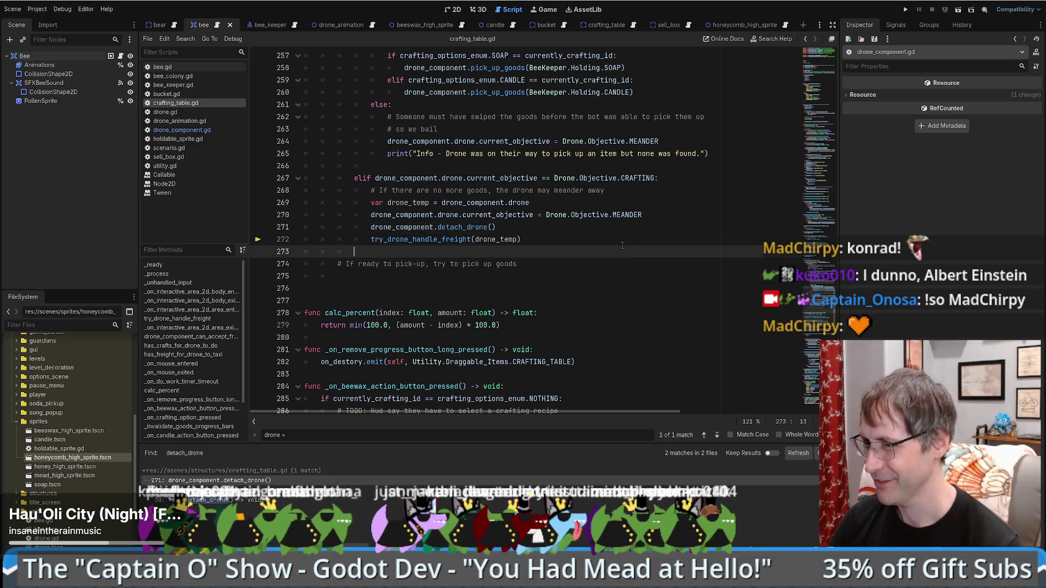
left_click(605, 228)
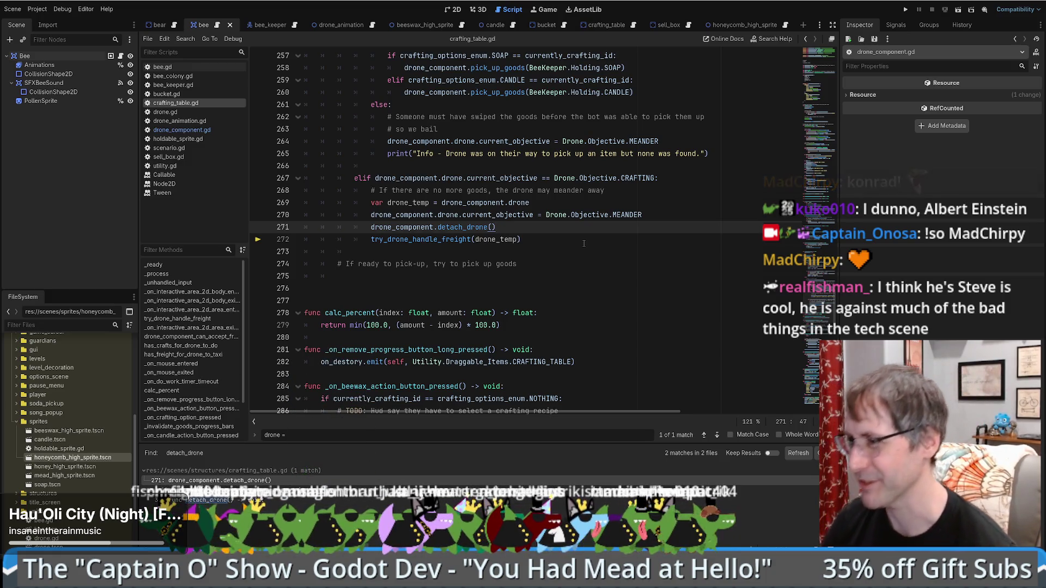
scroll(592, 248, "up", 5)
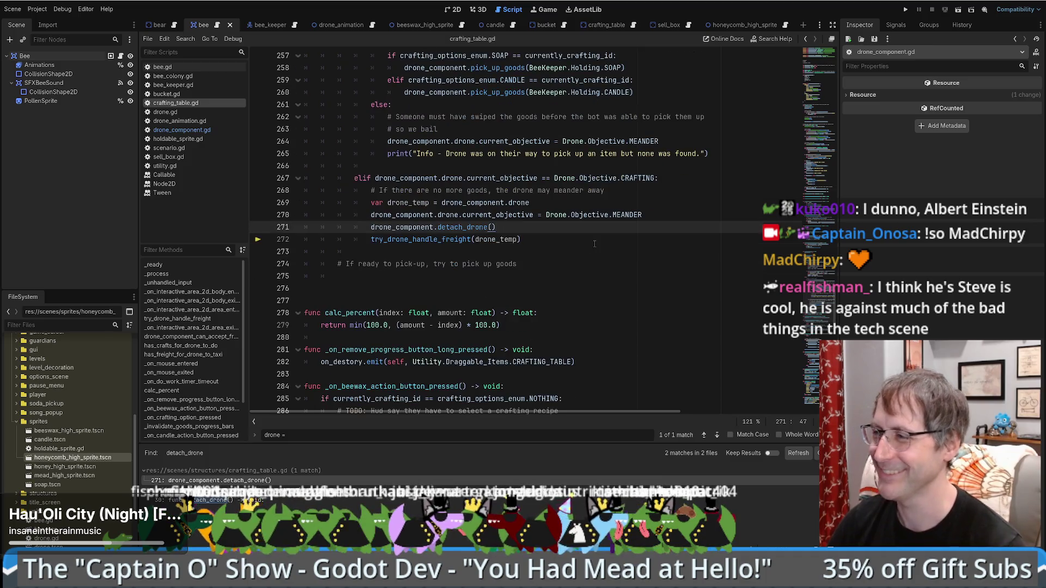
scroll(796, 265, "down", 5)
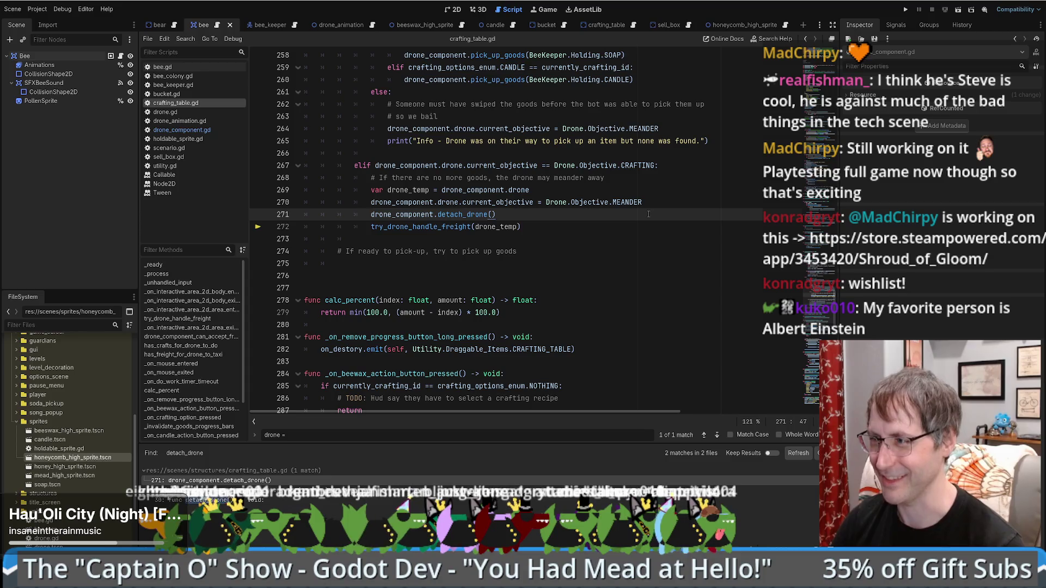
scroll(665, 217, "up", 2)
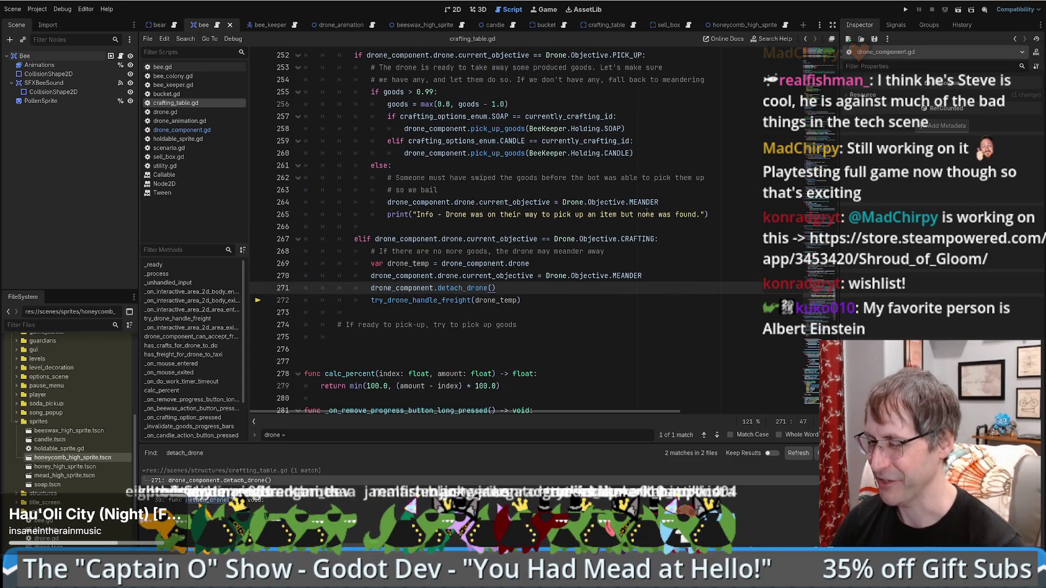
scroll(632, 214, "up", 5)
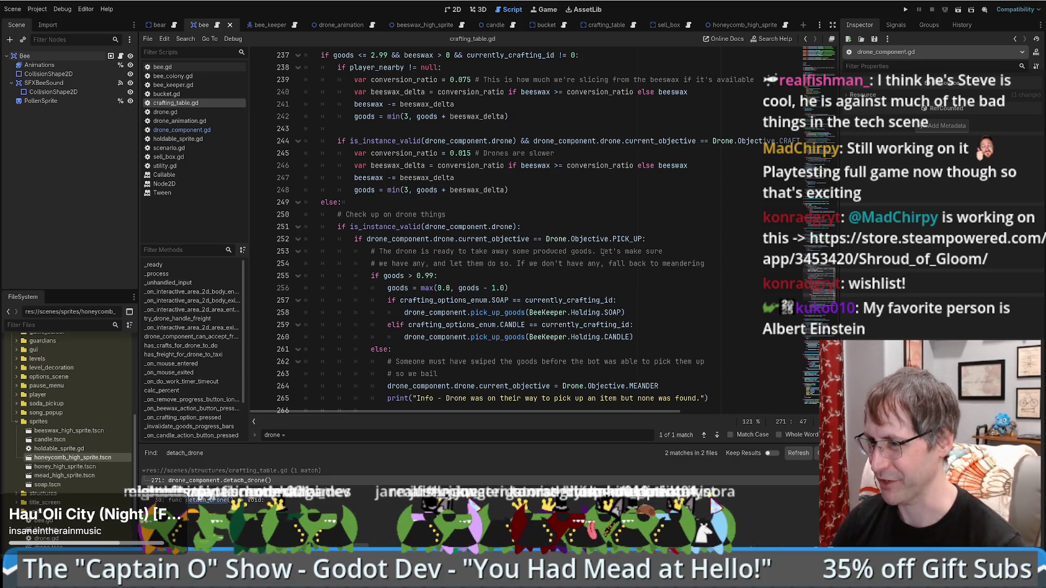
scroll(601, 251, "down", 4)
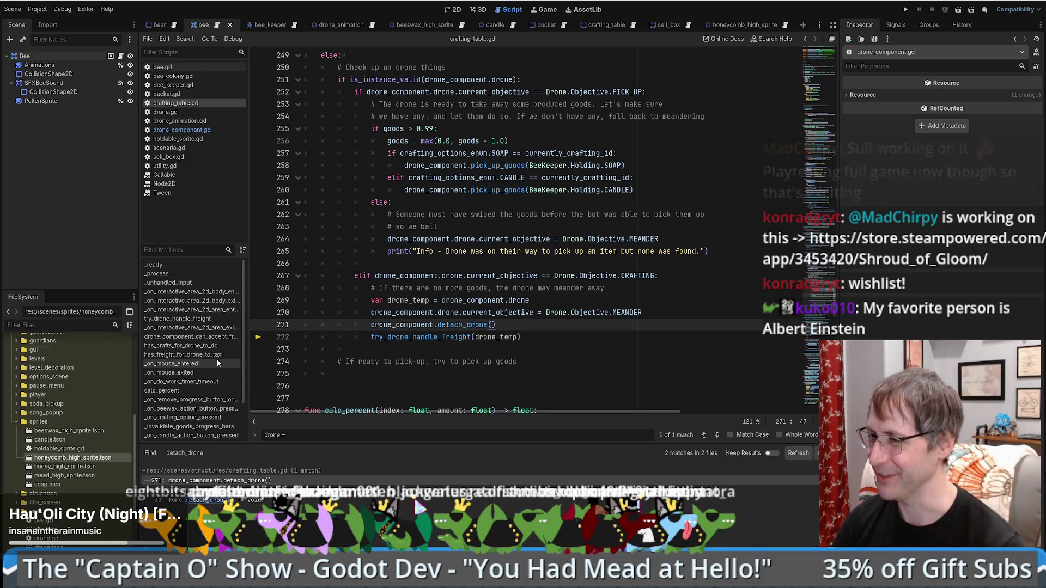
- Inspect the pick-up comment and Drone.Objective reference on line 267, then go to the try_drone_handle_freight definition
left_click(538, 263)
scroll(538, 262, "down", 3)
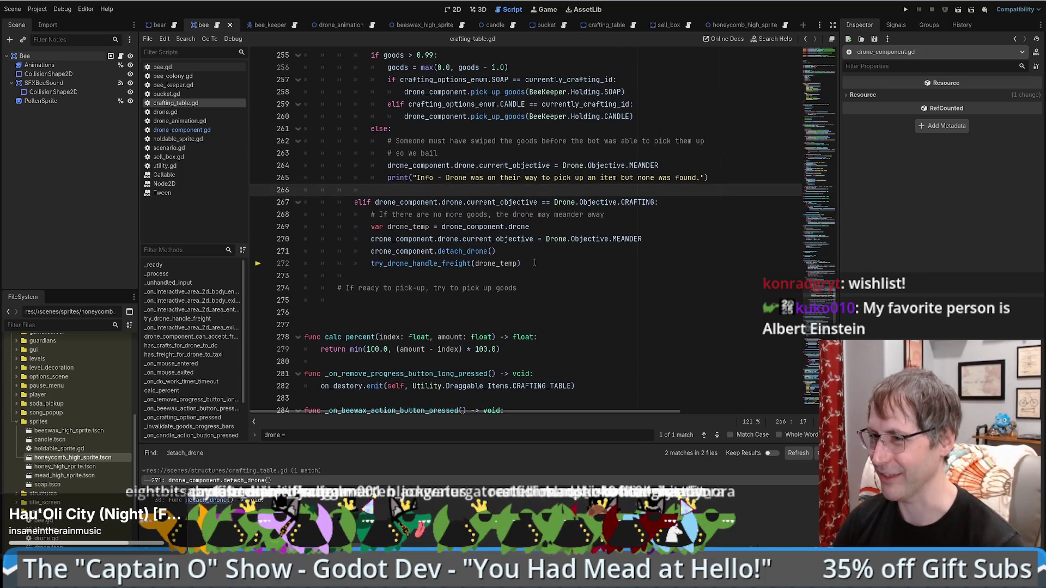
scroll(538, 263, "up", 1)
left_click(551, 289)
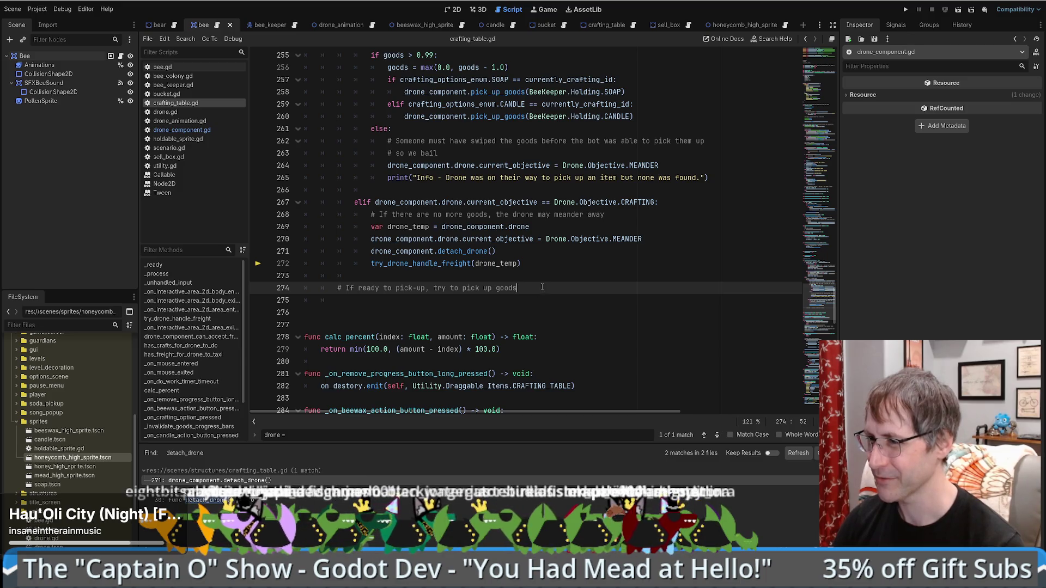
left_click(551, 251)
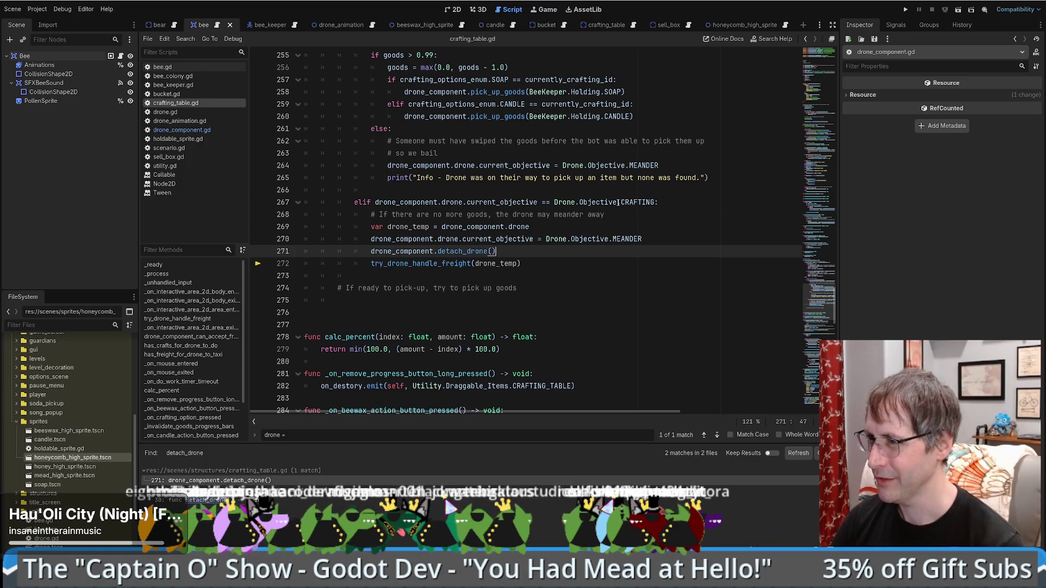
left_click_drag(618, 202, 516, 202)
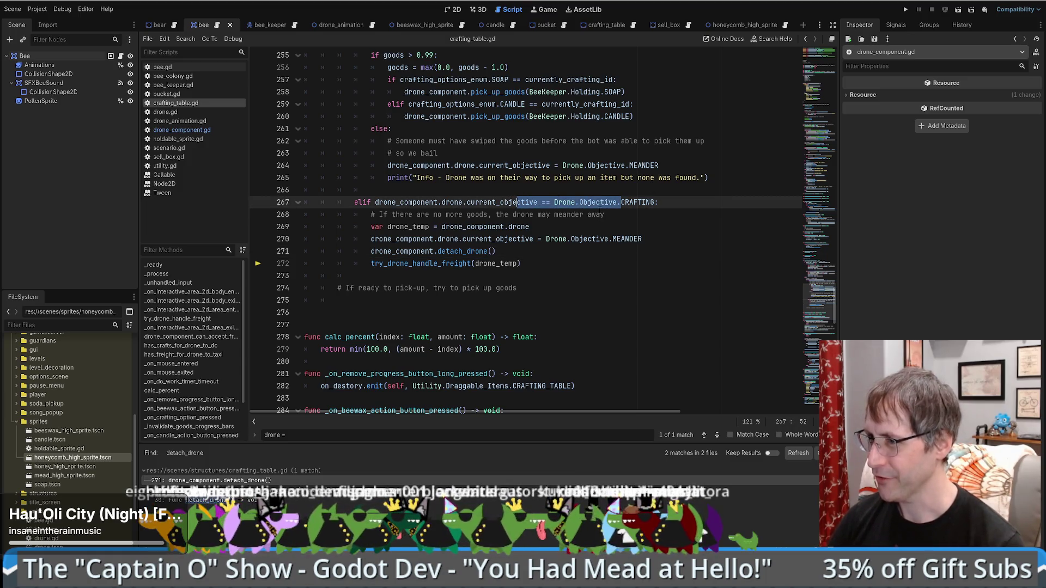
left_click(425, 264, "ctrl")
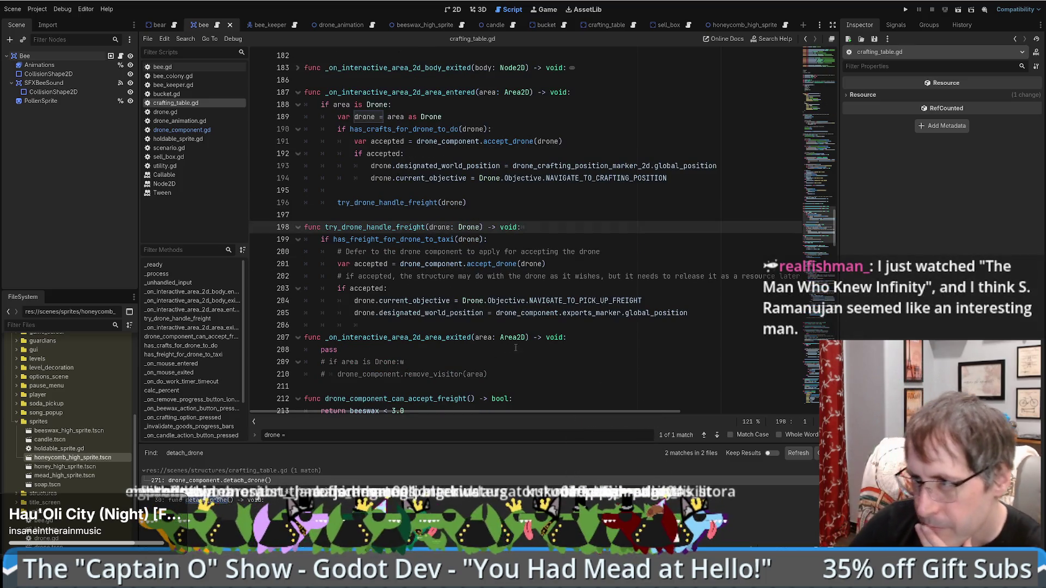
- Try changing try_drone_handle_freight's return type from void to bool, revert it, and return to line 272
key("alt+Left")
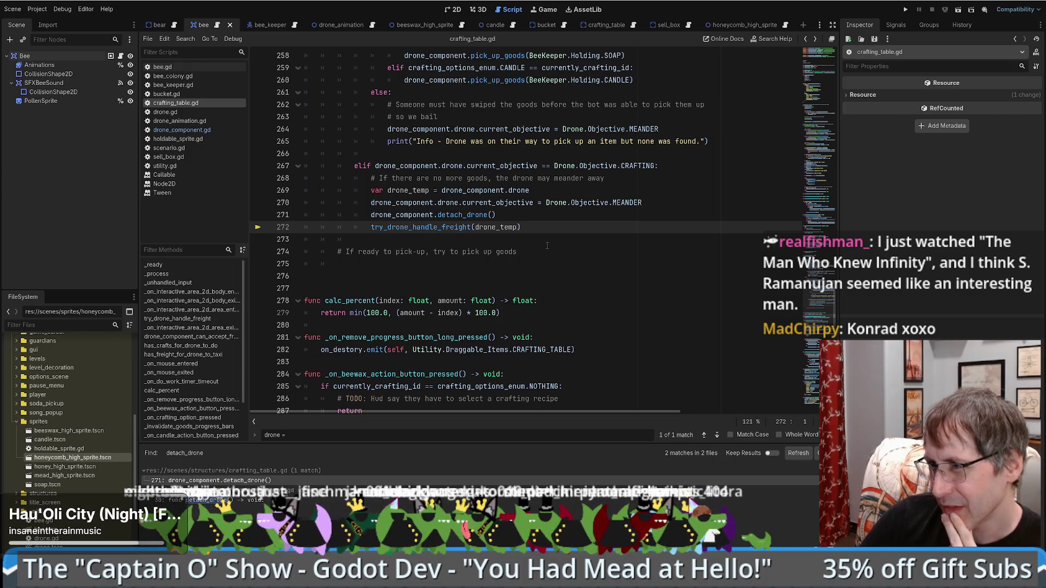
left_click(442, 233, "ctrl")
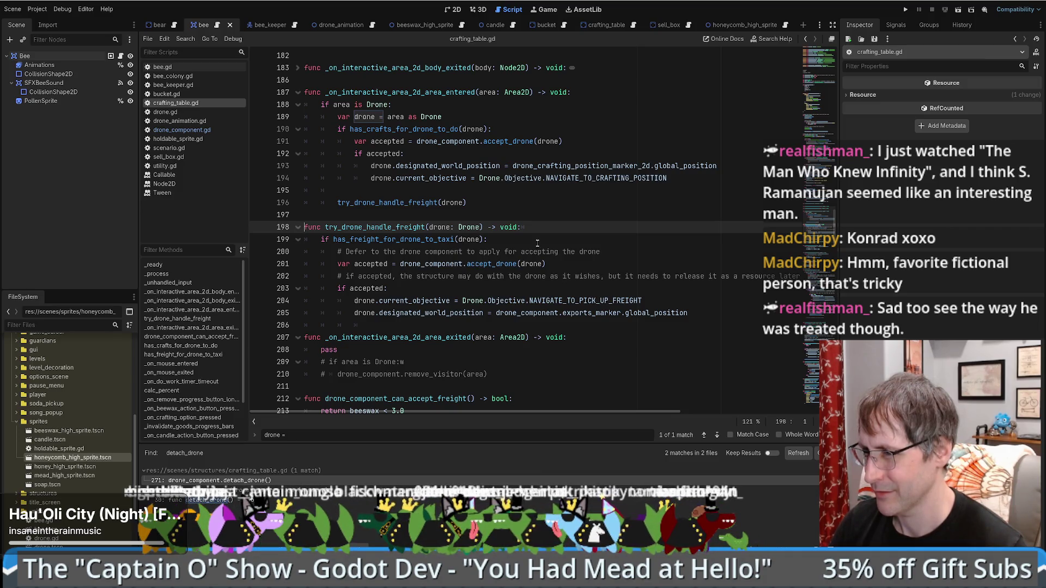
double_click(509, 228)
type("b")
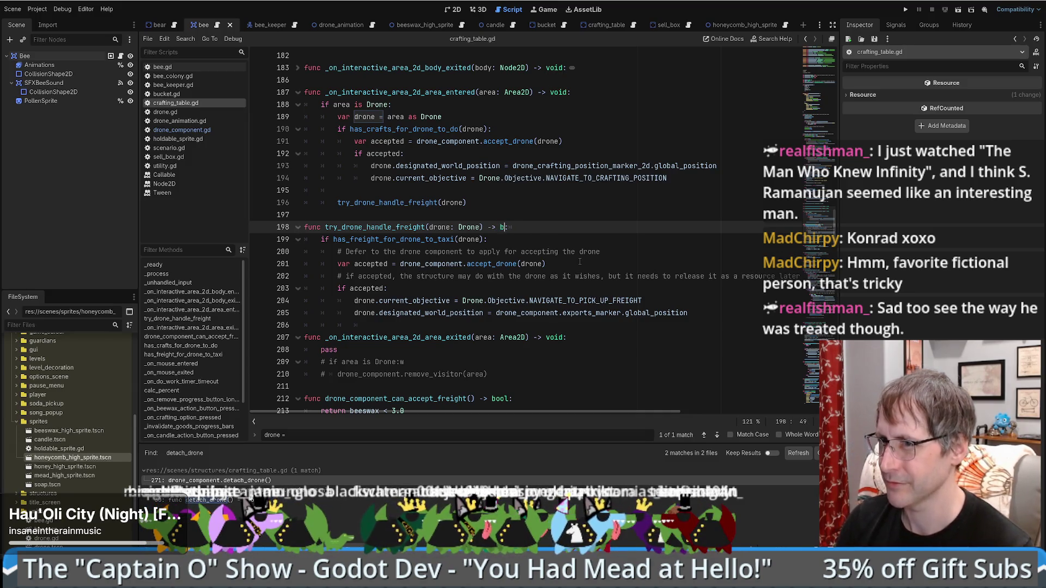
type("ool:")
key("End")
key("Return")
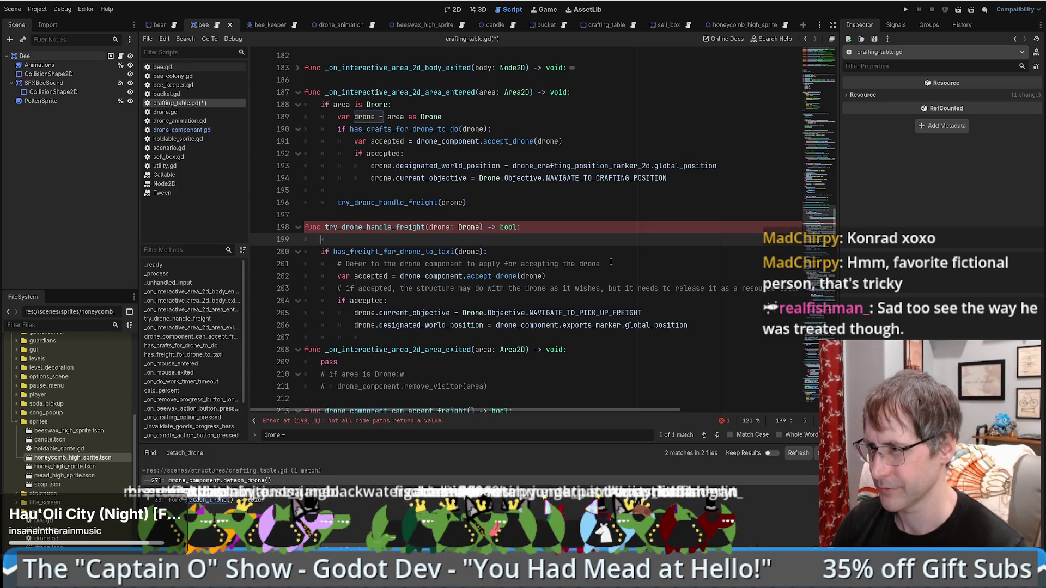
key("ctrl+z")
key("ctrl+z")
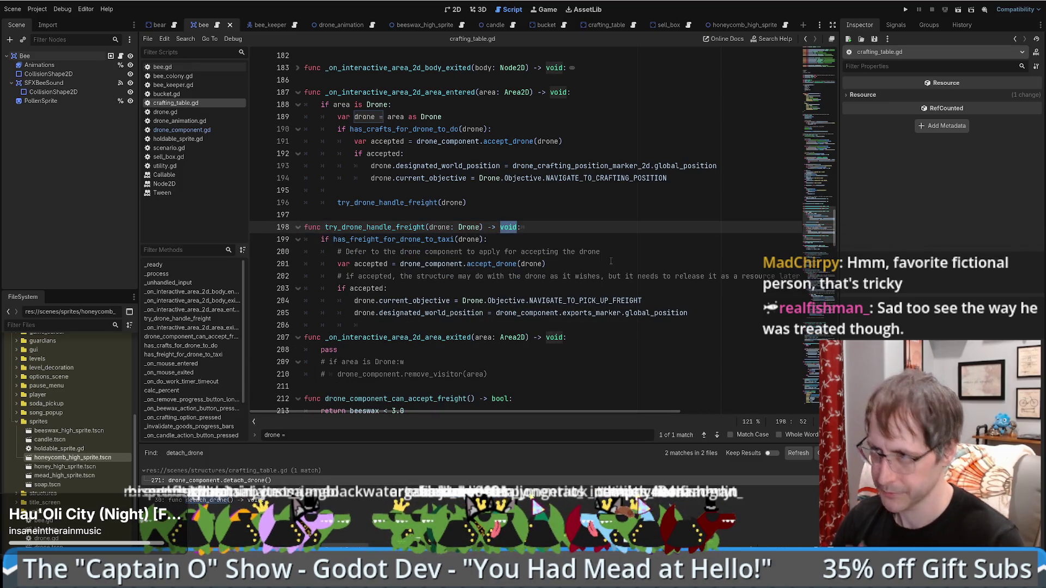
key("ctrl+z")
key("ctrl+shift+z")
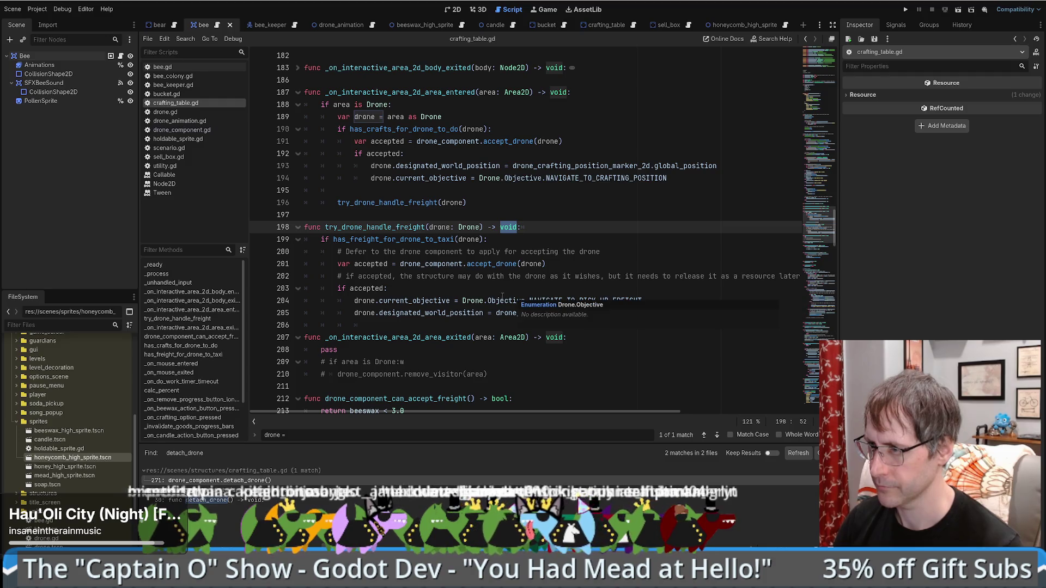
key("alt+Left")
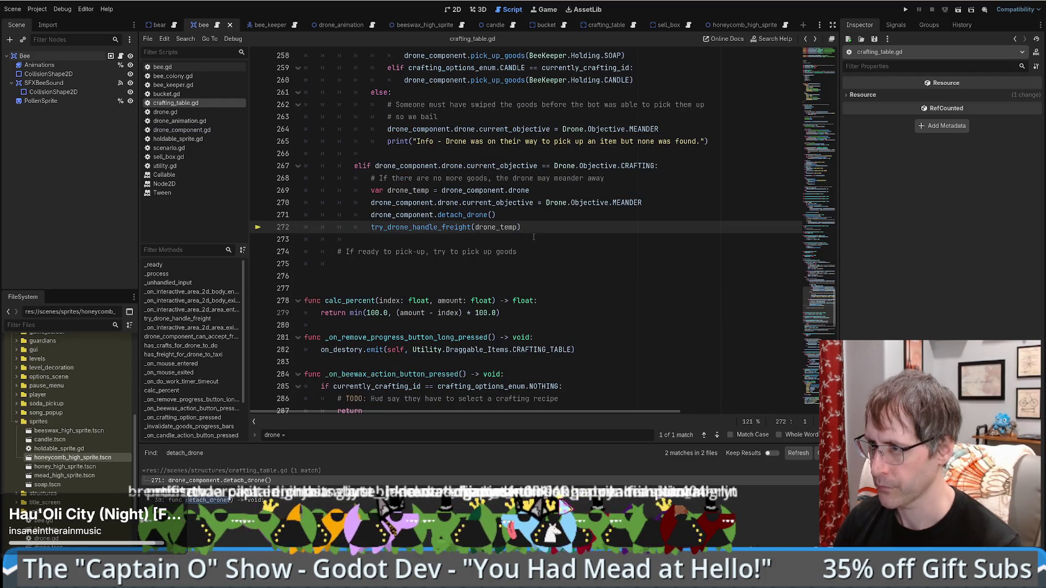
- Delete the drone_temp declaration and move the try_drone_handle_freight call to the top of the CRAFTING branch
left_click_drag(531, 192, 657, 179)
mouse_move(519, 218)
left_mouse_down()
mouse_move(538, 223)
mouse_move(537, 191)
mouse_move(631, 177)
left_mouse_up()
left_click(568, 191)
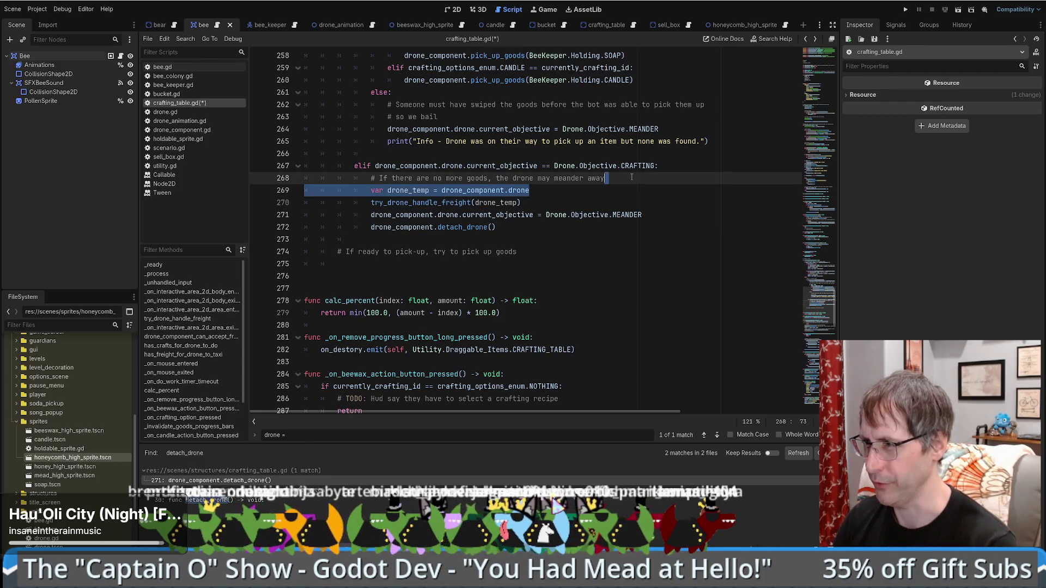
key("BackSpace")
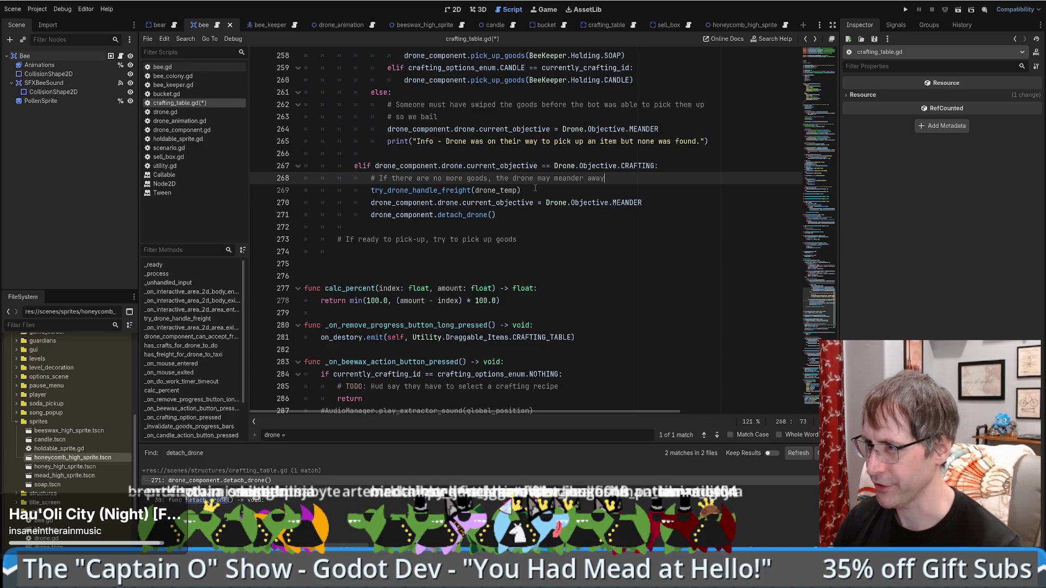
triple_click(502, 190)
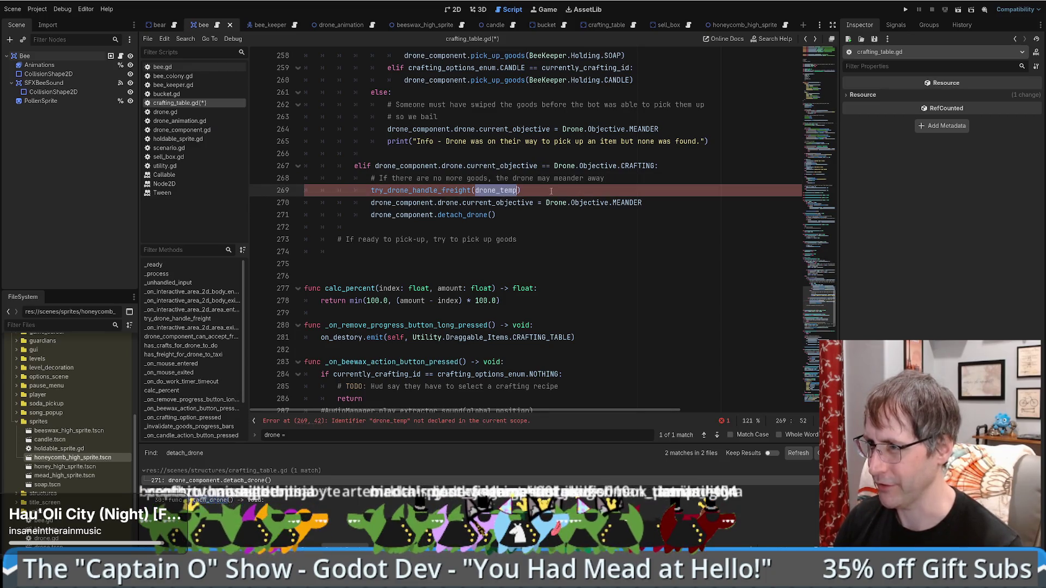
mouse_move(502, 190)
left_mouse_down()
mouse_move(527, 194)
mouse_move(488, 187)
left_mouse_up()
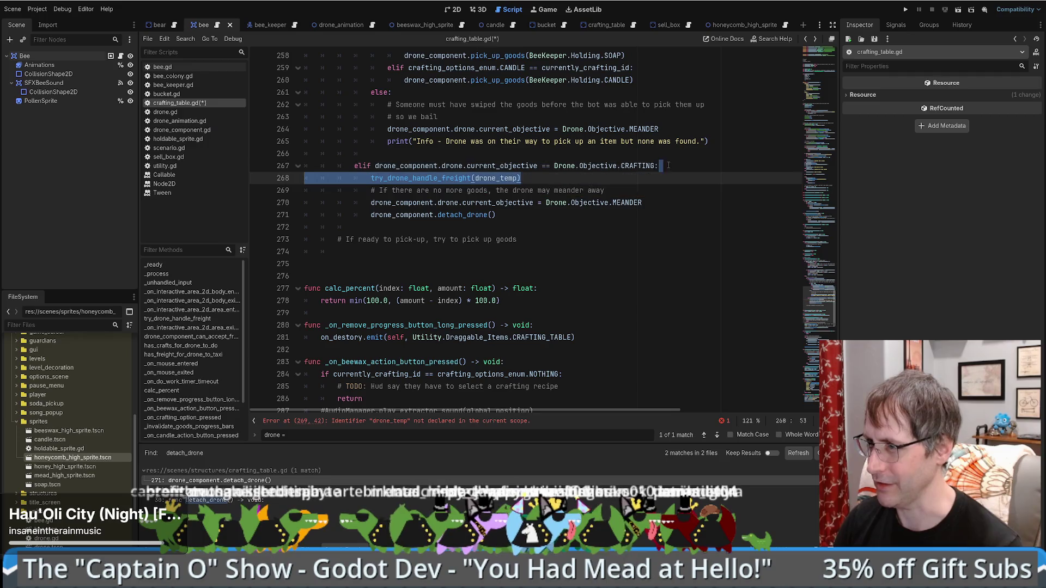
- Remove the drone_temp argument from the freight call and go to the function's definition
double_click(418, 216)
key("ctrl+c")
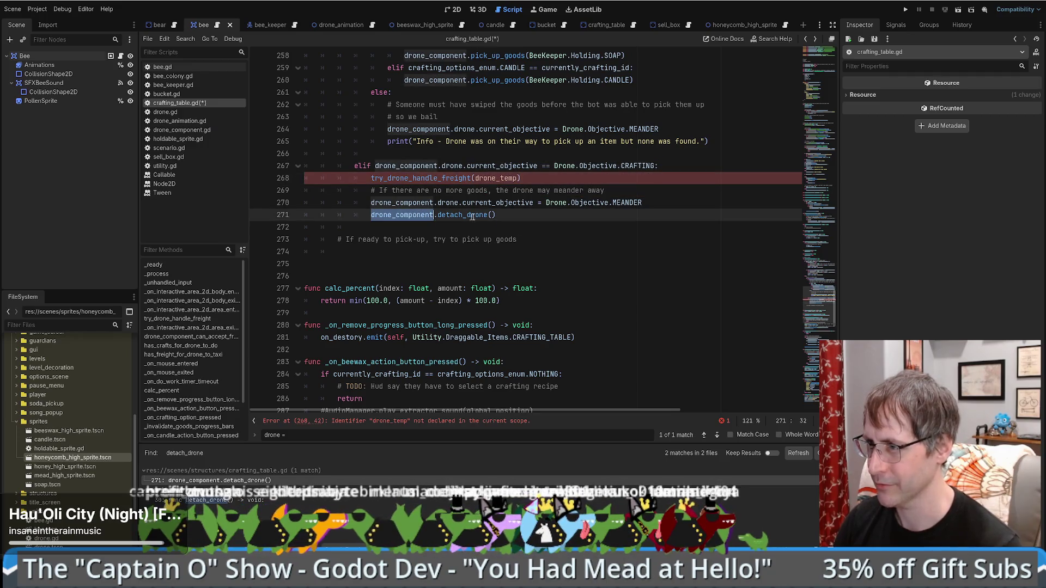
double_click(496, 178)
key("ctrl+v")
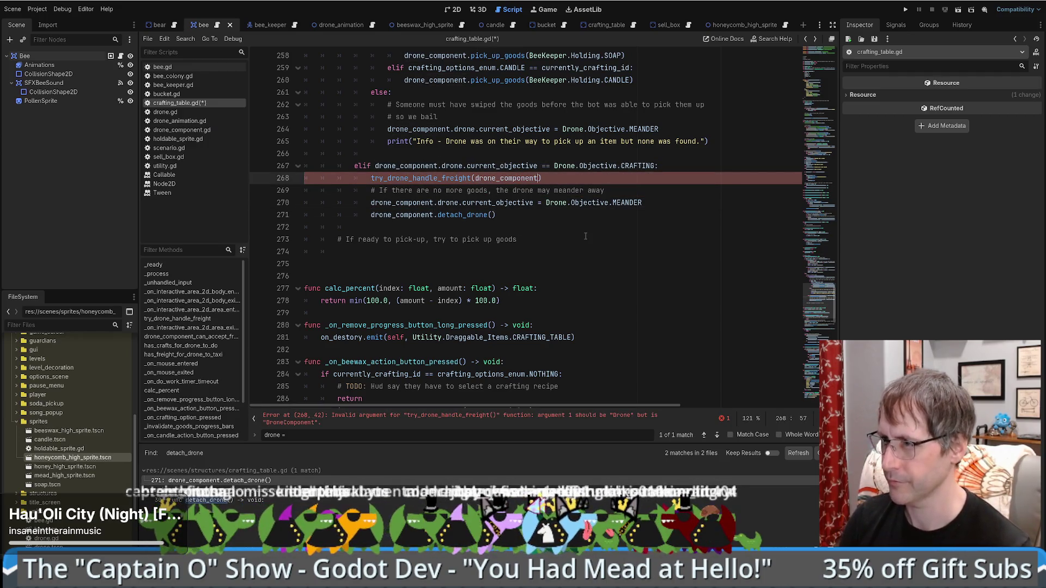
key("ctrl+z")
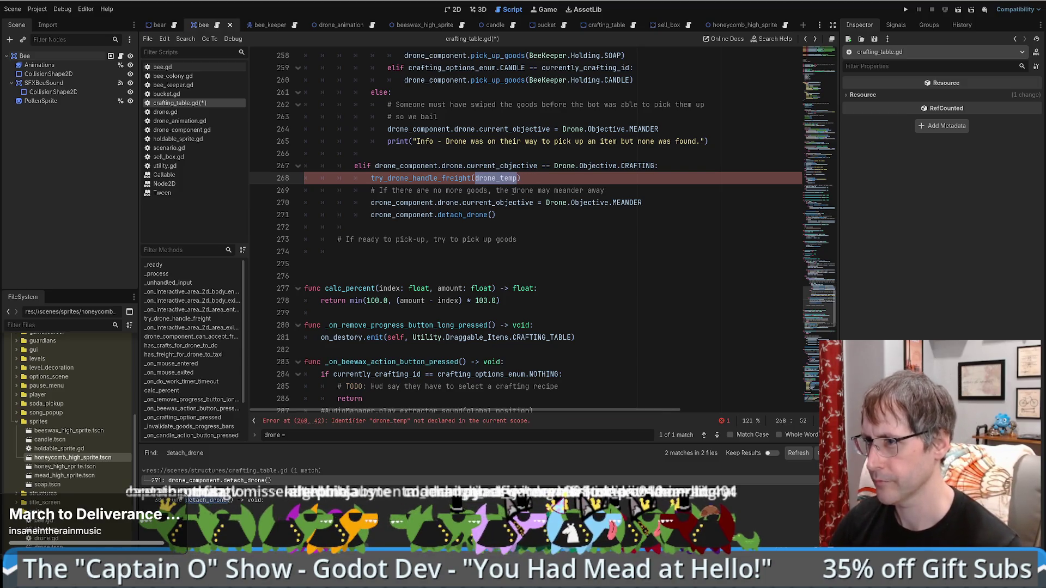
key("BackSpace")
left_click(452, 178, "ctrl")
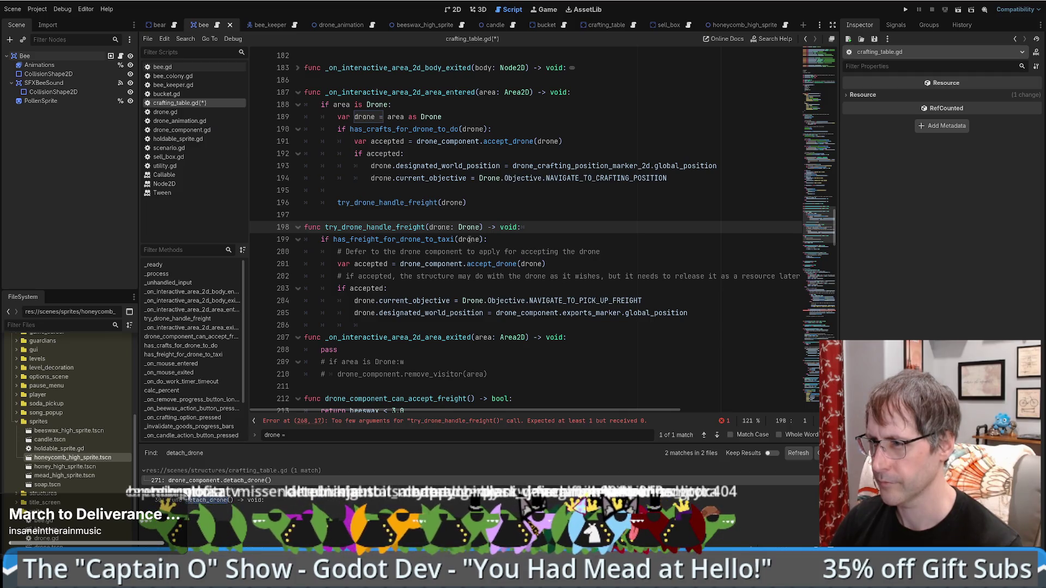
- Drop the drone: Drone parameter and replace each drone reference in the body with drone_component.drone
left_click_drag(428, 228, 480, 227)
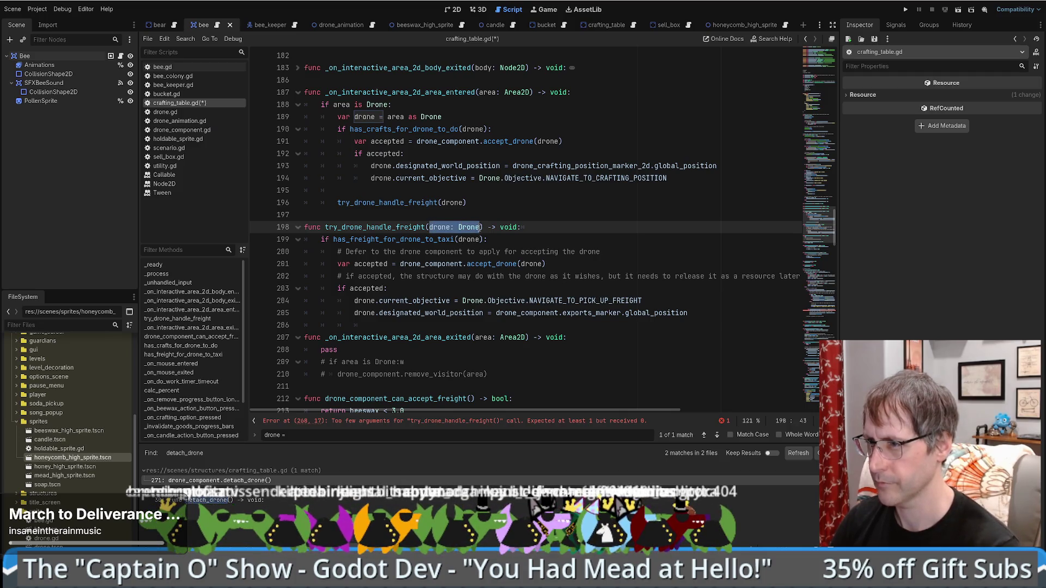
key("BackSpace")
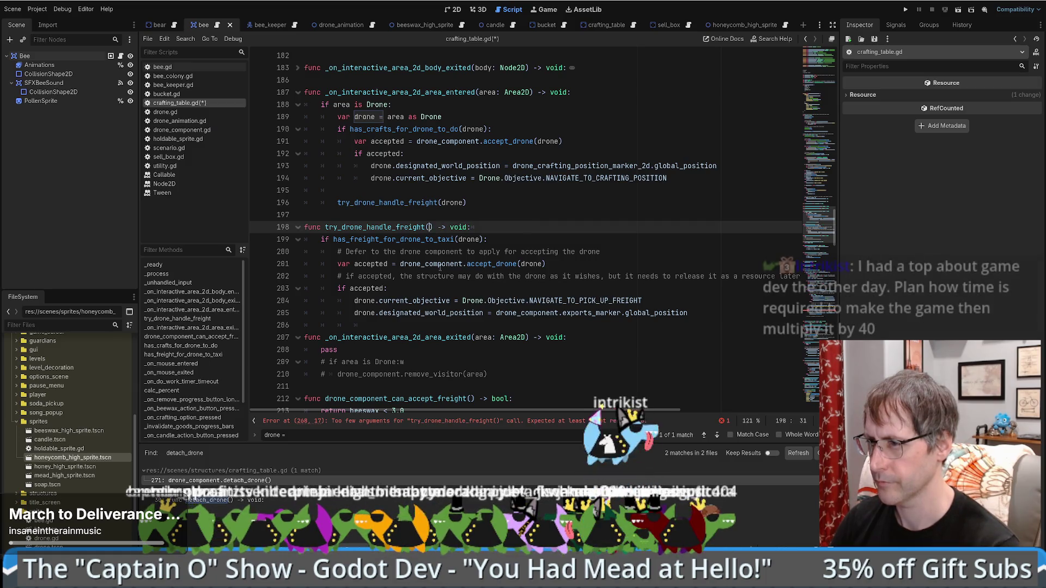
left_click(460, 239)
type("drone_component.")
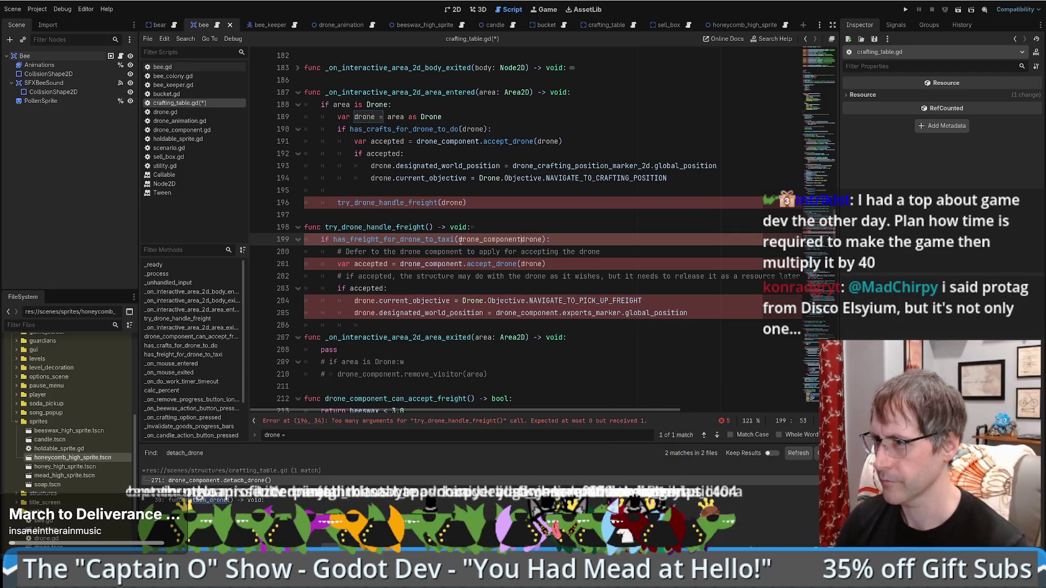
left_click_drag(459, 239, 546, 239)
key("ctrl+c")
double_click(531, 263)
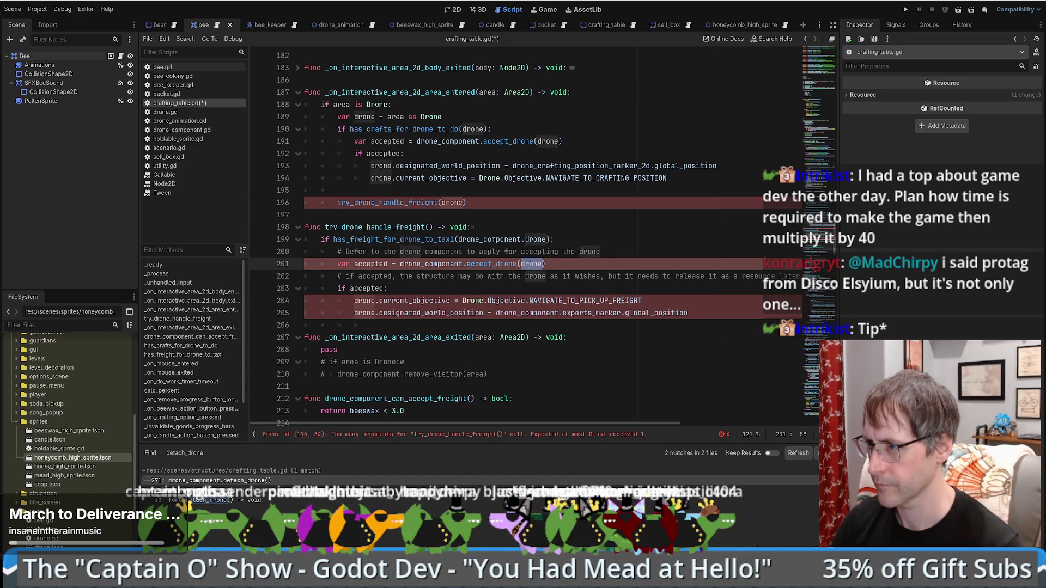
key("ctrl+v")
double_click(365, 300)
key("ctrl+v")
double_click(368, 314)
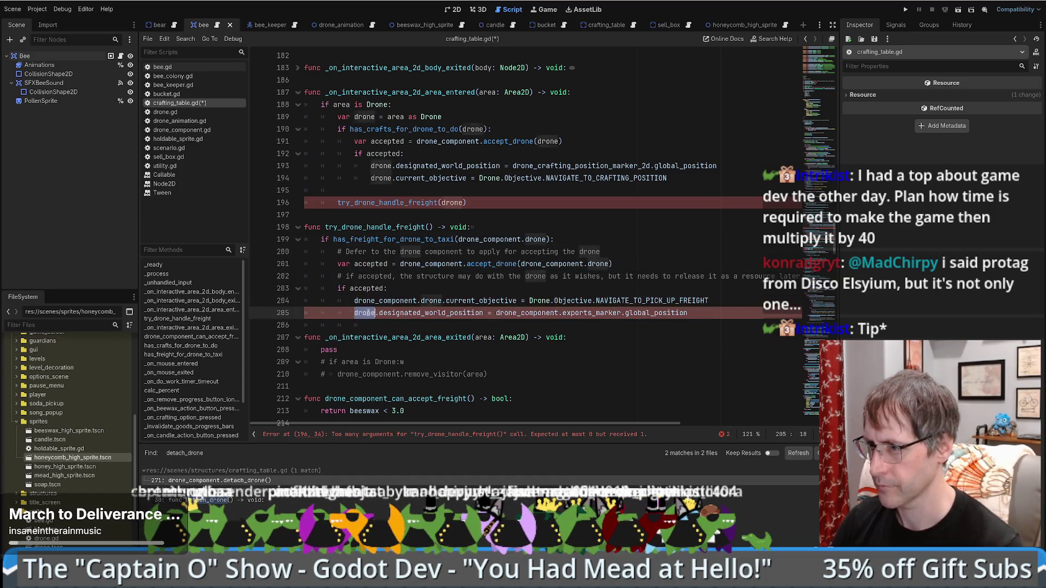
key("ctrl+v")
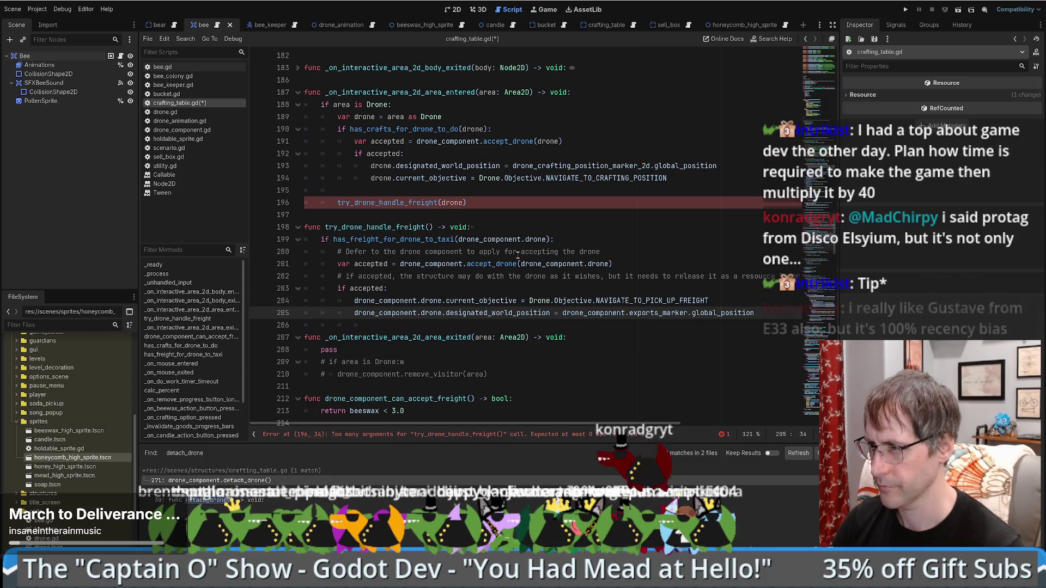
- Remove the drone argument from the try_drone_handle_freight call on line 196
key("alt+Left")
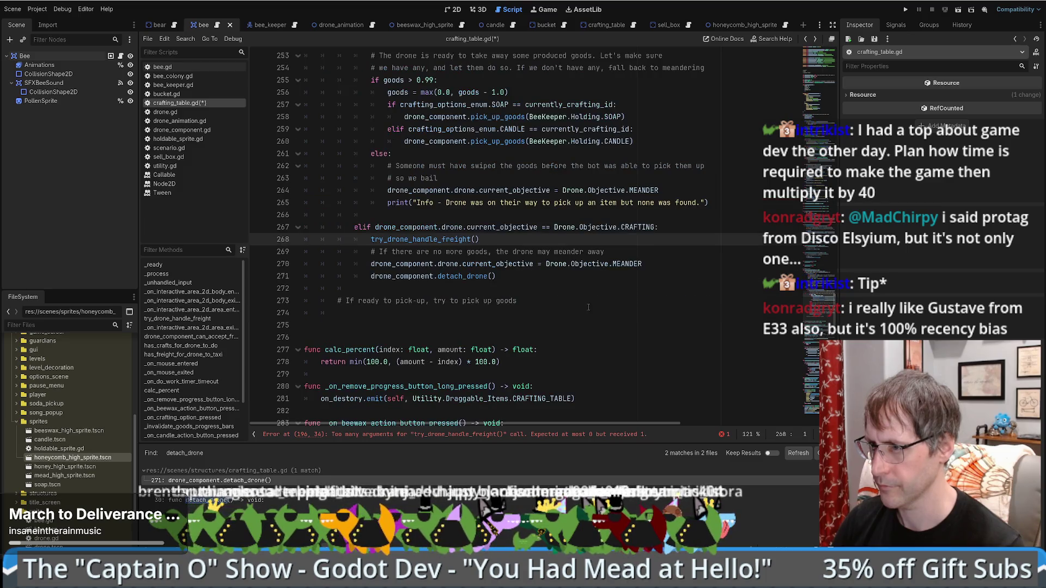
key("alt+Right")
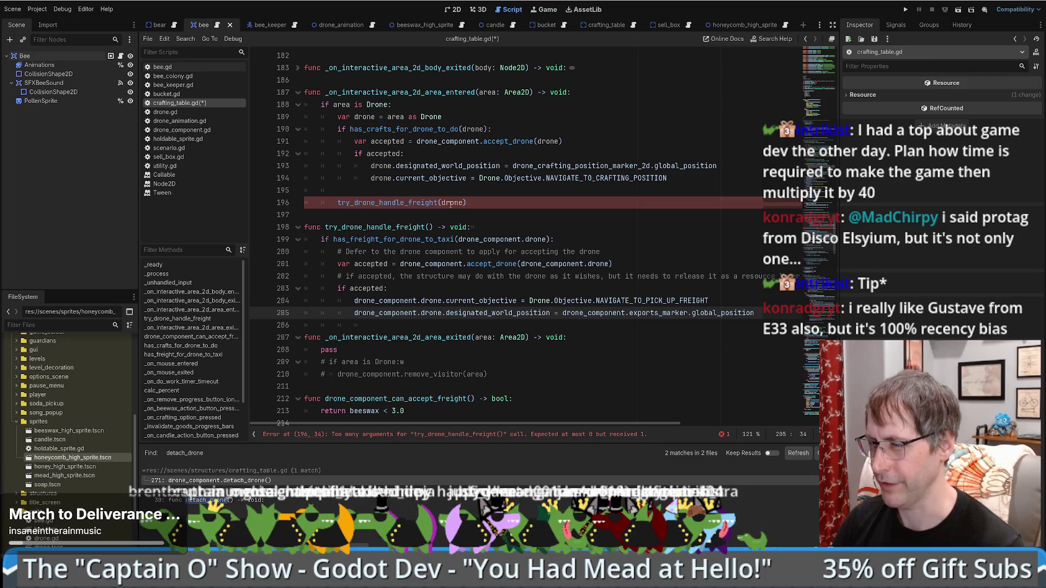
double_click(451, 203)
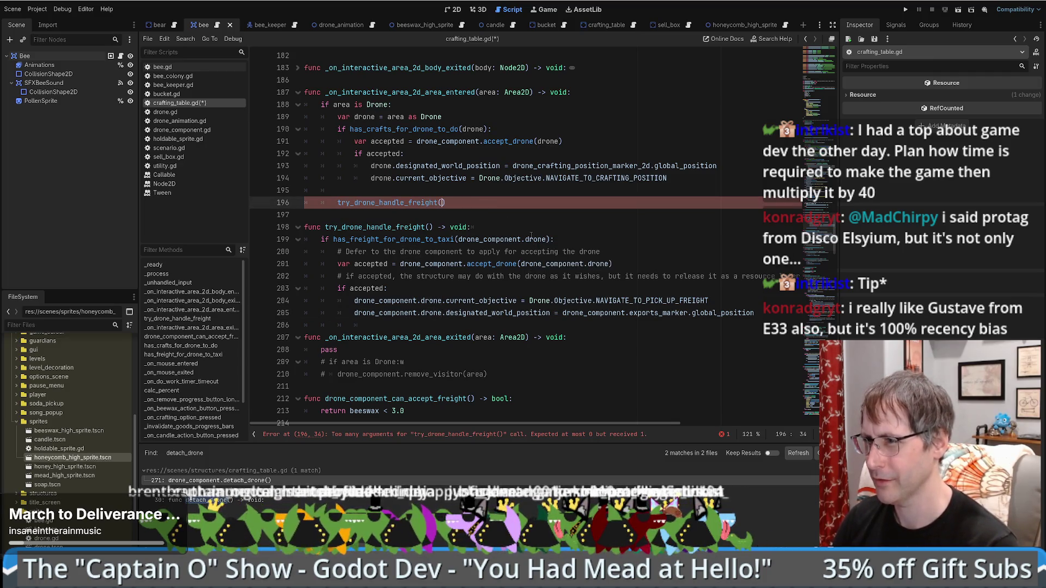
key("BackSpace")
left_click(357, 117)
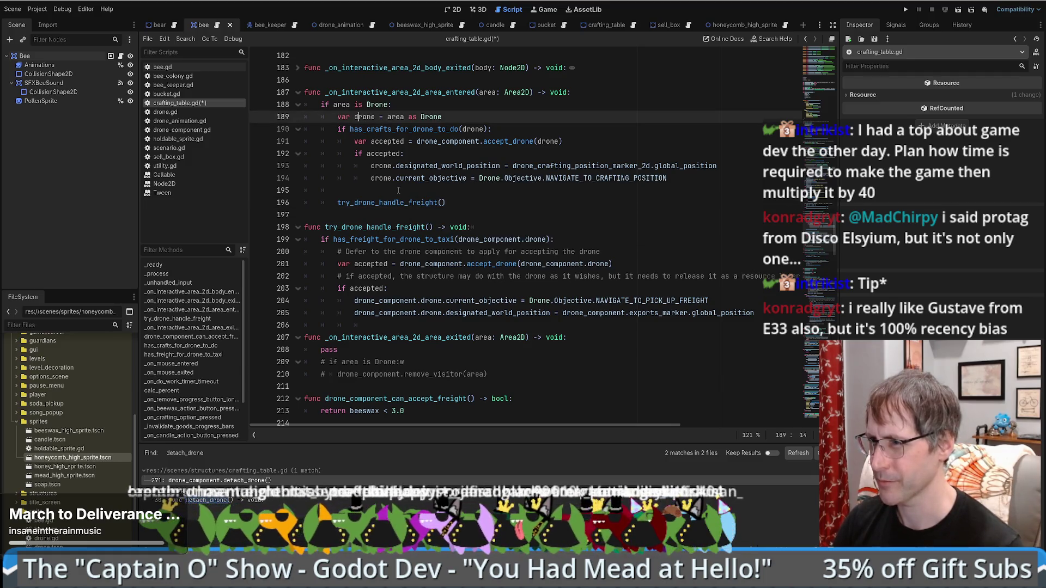
- Wrap the meander and detach lines in 'if drone_component.drone.current_objective == Drone.Objective.CRAFTING:'
double_click(376, 179)
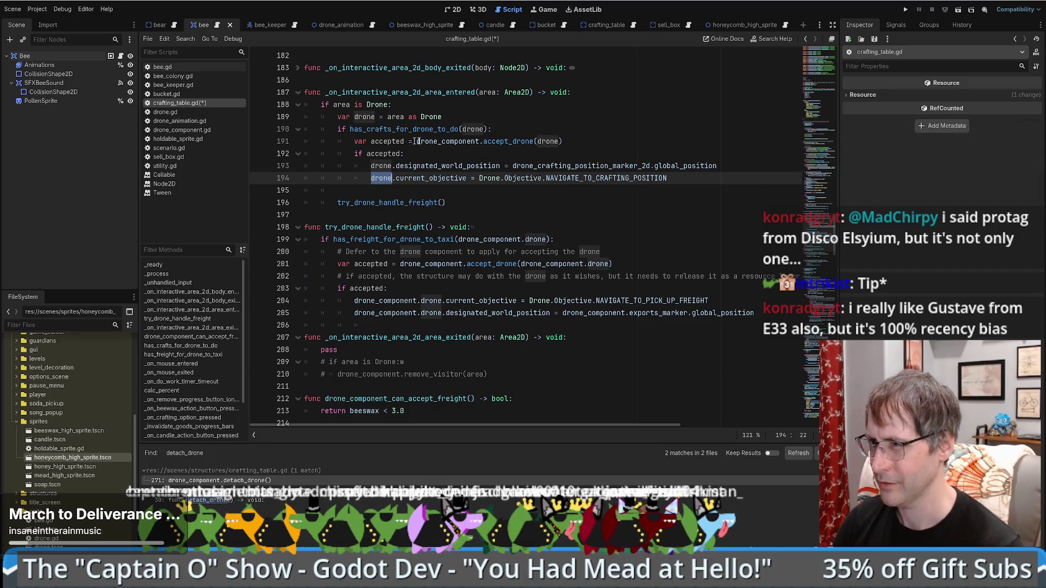
left_click(510, 142, "ctrl")
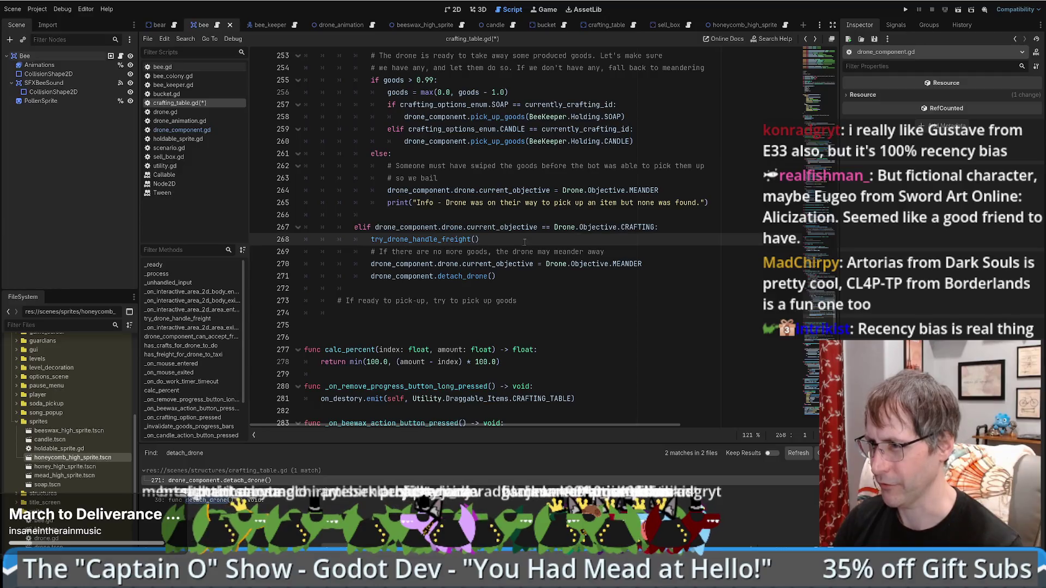
left_click_drag(363, 226, 652, 226)
key("ctrl+c")
left_click(503, 239)
key("Return")
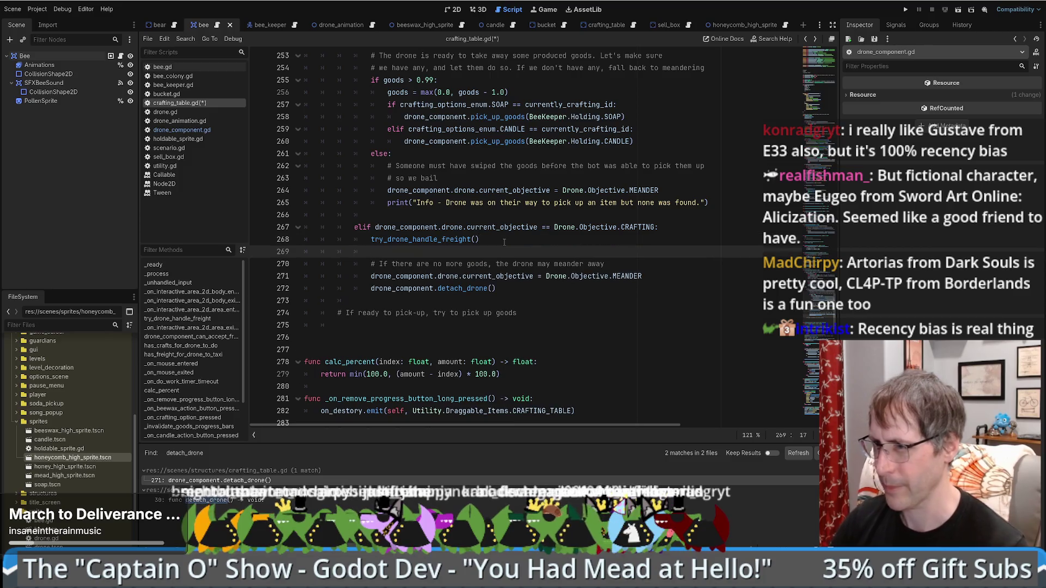
type("if")
key("ctrl+v")
type(":")
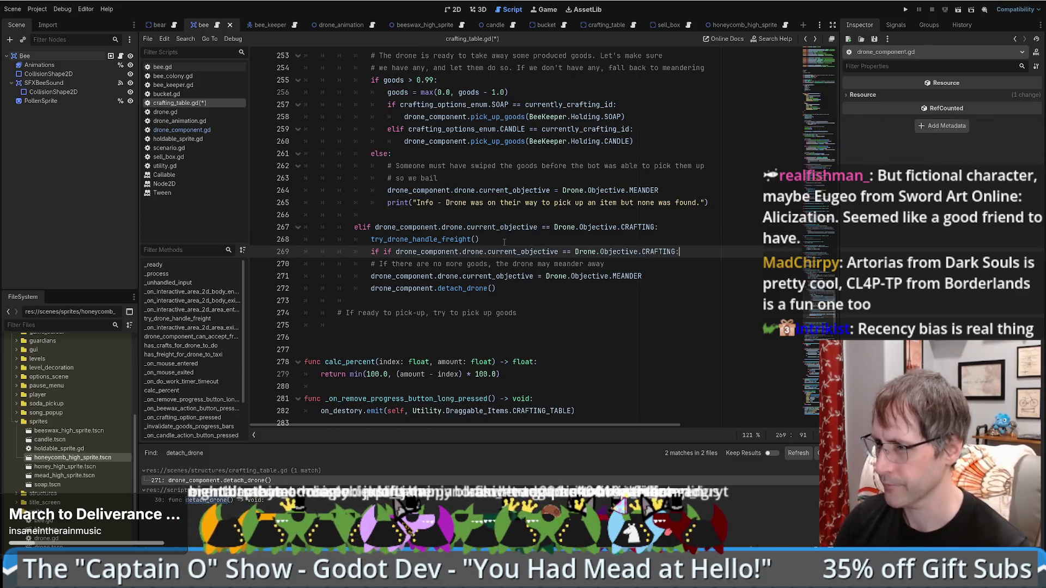
left_click_drag(371, 264, 480, 291)
key("Tab")
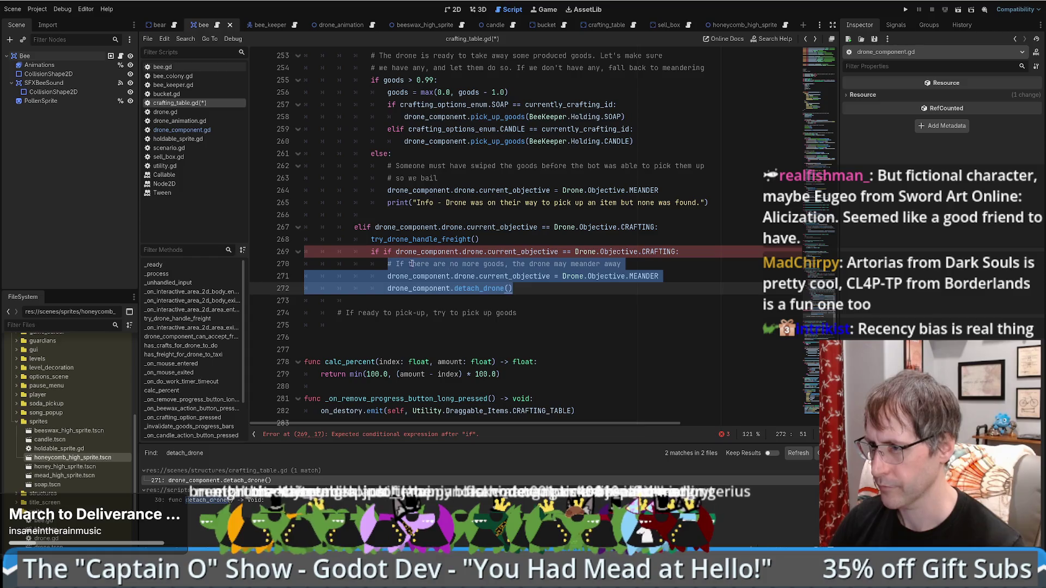
left_click(371, 252)
key("Delete")
key("Delete")
key("Delete")
- Add a comment above the freight call and annotate it with '# this may change objective'
left_click(688, 231)
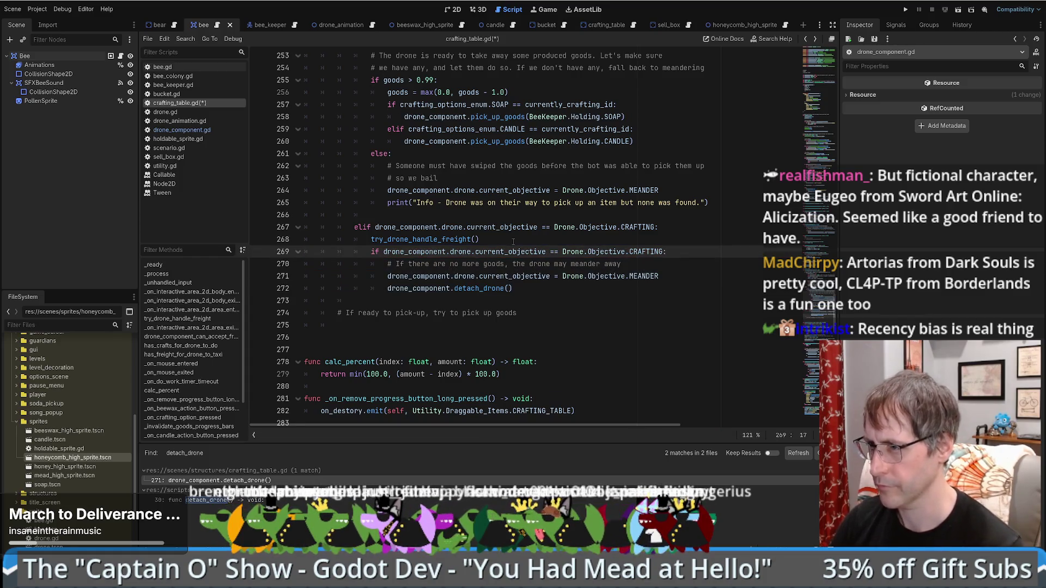
key("Return")
type("# jFirs")
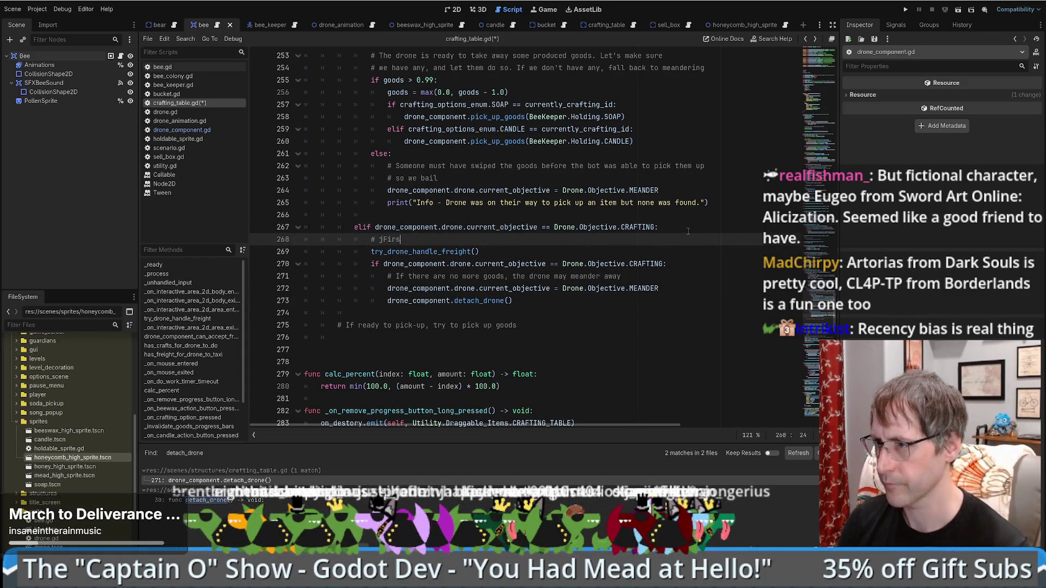
type("irst see")
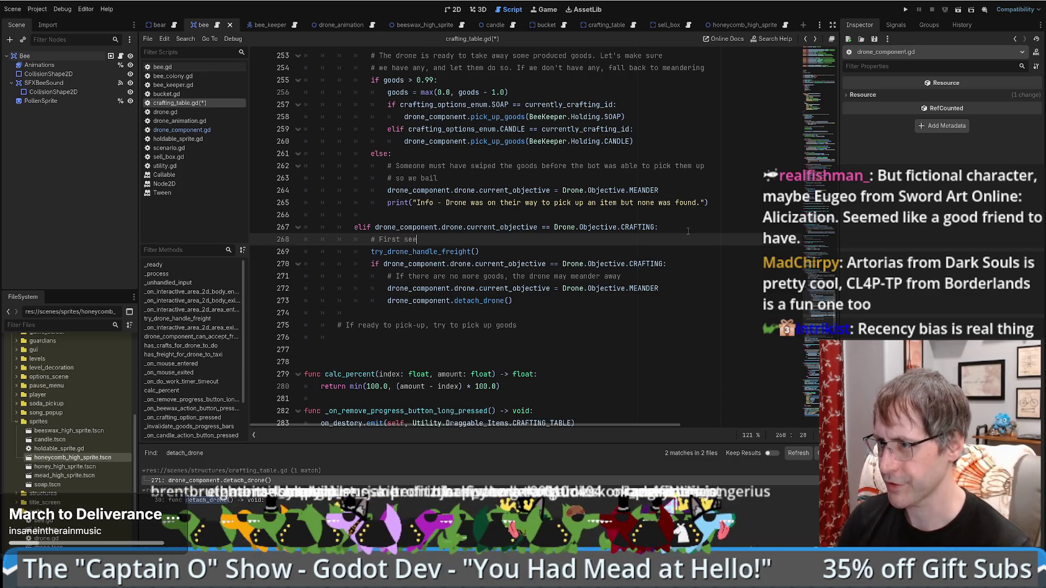
type(" if we want to h")
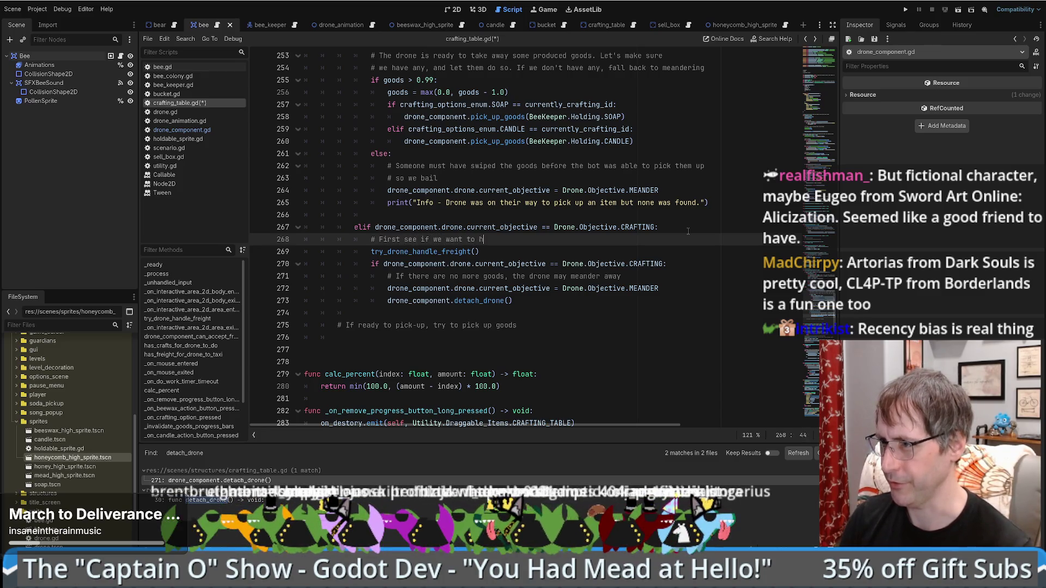
type("andle fre")
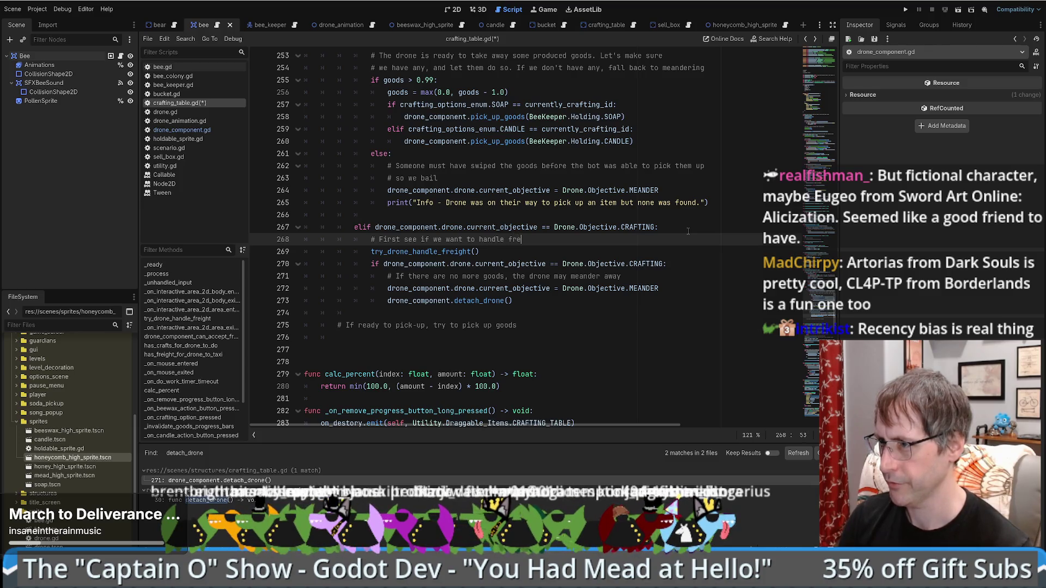
type("ight")
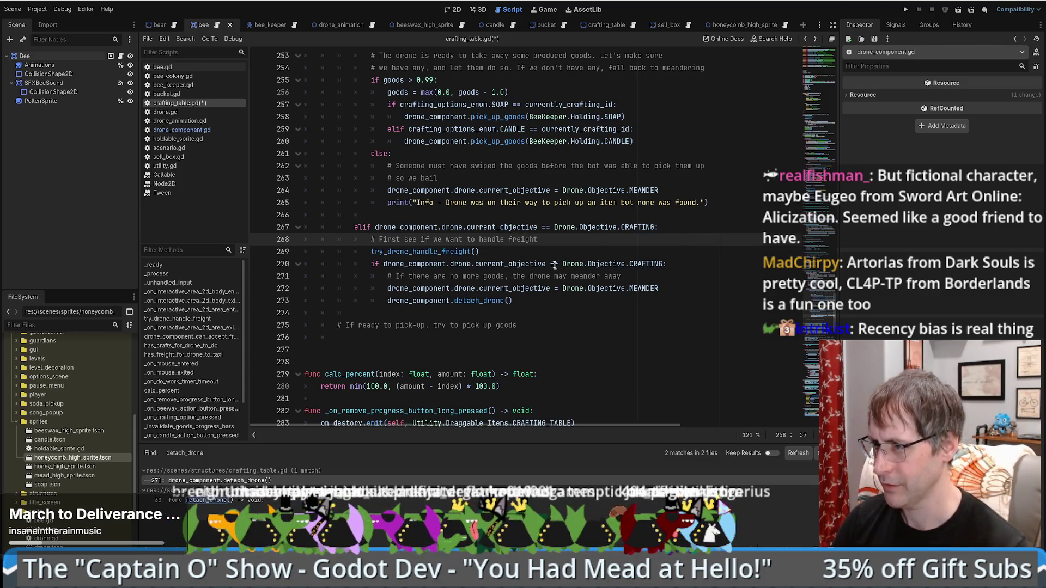
key("Down")
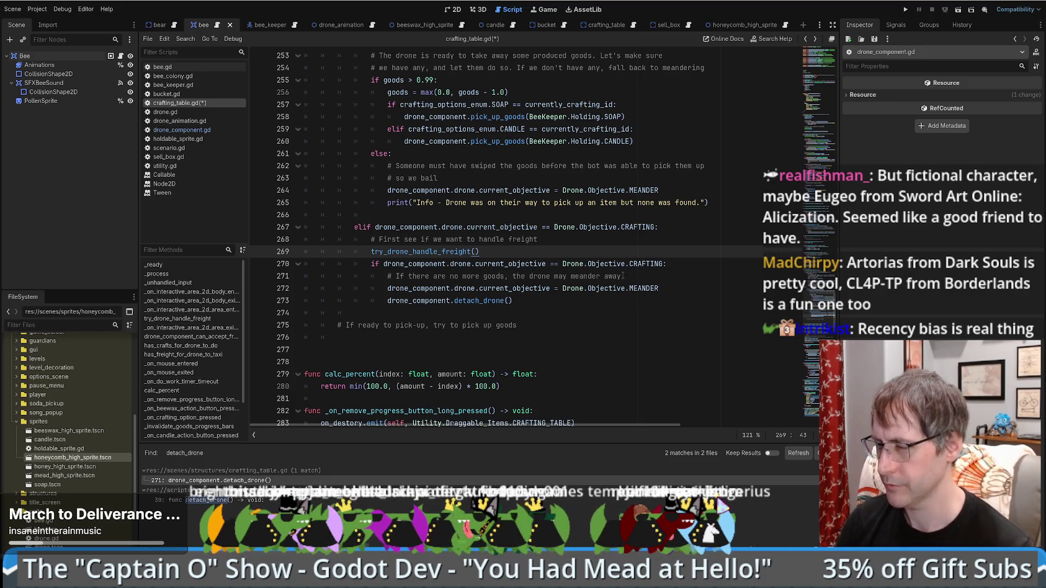
type("  #")
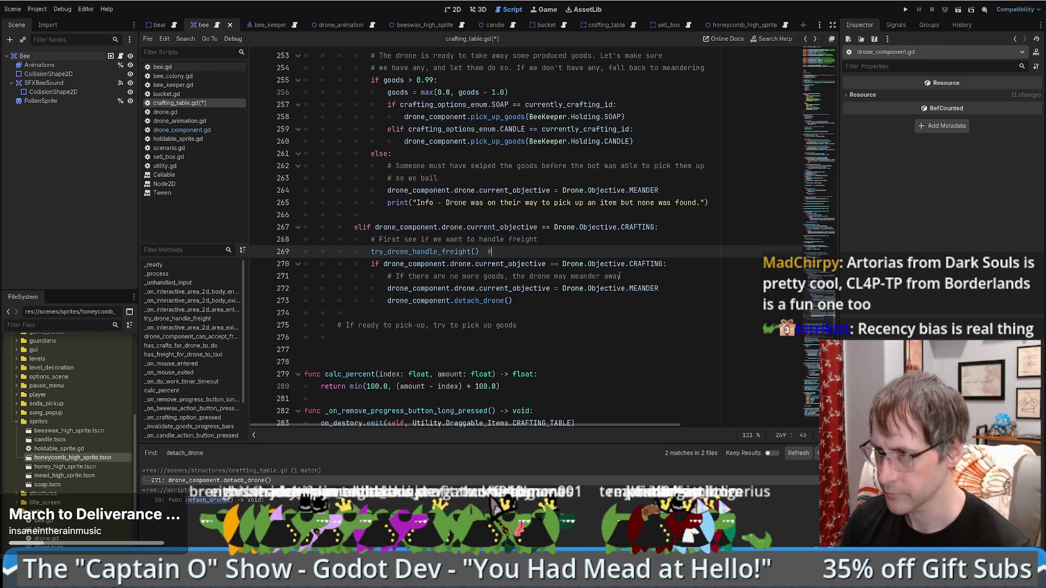
type(" changes objective")
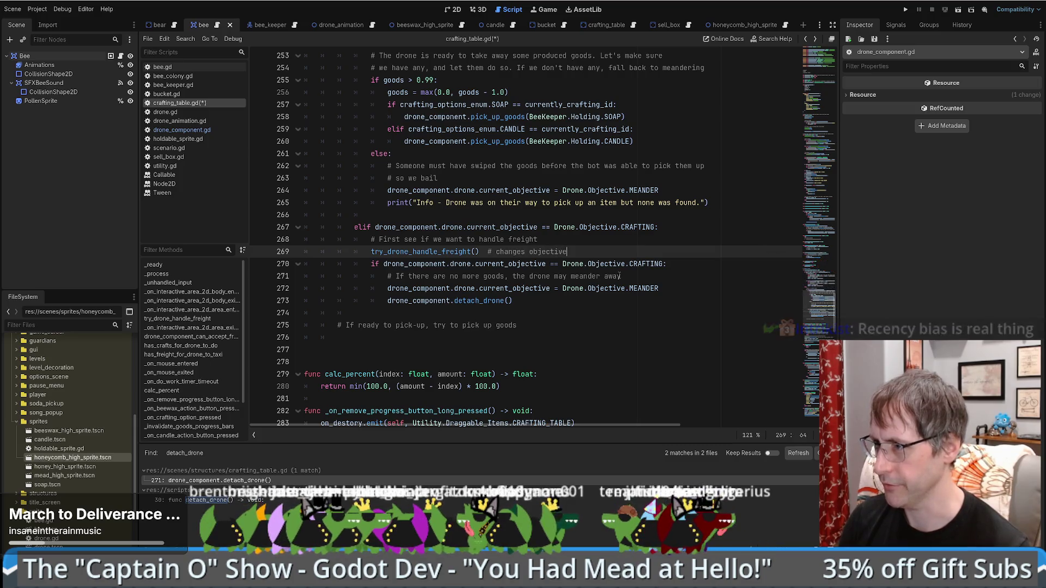
key("ctrl+Right")
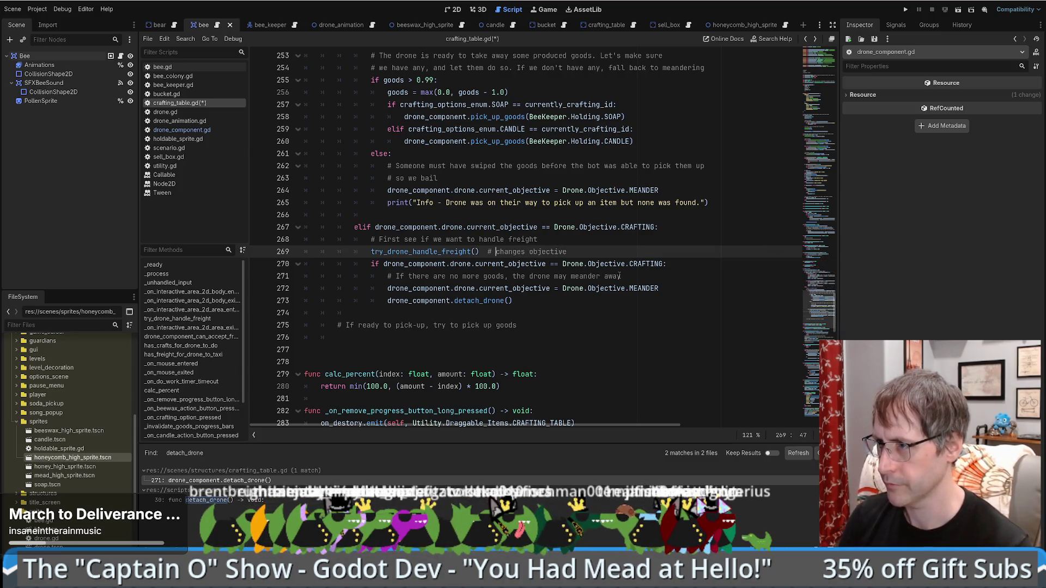
key("ctrl+Right")
key("ctrl+Right")
type("this may")
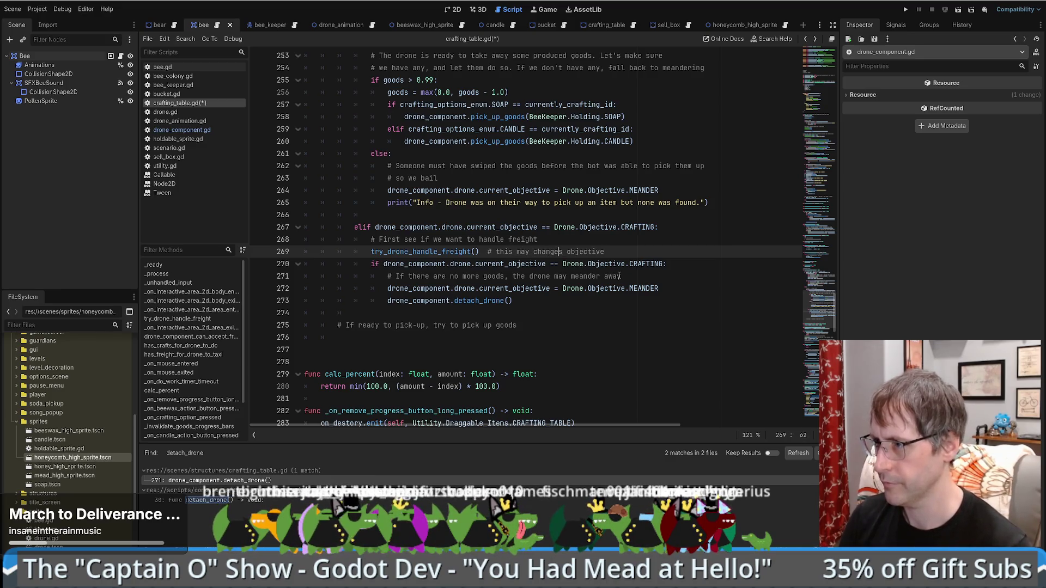
key("Delete")
- Save crafting_table.gd and run the project to test the change
left_click_drag(524, 263, 654, 264)
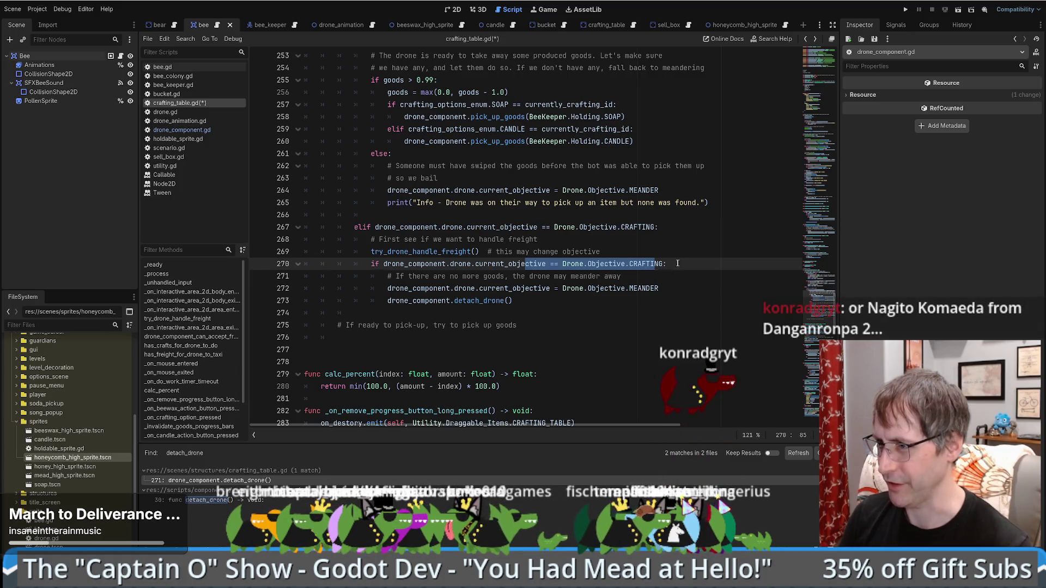
left_click(644, 279)
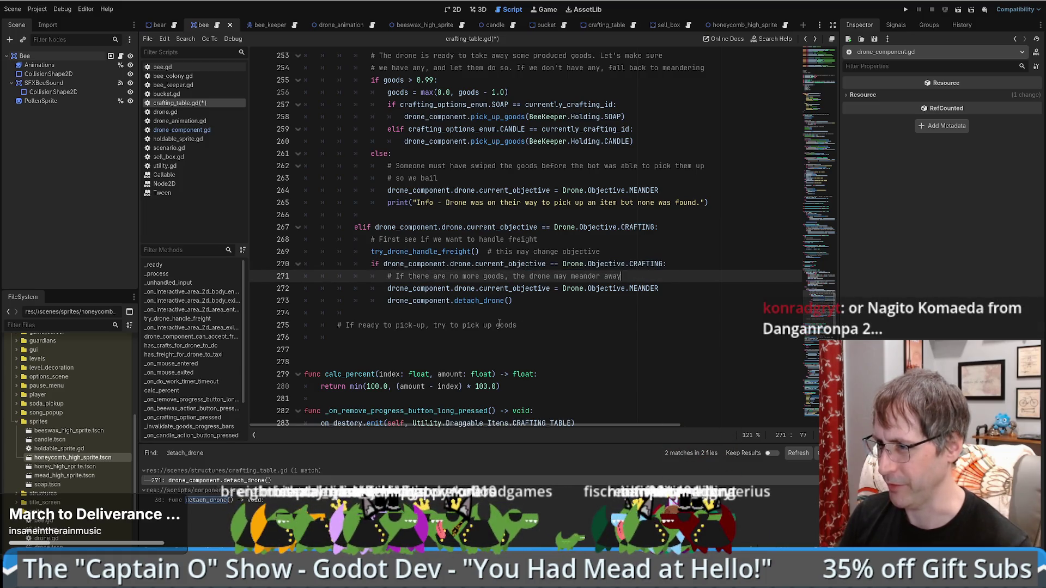
key("Down")
key("Down")
key("Down")
key("ctrl+s")
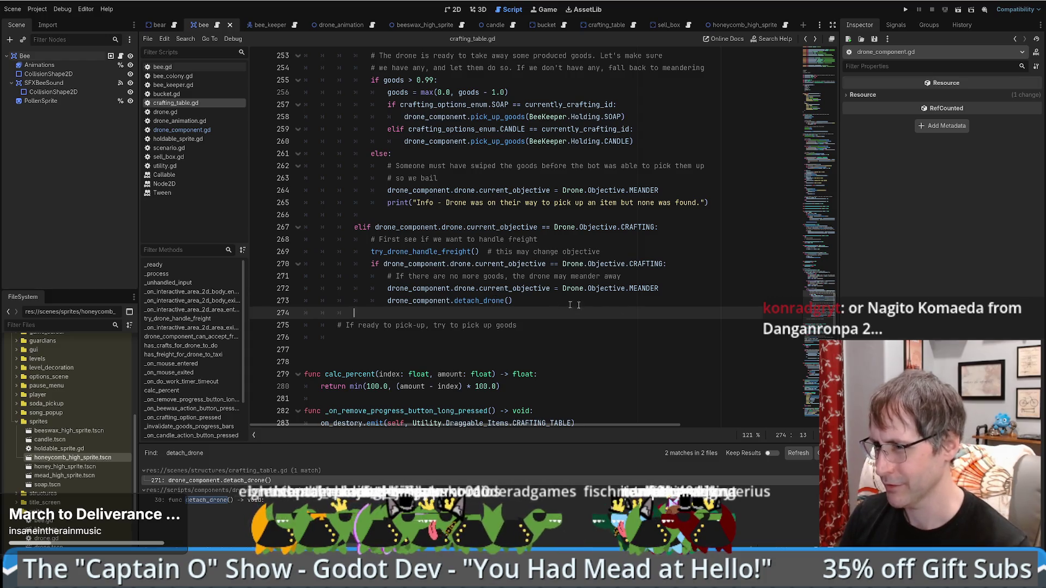
left_click(577, 302)
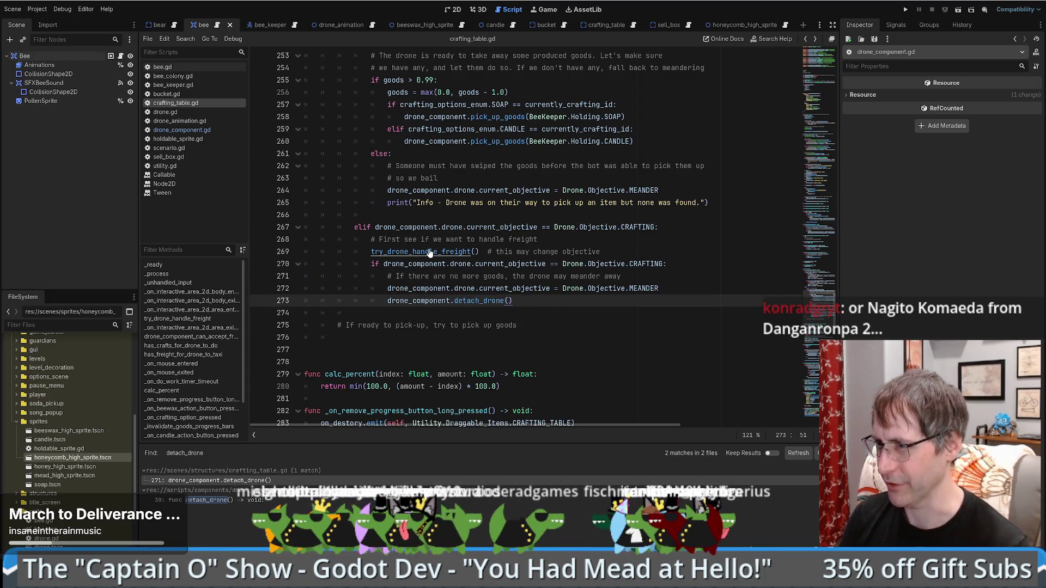
left_click(905, 9)
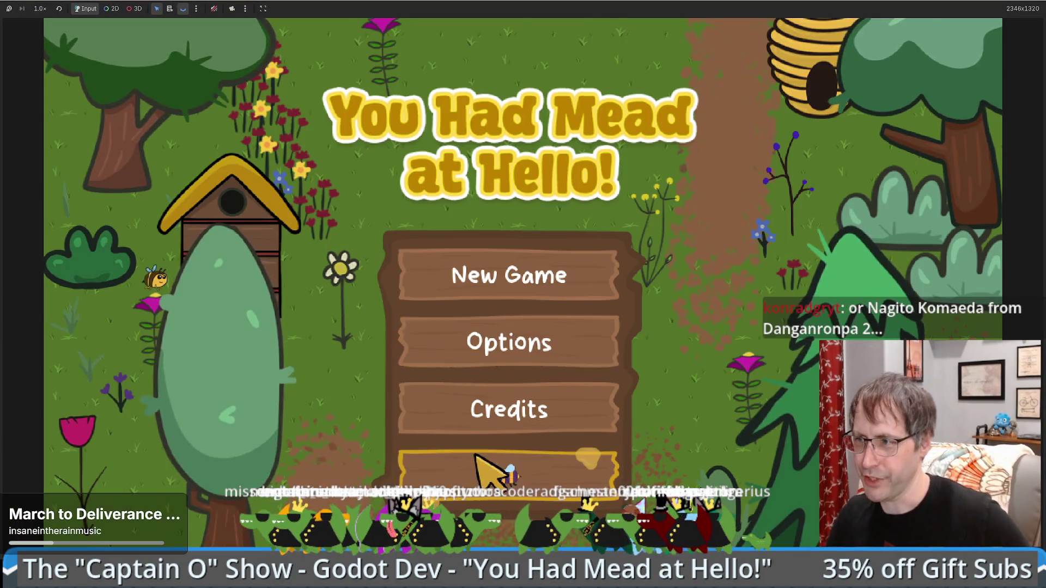
- Start play from the game's main menu to reach the meadow with $10,000 cash
left_click(474, 462)
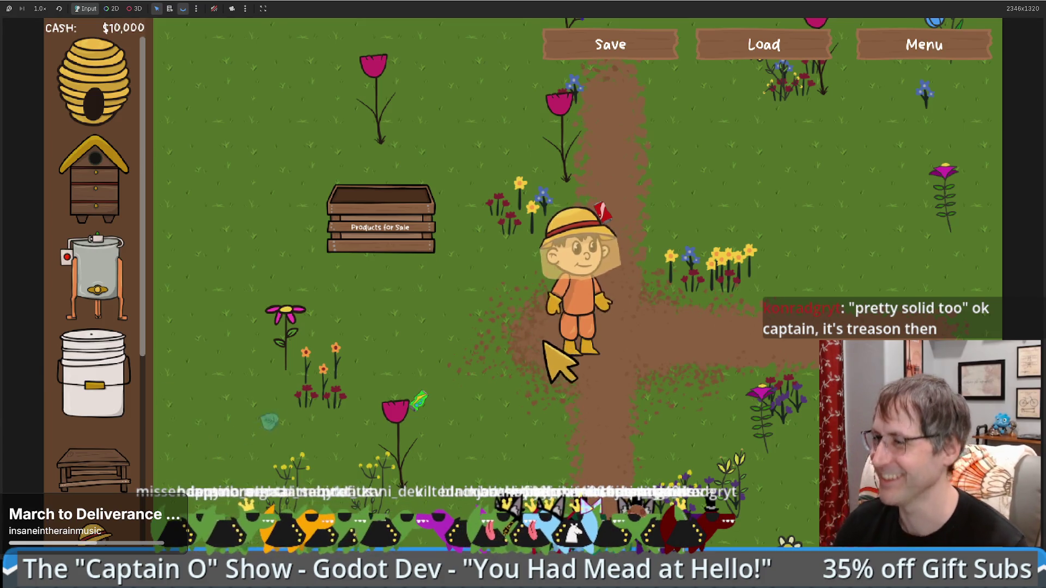
- Walk the beekeeper around the garden in several directions
key("Right")
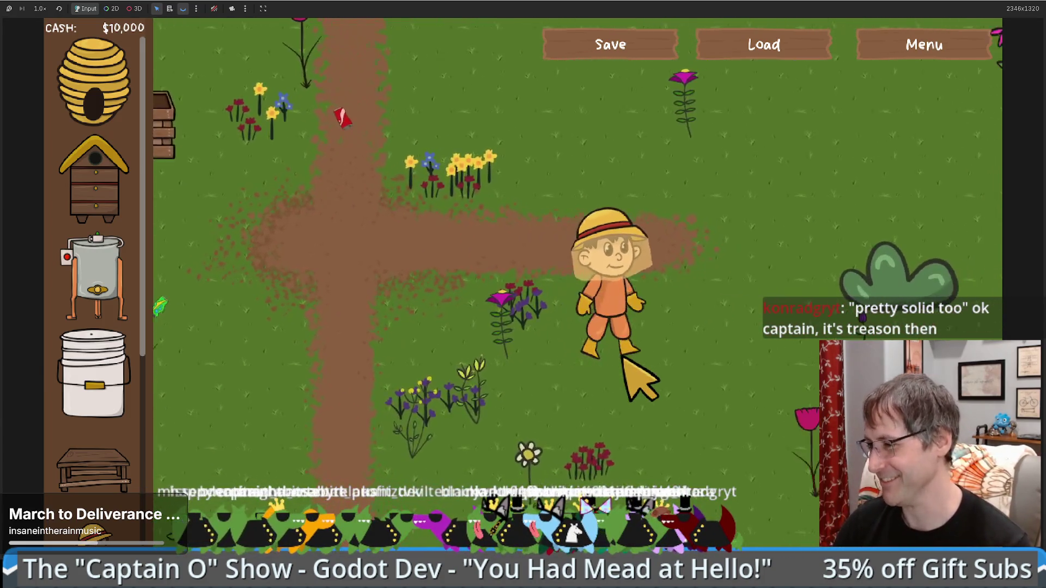
key("Right")
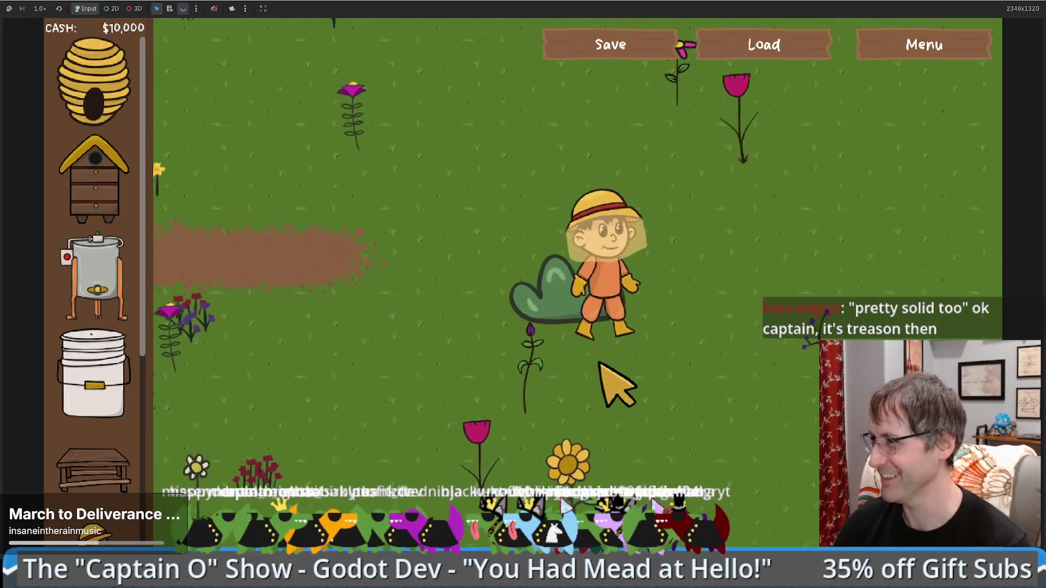
key("Up")
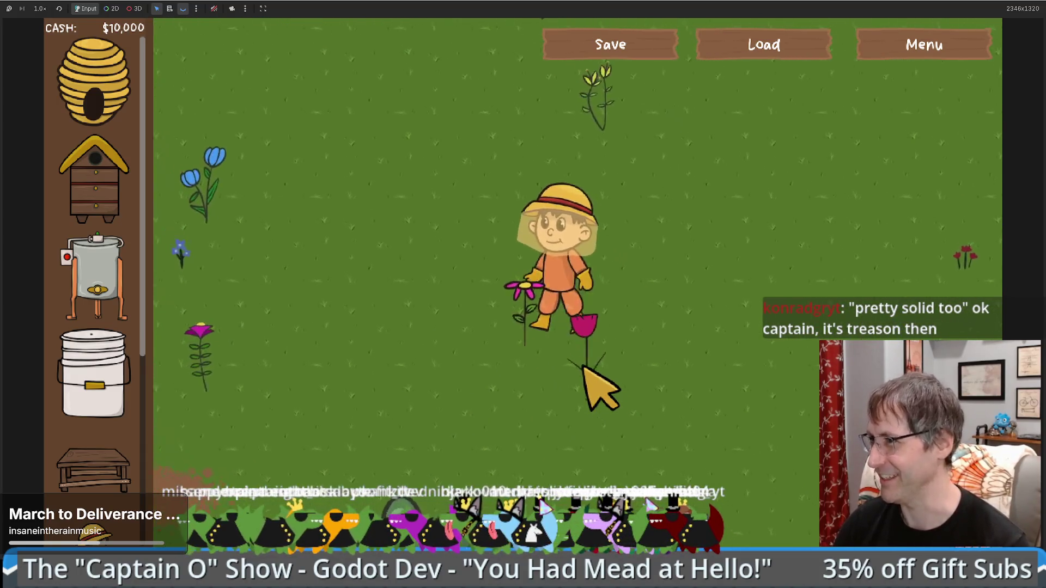
key("Left")
key("Down")
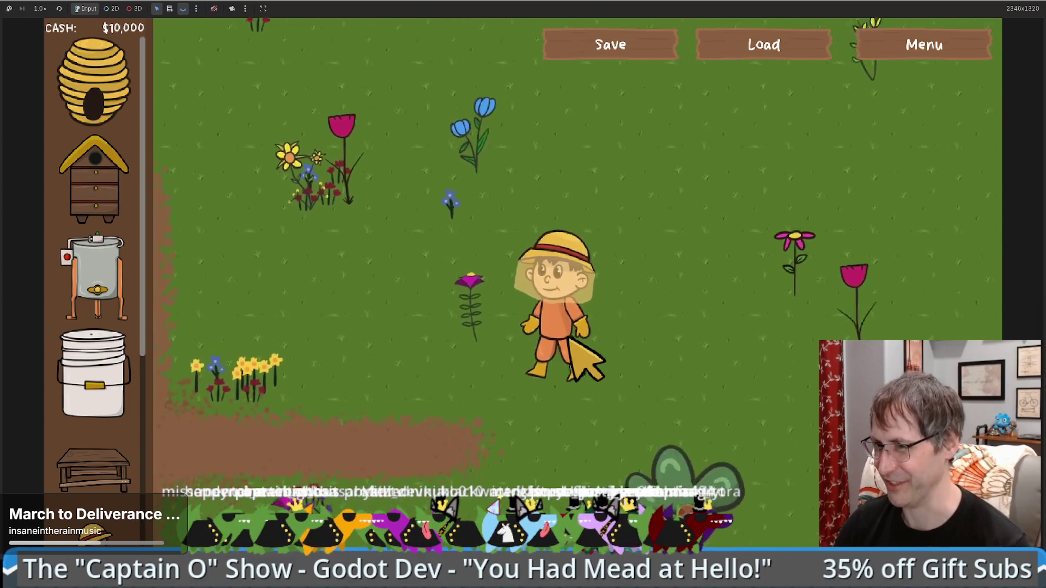
key("Right")
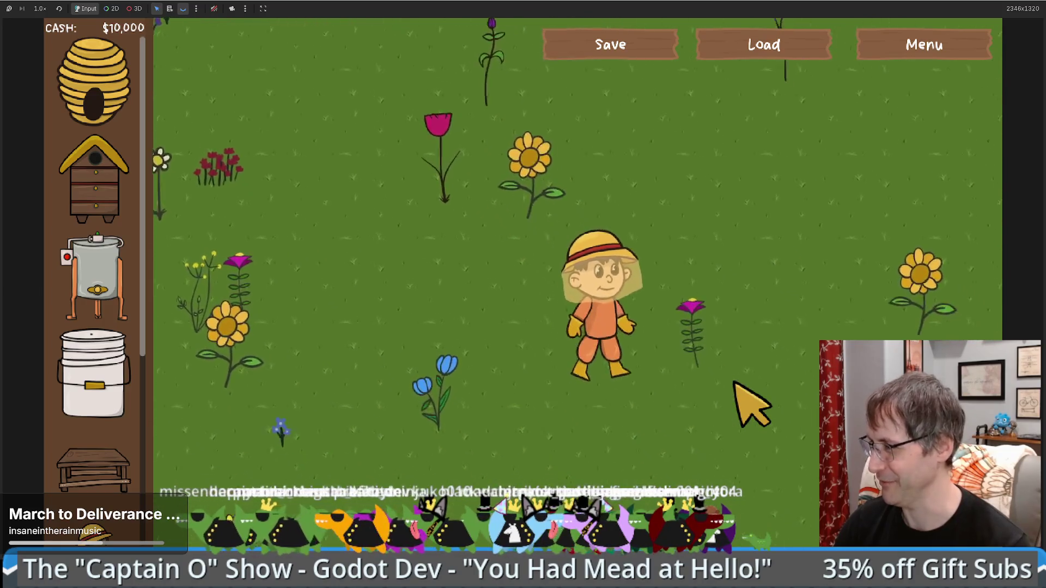
- Place a Honey Extractor beside the path, take its beeswax, and walk toward the crafting table
left_click(915, 43)
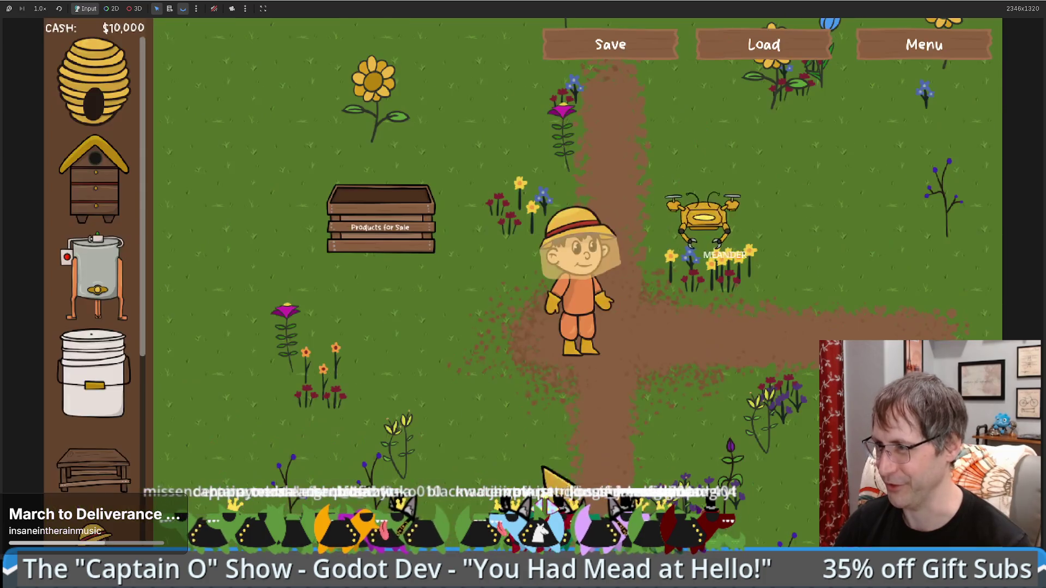
mouse_move(95, 278)
left_mouse_down()
mouse_move(561, 341)
mouse_move(664, 332)
left_mouse_up()
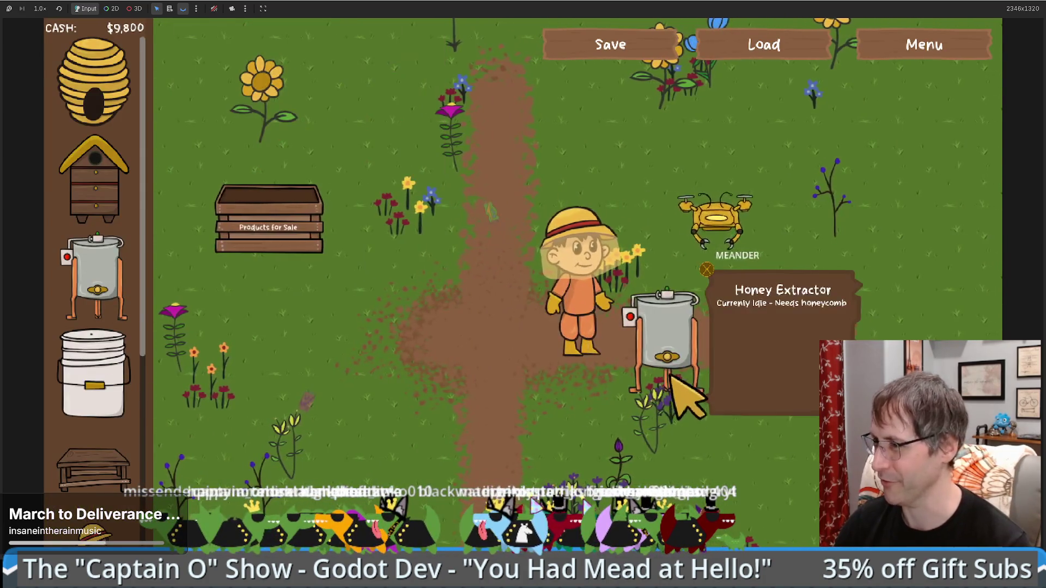
left_click(681, 390)
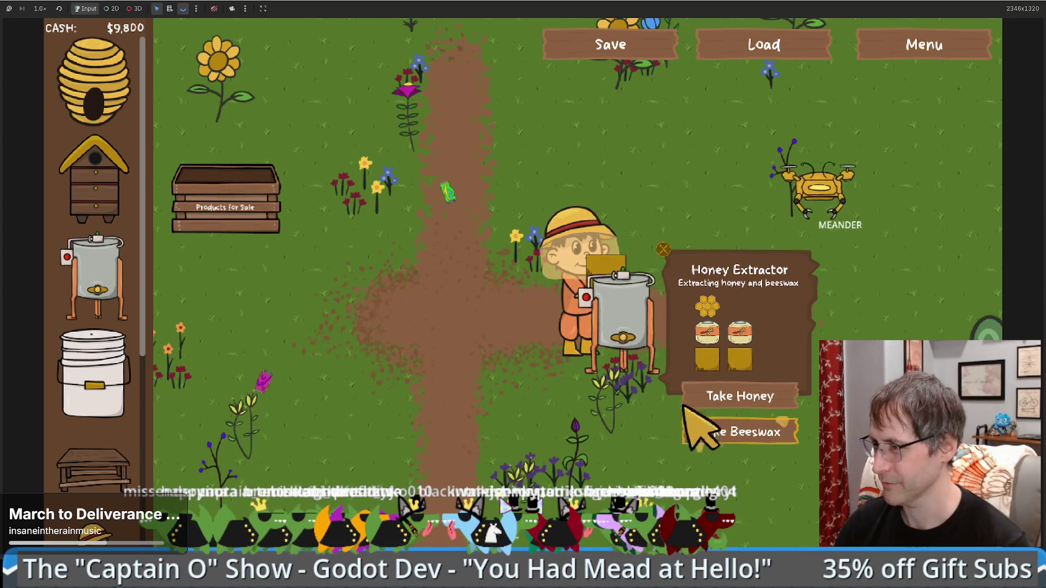
left_click(694, 432)
key("d")
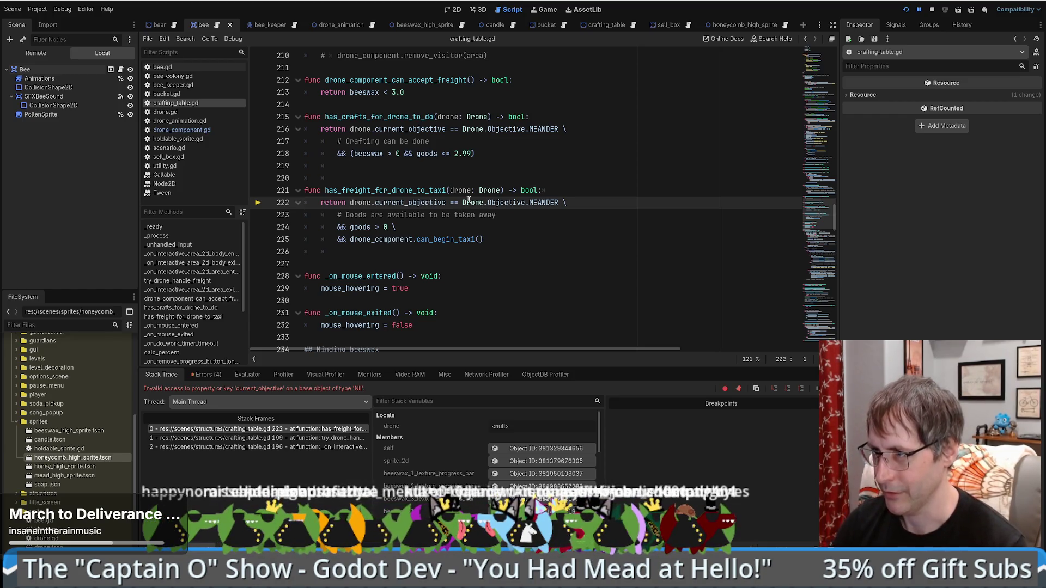
- Pass drone_component.drone into has_freight_for_drone_to_taxi on line 268 and delete the try_drone_handle_freight call
double_click(407, 191)
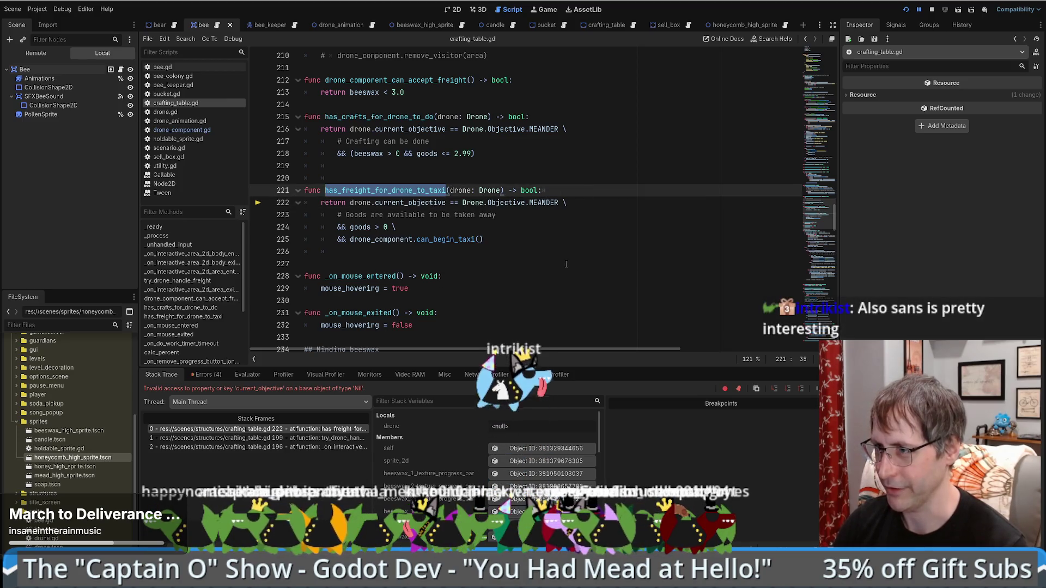
left_click(313, 439)
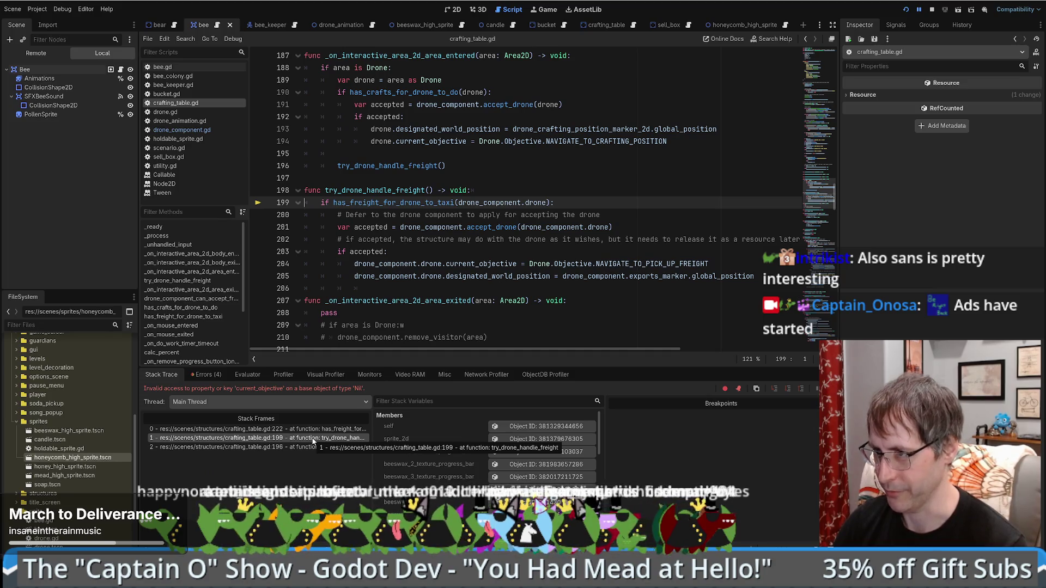
left_click(269, 447)
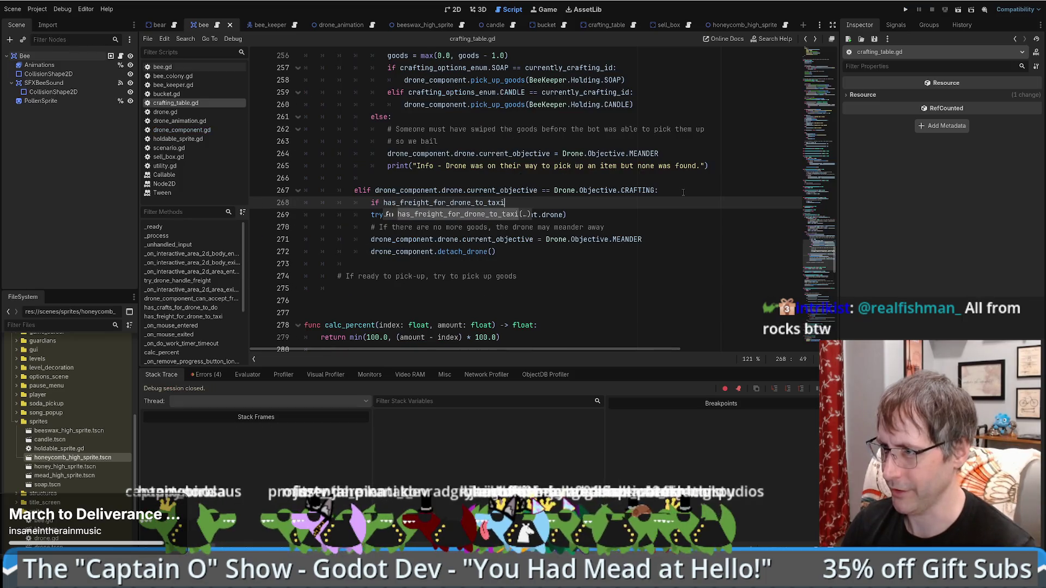
type("(")
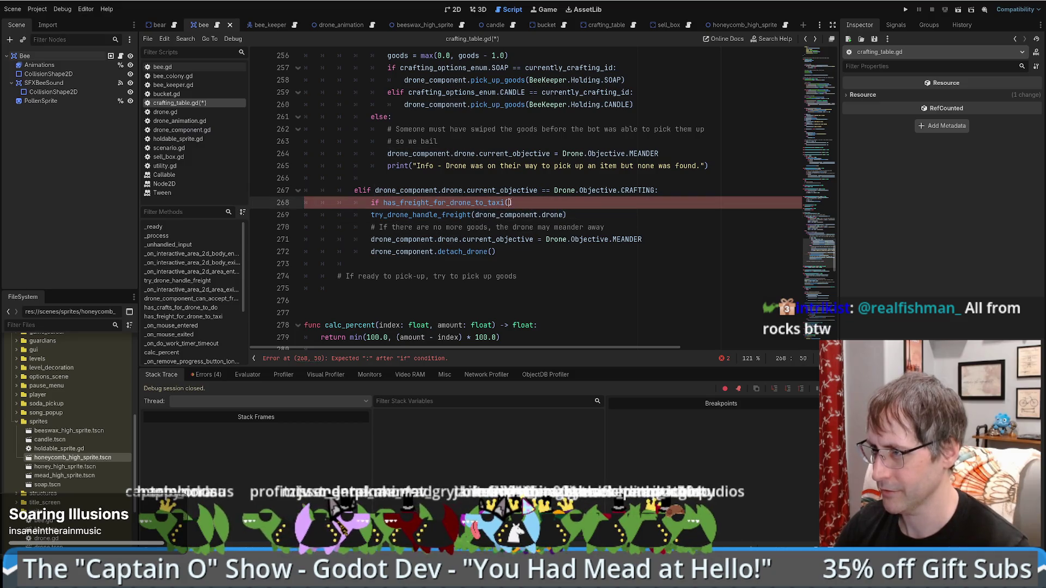
type("drone_component.drone")
left_click_drag(600, 203, 633, 218)
key("Delete")
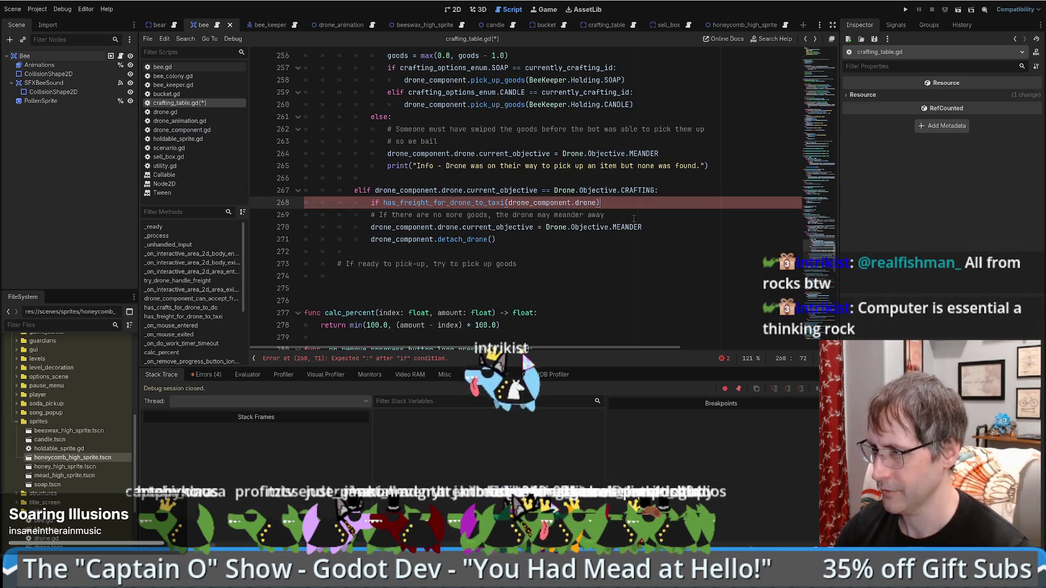
key("Return")
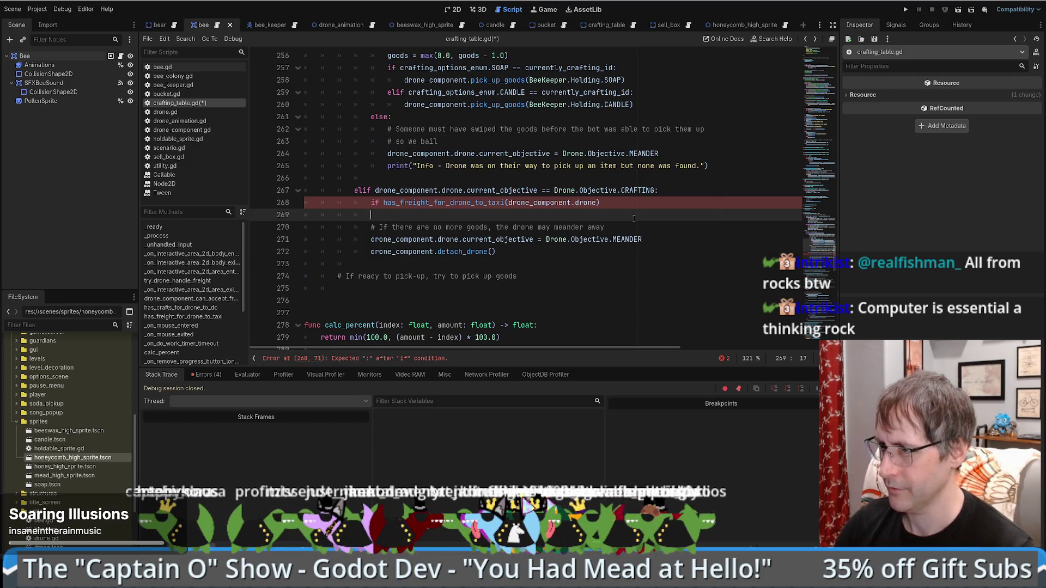
- Copy the objective and global_position freight assignments from try_drone_handle_freight (lines 284–285)
left_click(472, 203, "ctrl")
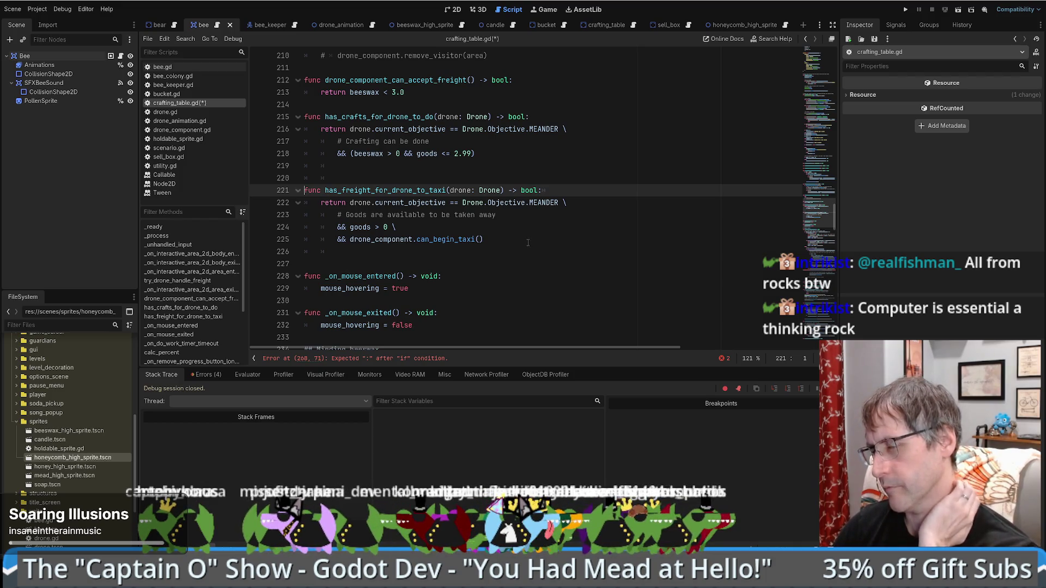
key("alt+Left")
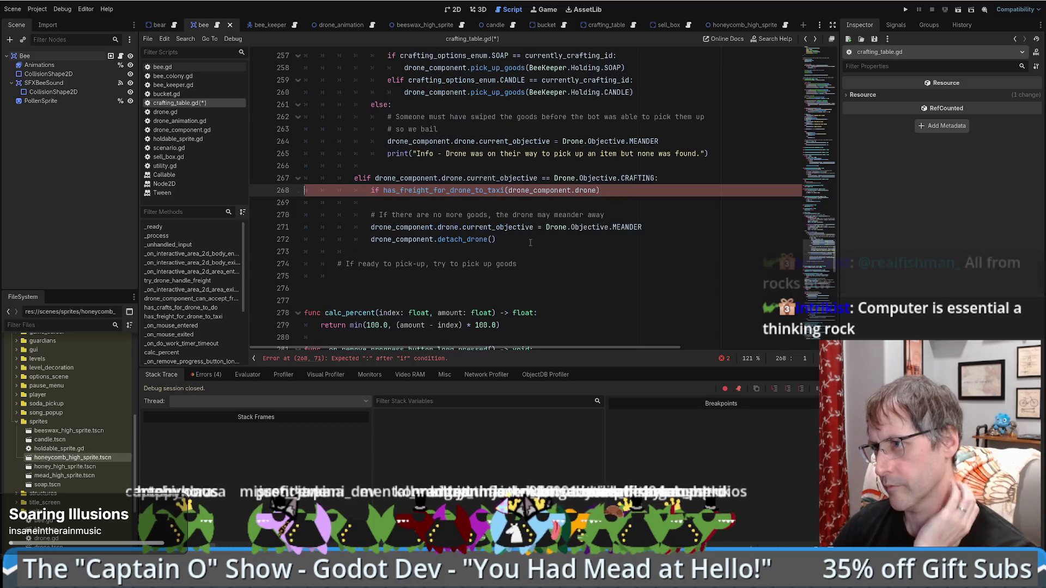
key("alt+Right")
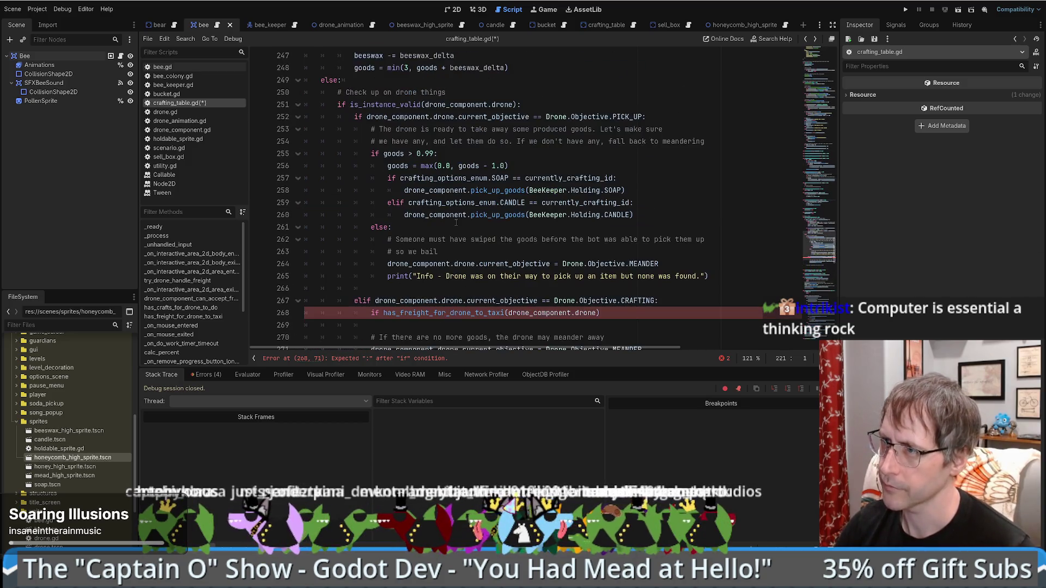
scroll(456, 222, "down", 3)
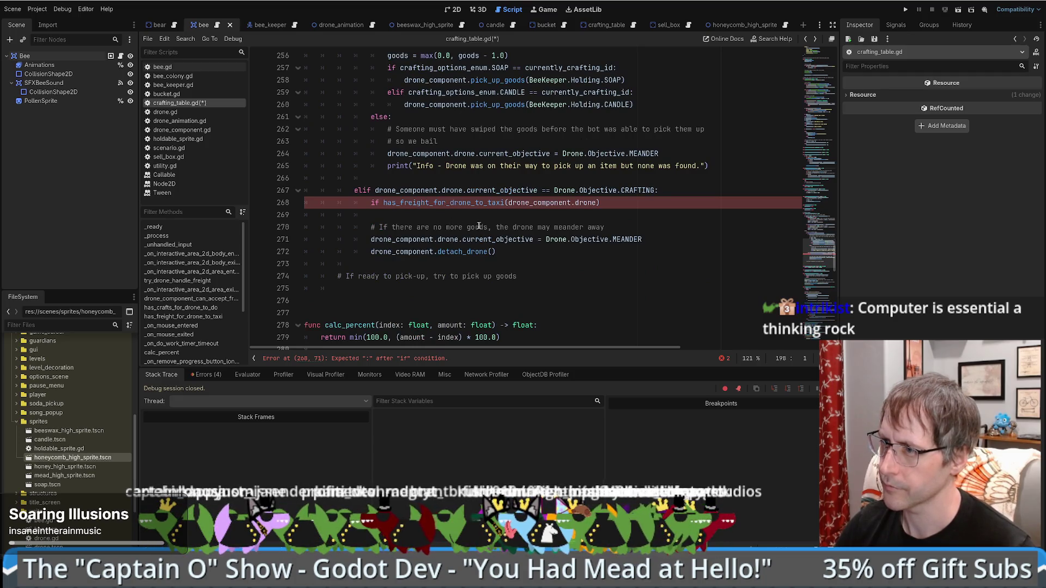
key("alt+Left")
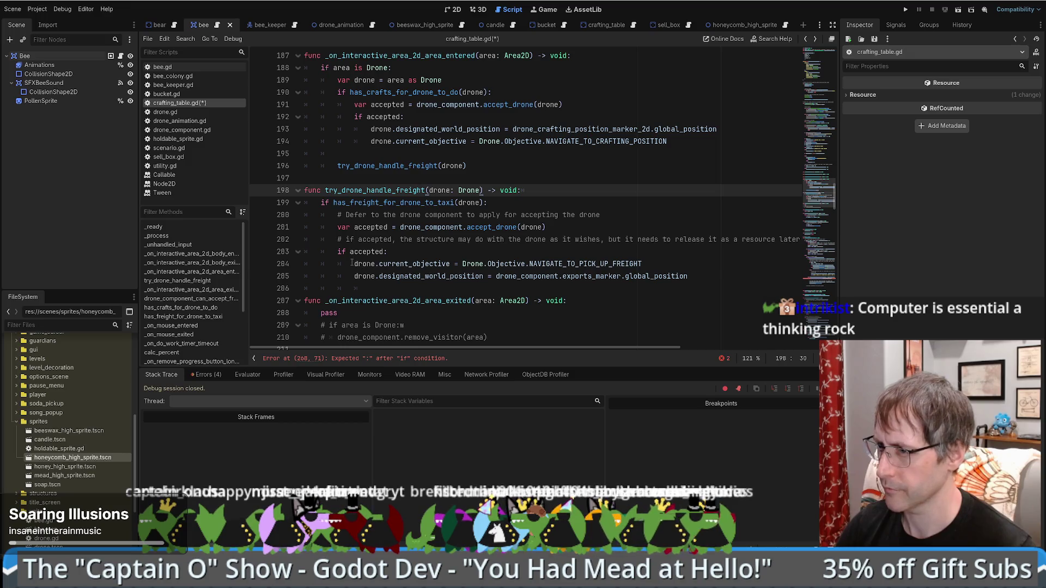
left_click_drag(352, 263, 544, 272)
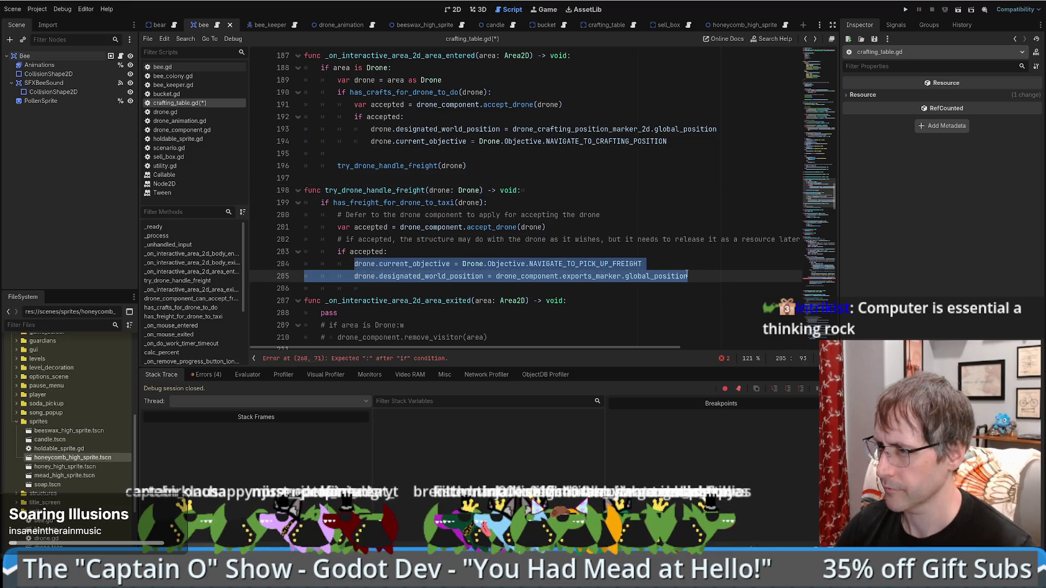
left_click(654, 263)
left_click(585, 277)
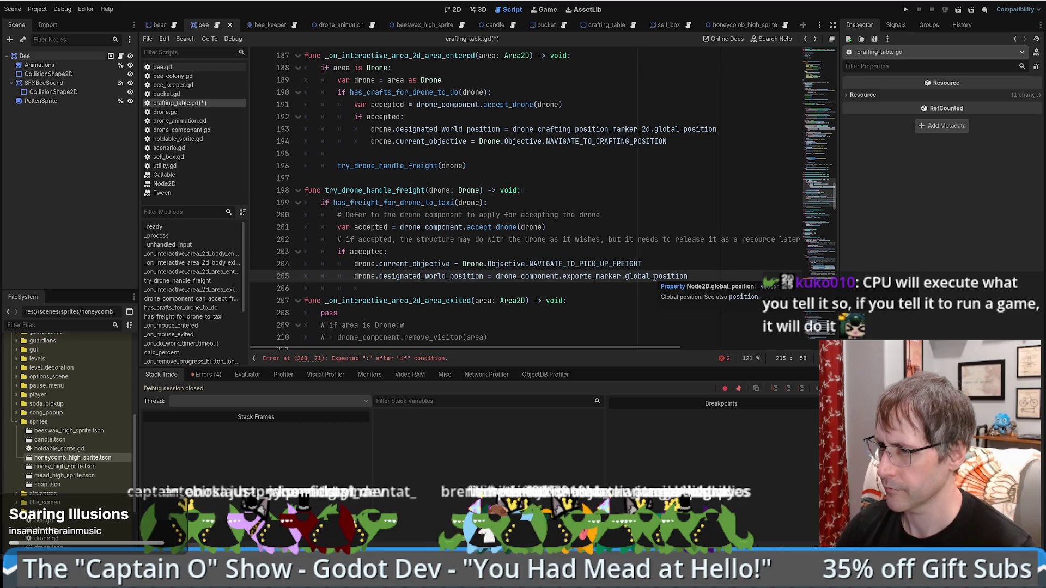
mouse_move(689, 276)
left_mouse_down()
mouse_move(349, 265)
mouse_move(360, 265)
left_mouse_up()
key("ctrl+c")
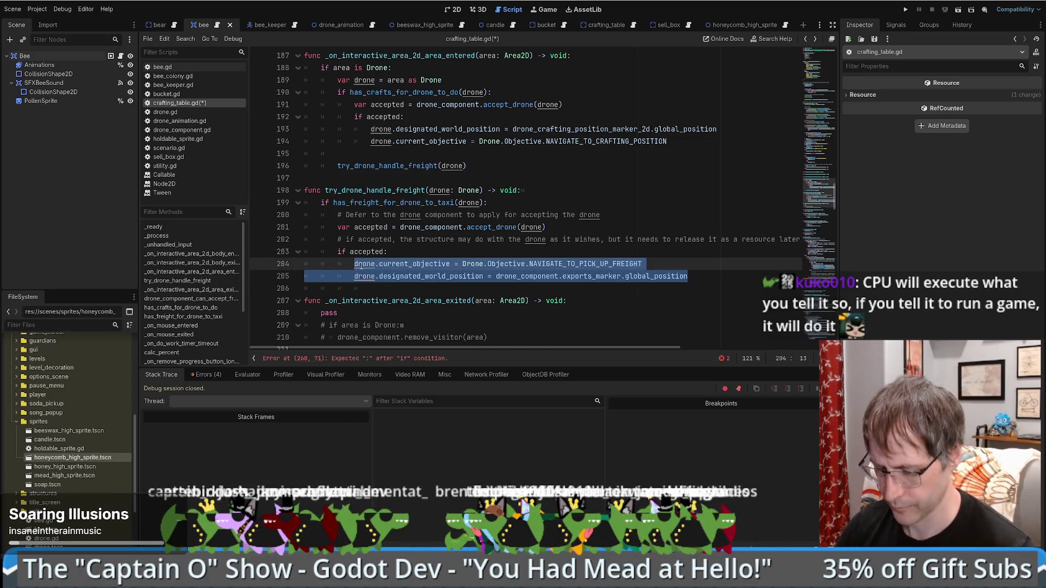
- End the freight check with a colon and paste the two freight assignments beneath it
key("ctrl+z")
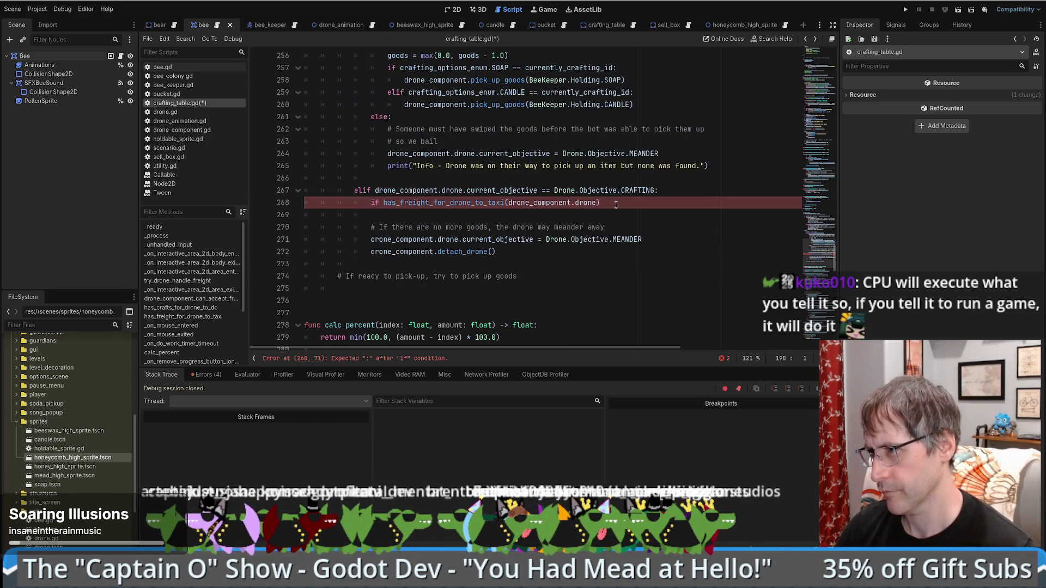
left_click(611, 204)
type(":")
key("Return")
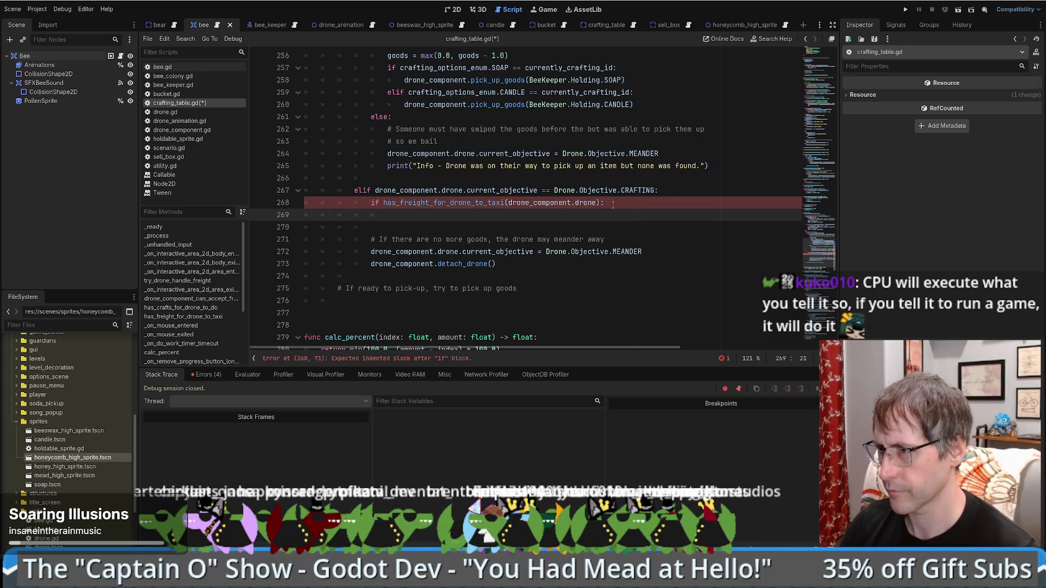
key("ctrl+v")
key("Home")
key("Tab")
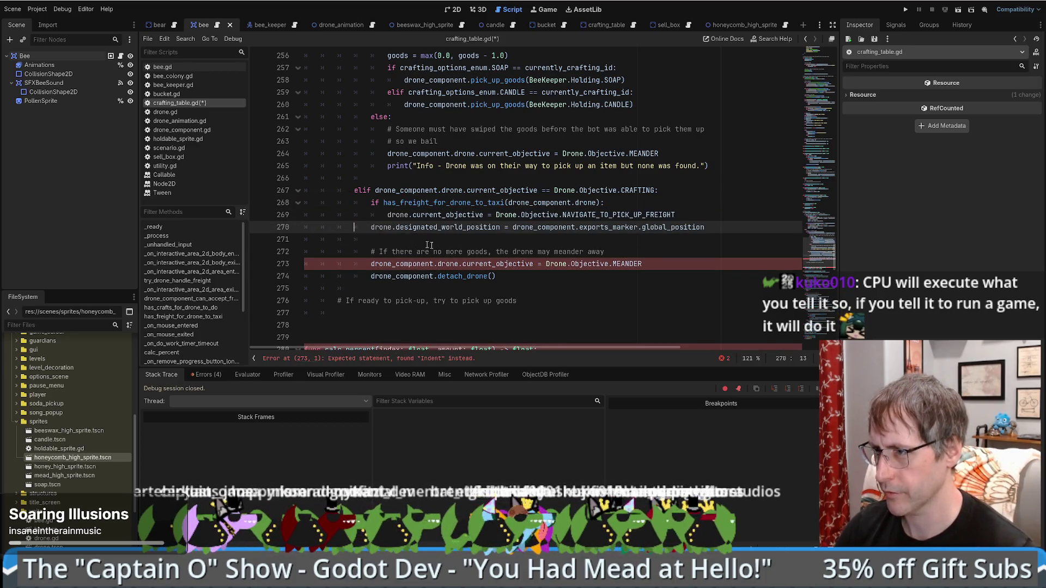
- Wrap the meander-and-detach lines in an else: branch and save crafting_table.gd
left_click(421, 250)
left_click(493, 240)
type("else:")
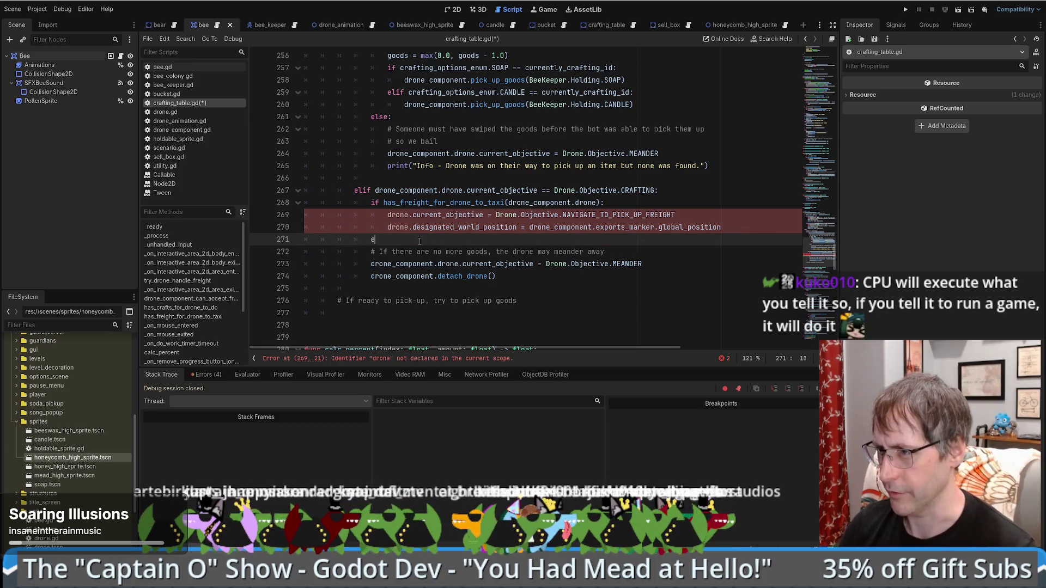
left_click_drag(371, 251, 490, 275)
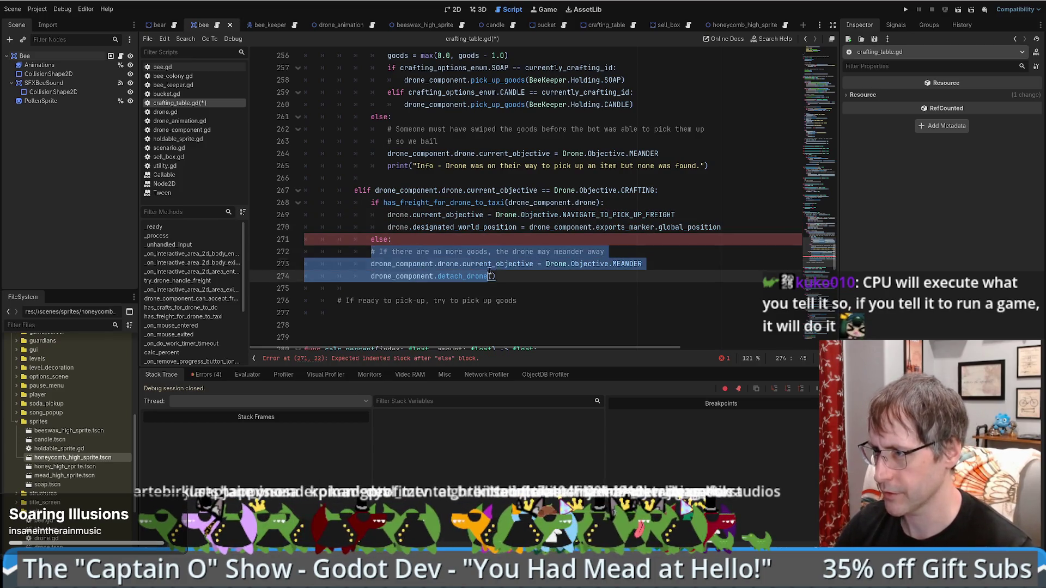
key("Tab")
left_click(665, 191)
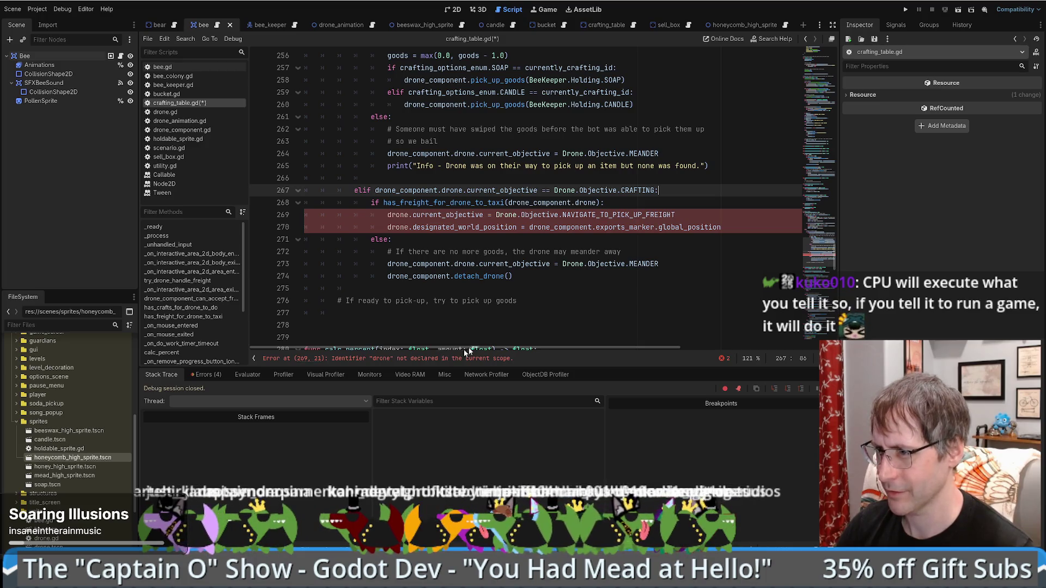
left_click(415, 359)
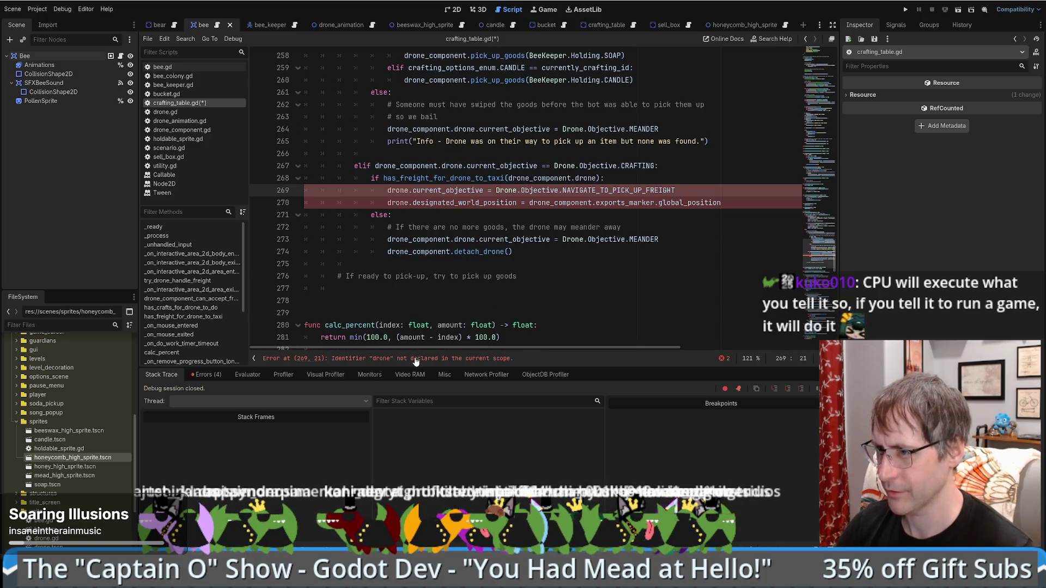
left_click(526, 213)
key("ctrl+s")
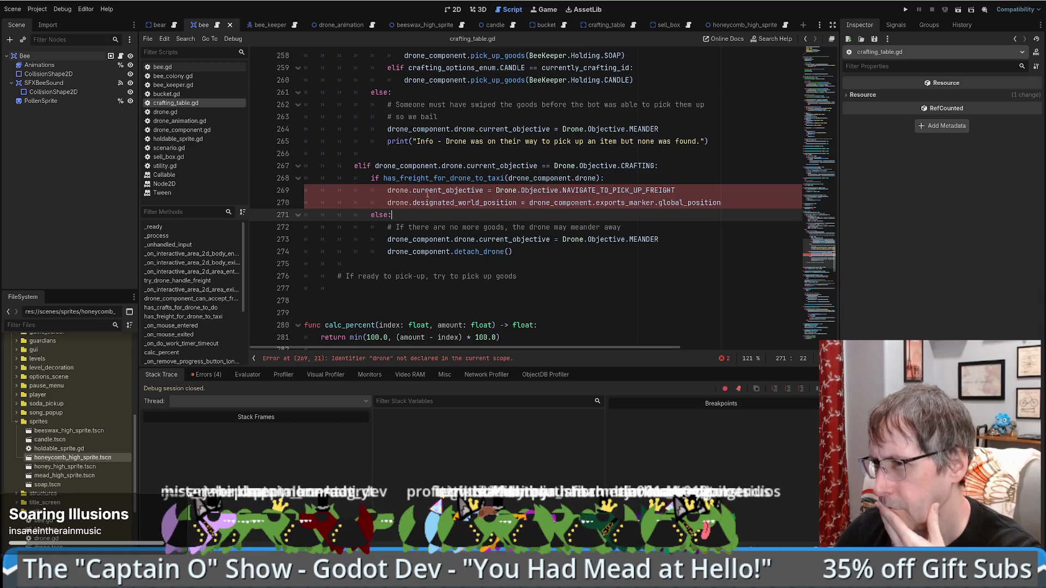
- Replace the undeclared drone on lines 269 and 270 with drone_component.drone
left_click_drag(509, 178, 597, 178)
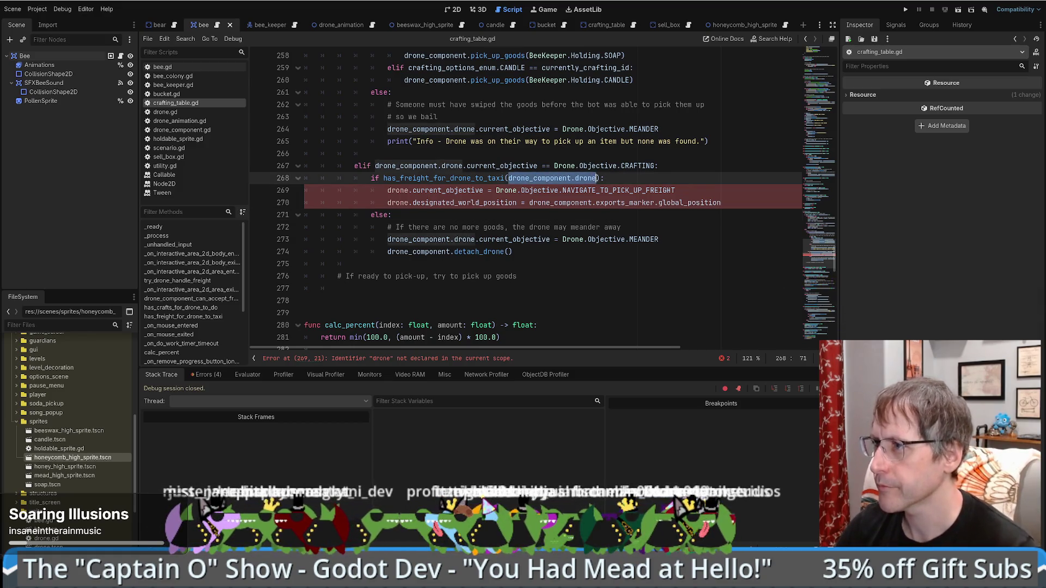
key("ctrl+c")
double_click(404, 190)
key("ctrl+v")
double_click(396, 203)
key("ctrl+v")
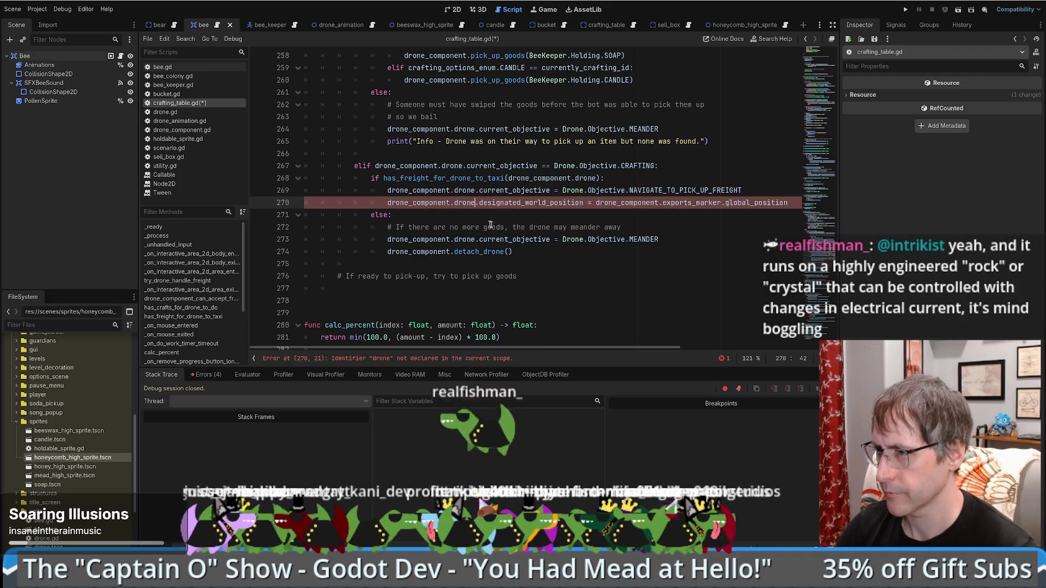
scroll(595, 227, "up", 1)
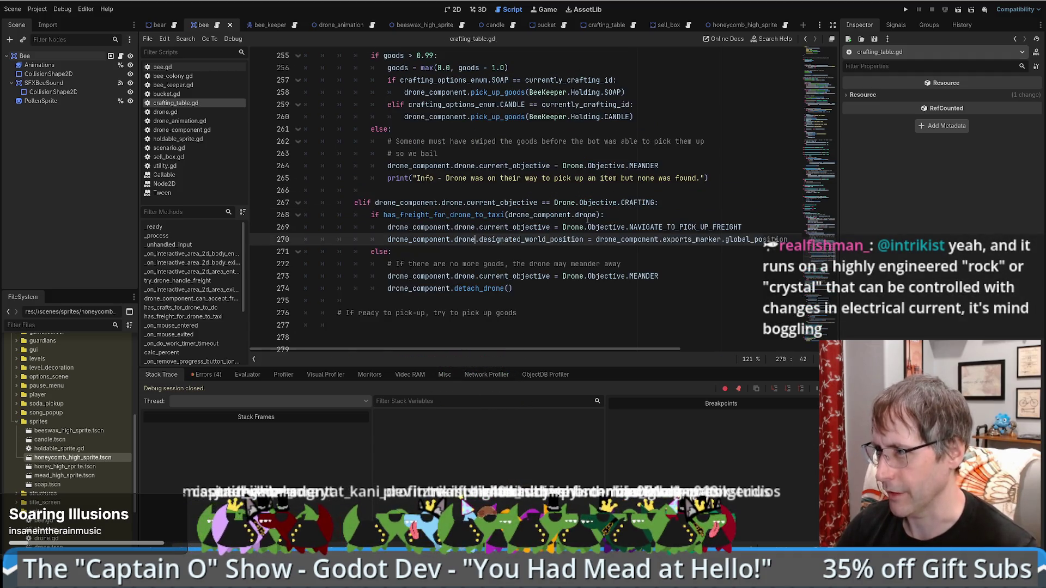
- Add a comment on line 268 about trying to carry away what was crafted
left_click(658, 203)
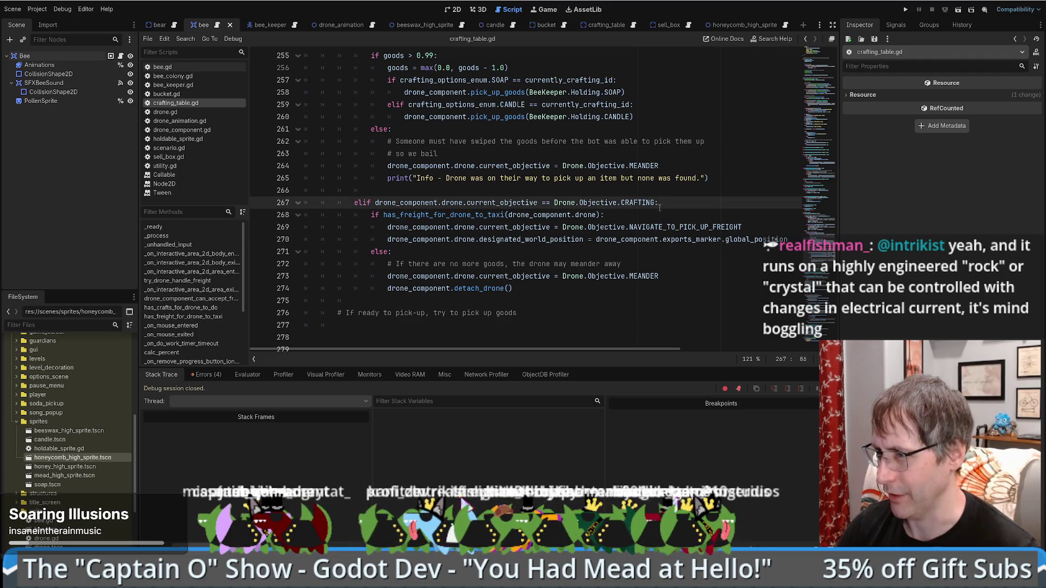
key("Return")
type("# ")
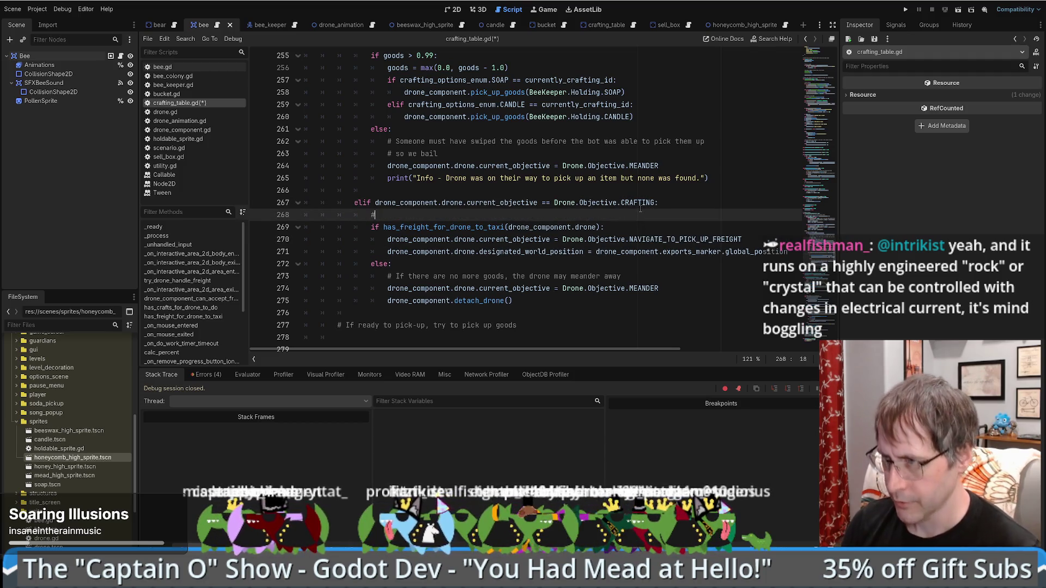
type("First check ")
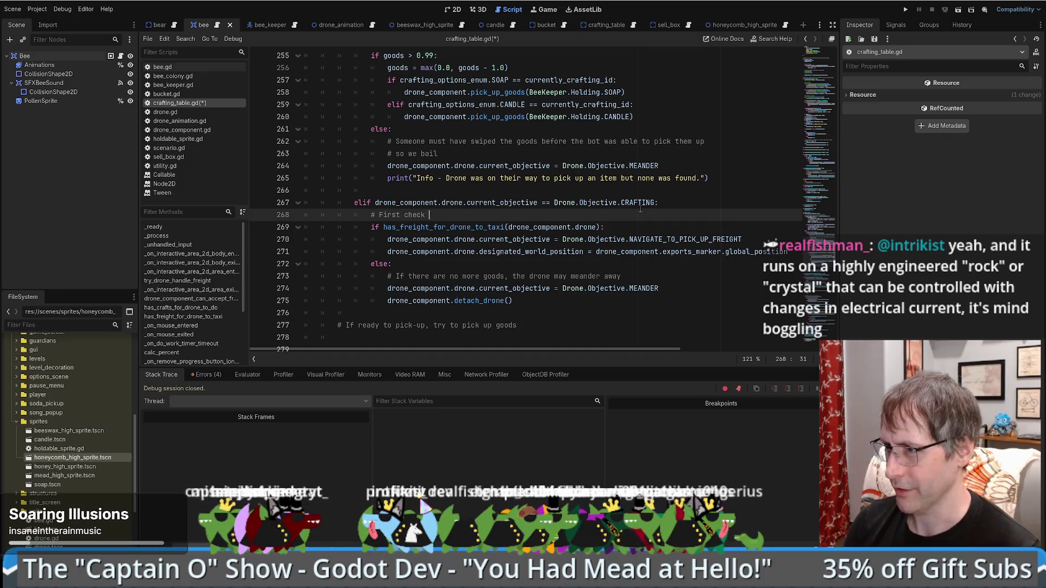
type("to see if it can j")
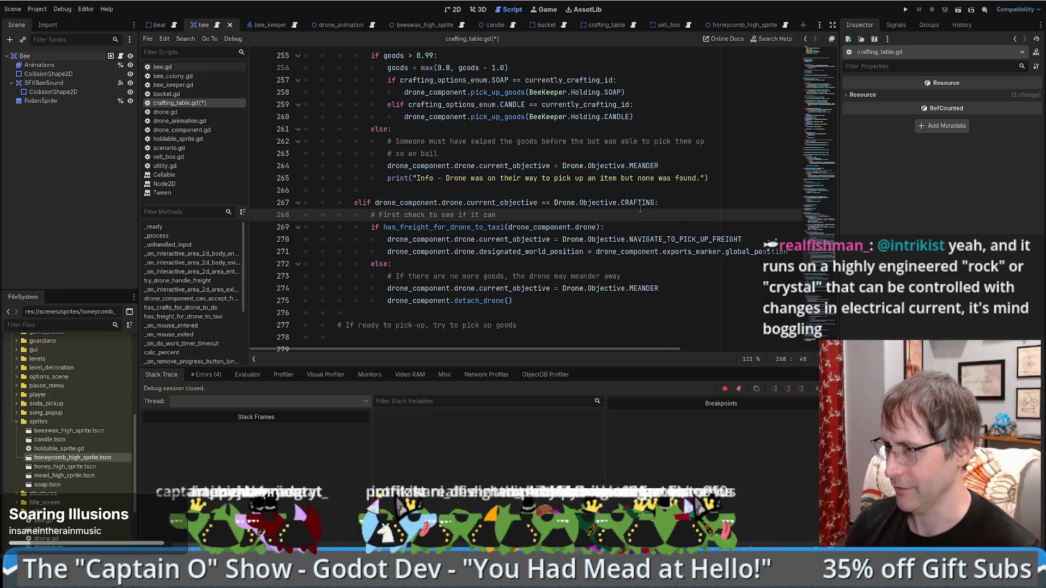
key("BackSpace")
type("carry away was")
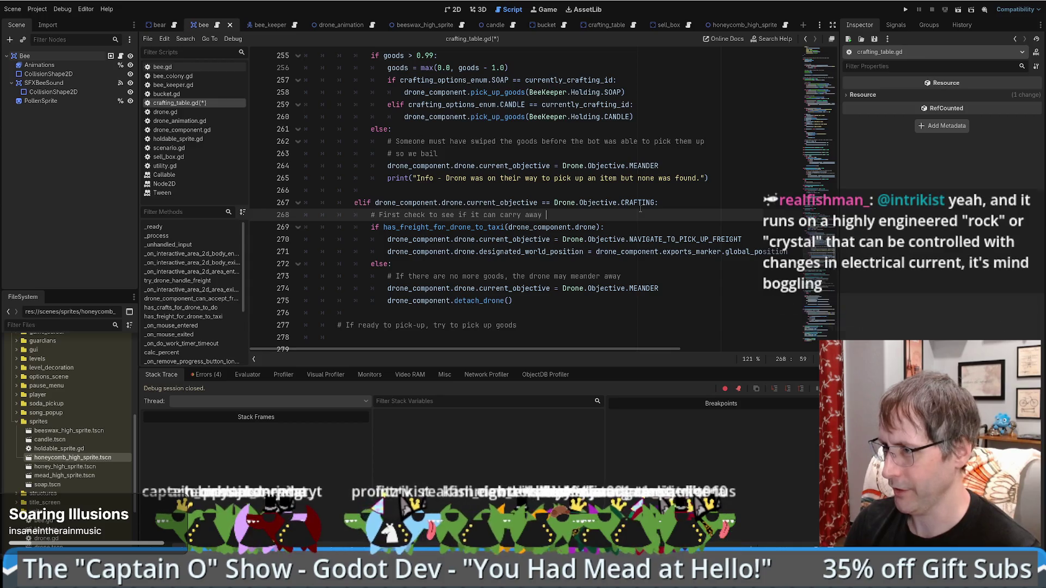
key("BackSpace")
key("BackSpace")
key("BackSpace")
type("hat was crafted")
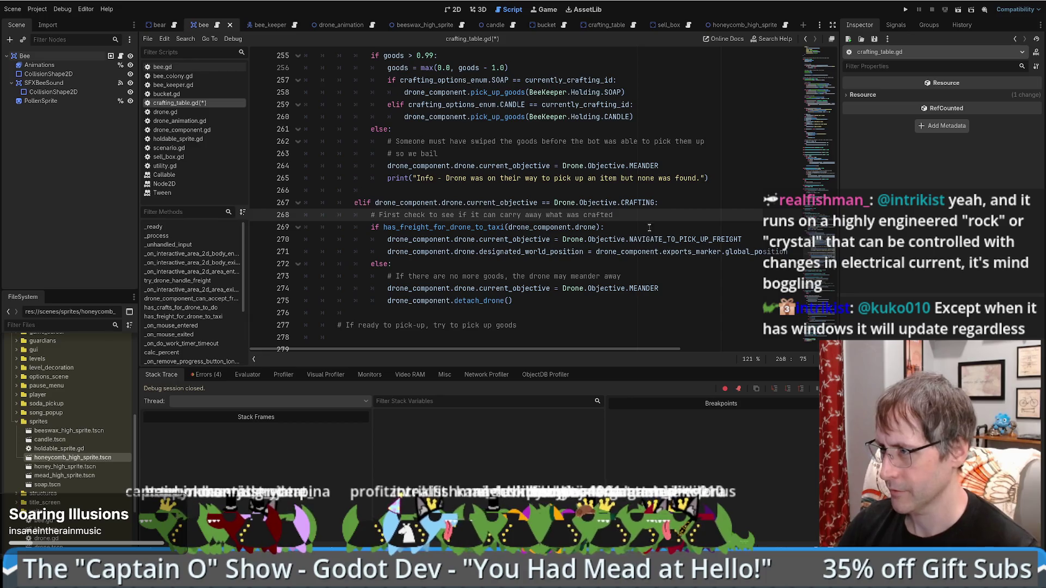
- Change the line 273 comment to 'no more goods or destination candidates', save, and run the project
left_click(442, 275)
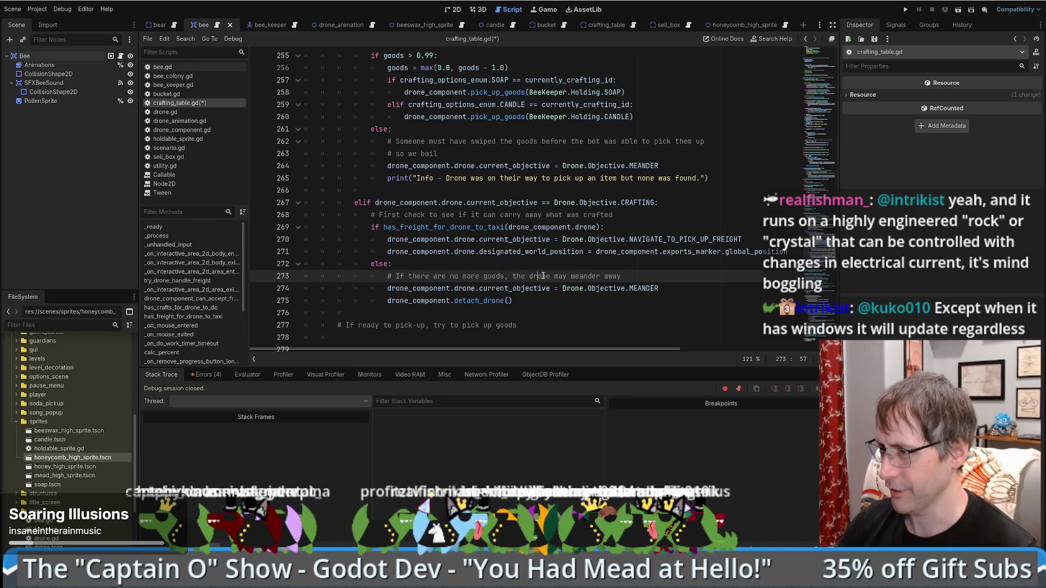
left_click(506, 276)
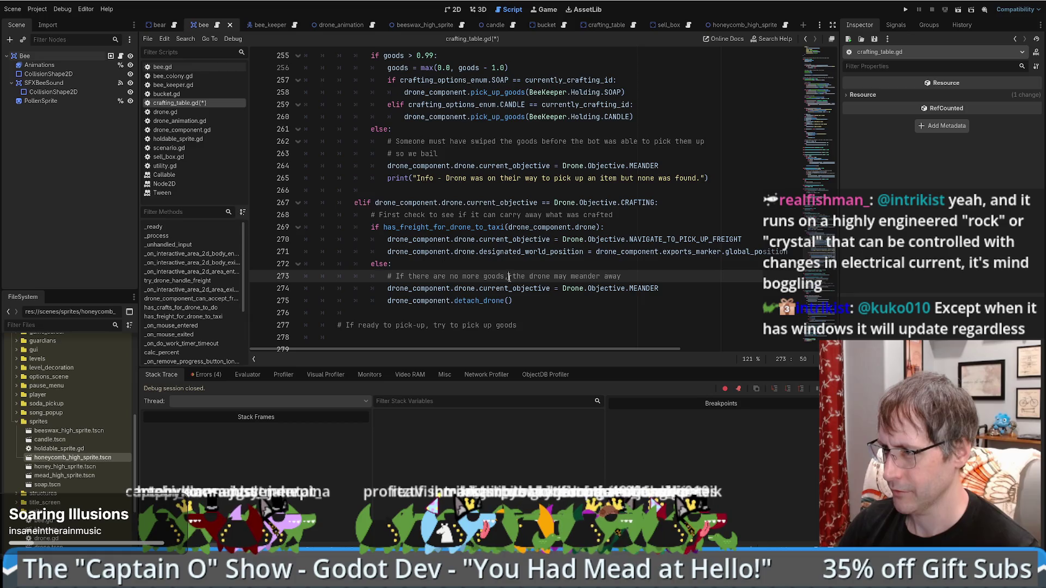
type("or d")
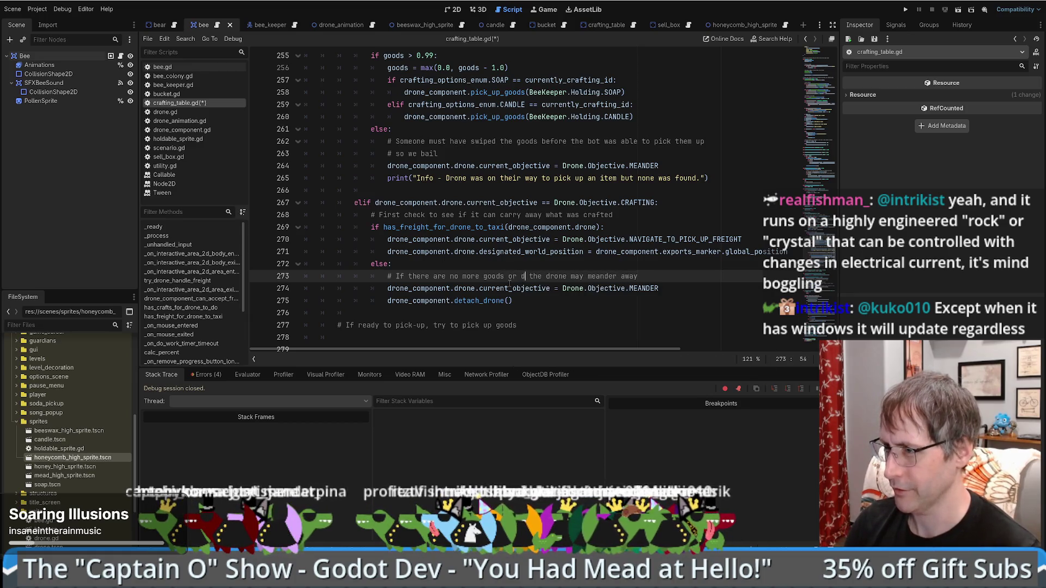
type("estination candidates,")
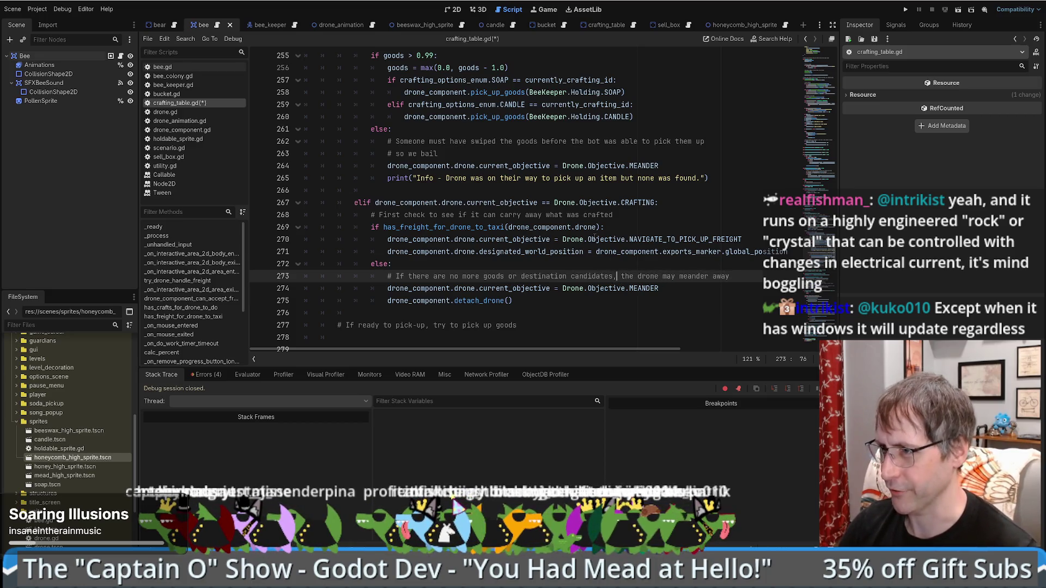
scroll(505, 216, "down", 1)
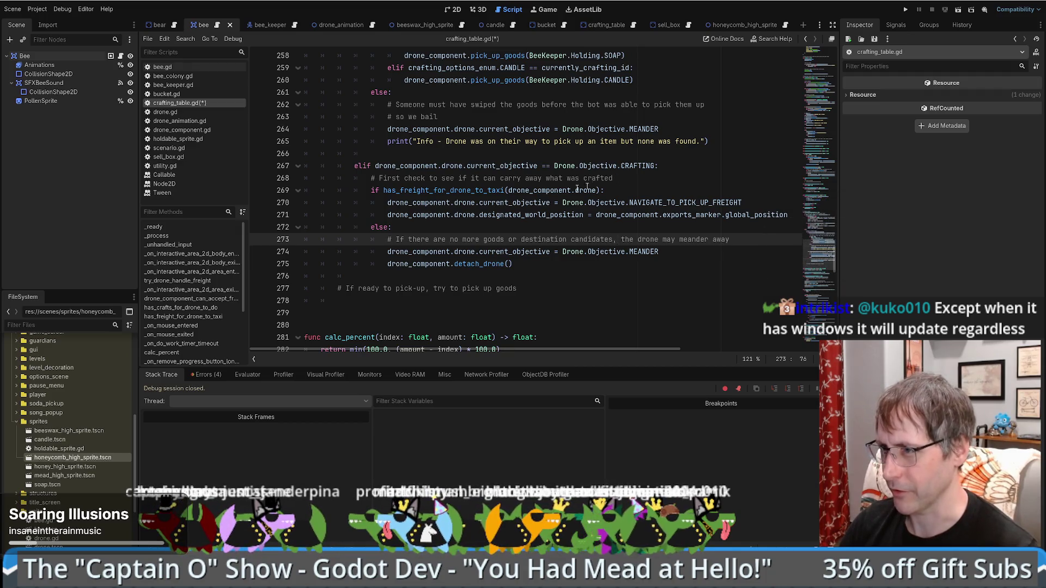
key("ctrl+s")
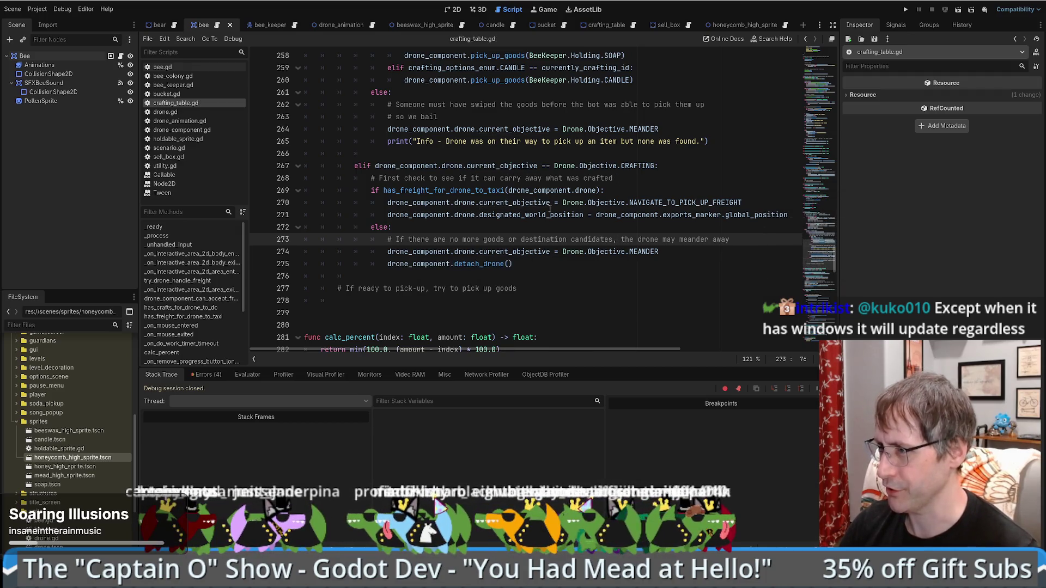
left_click(905, 10)
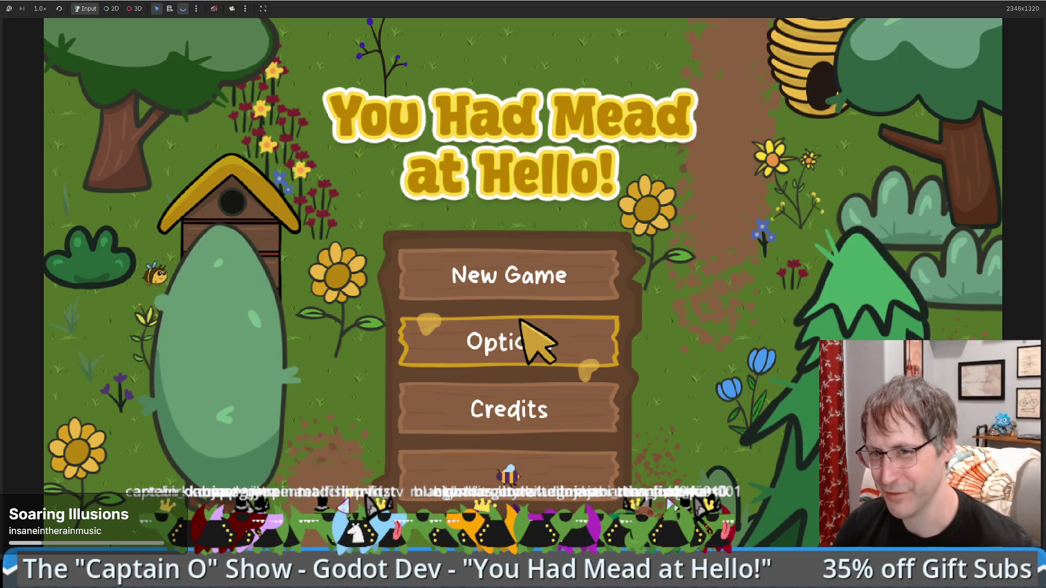
- Start a new game, place a honey extractor with honeycomb and a crafting table fed beeswax
left_click(545, 484)
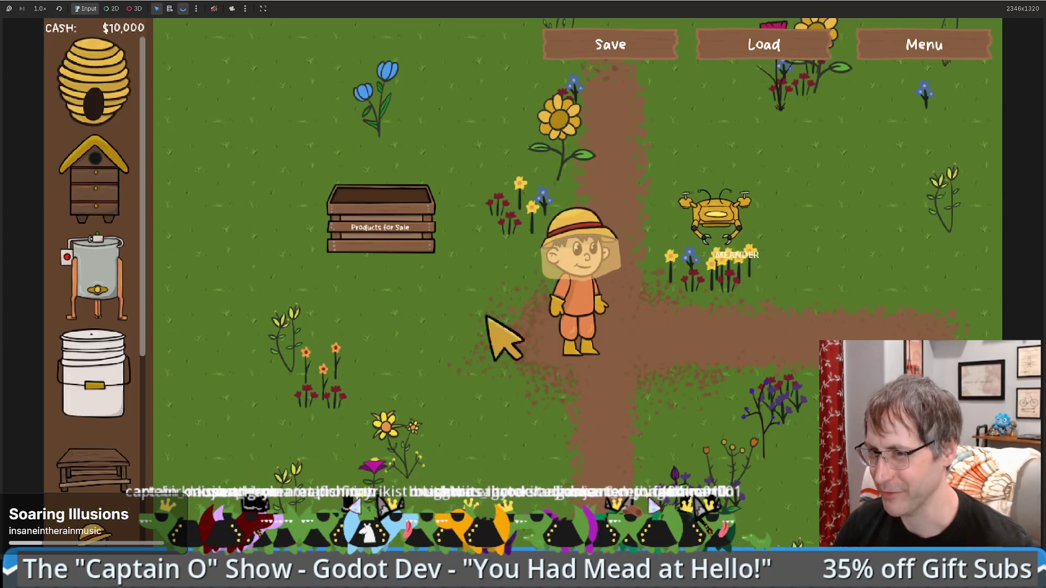
mouse_move(133, 311)
left_mouse_down()
mouse_move(537, 432)
mouse_move(531, 420)
left_mouse_up()
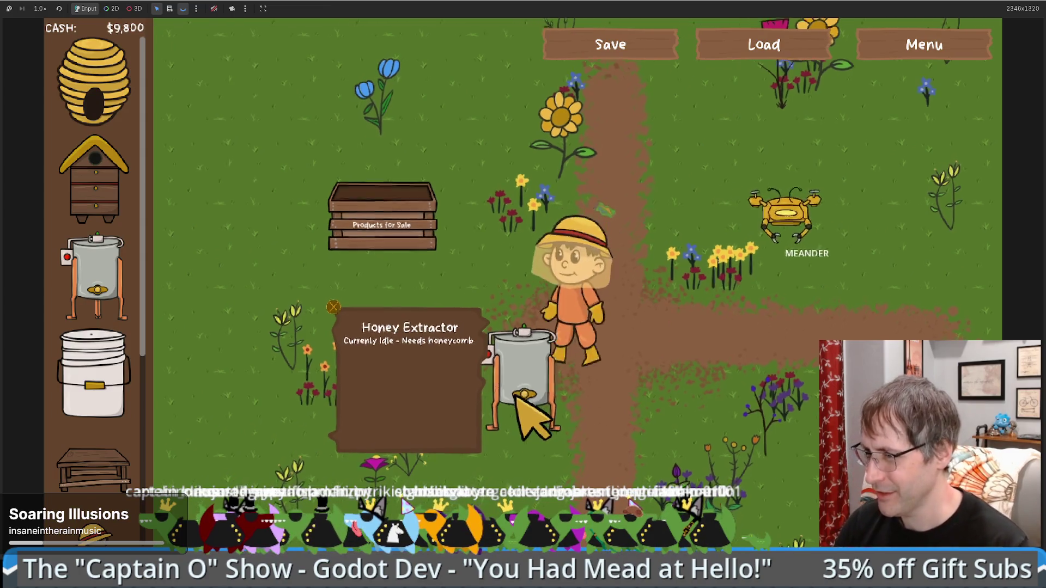
left_click(520, 401)
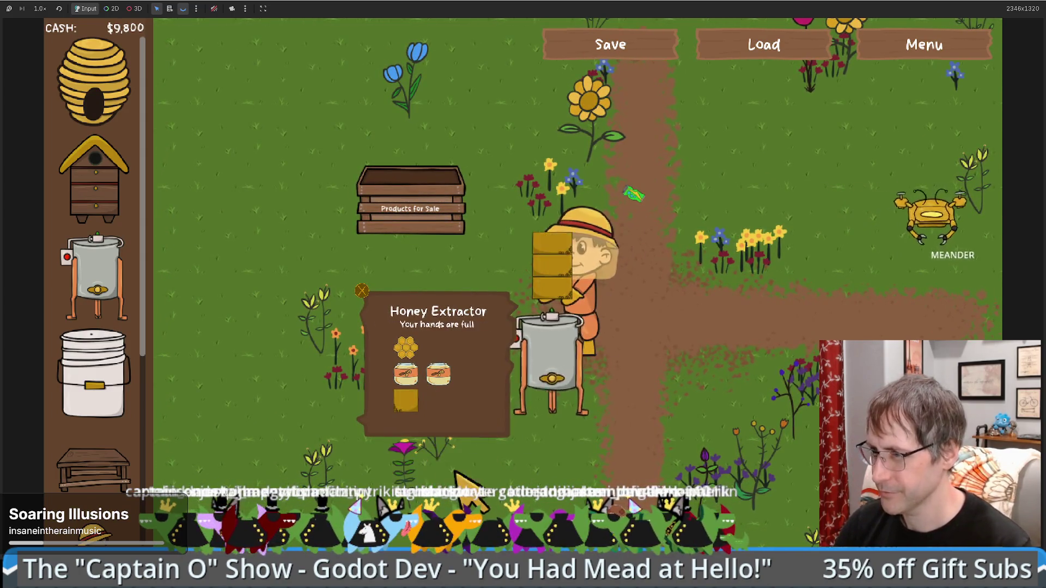
mouse_move(92, 468)
left_mouse_down()
mouse_move(735, 450)
mouse_move(898, 425)
mouse_move(747, 361)
left_mouse_up()
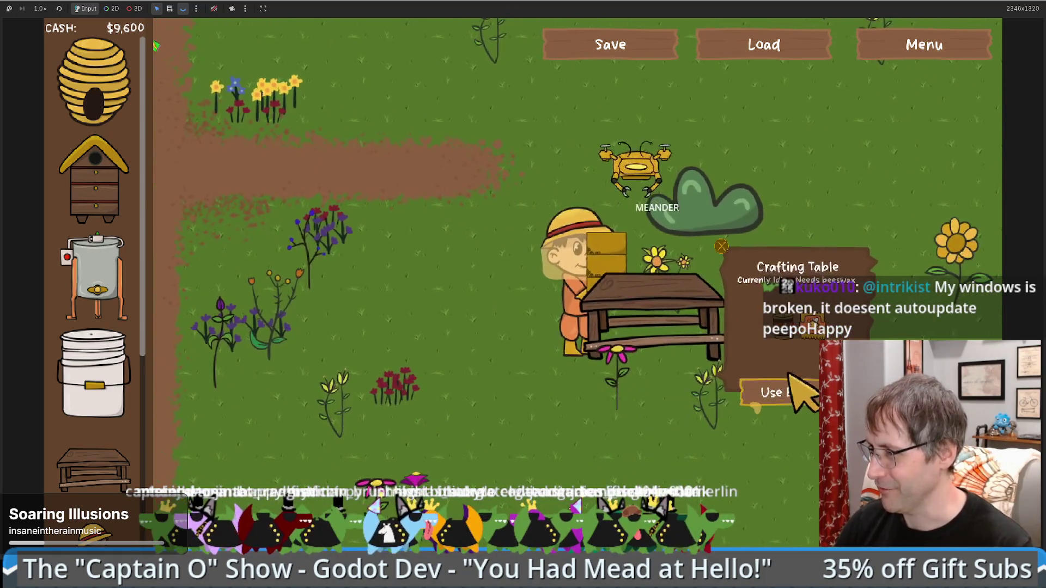
left_click(650, 433)
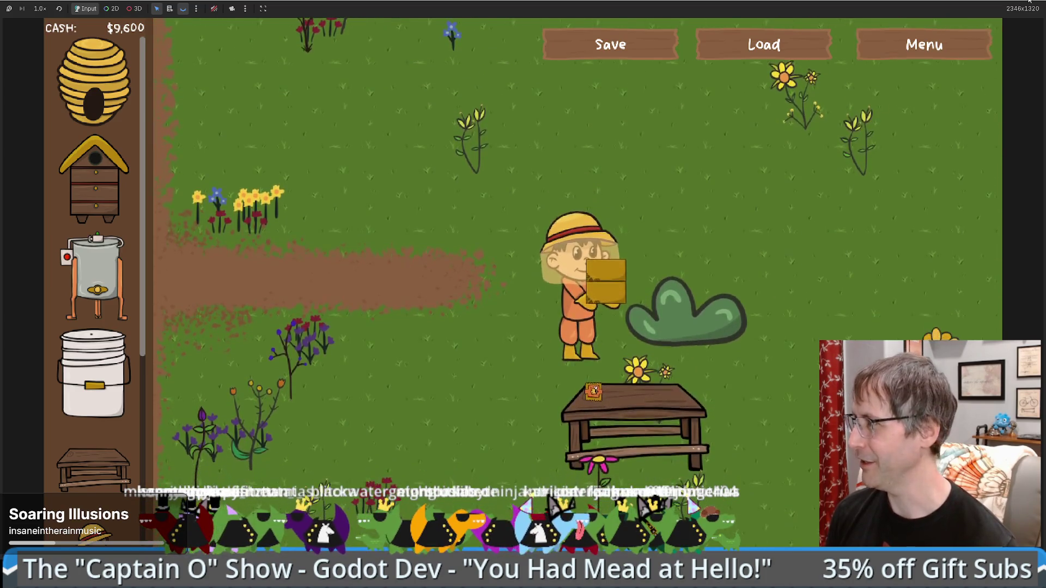
- Stop the game and compare the freight assignments on lines 204–205 with the crafting check on line 267
key("F8")
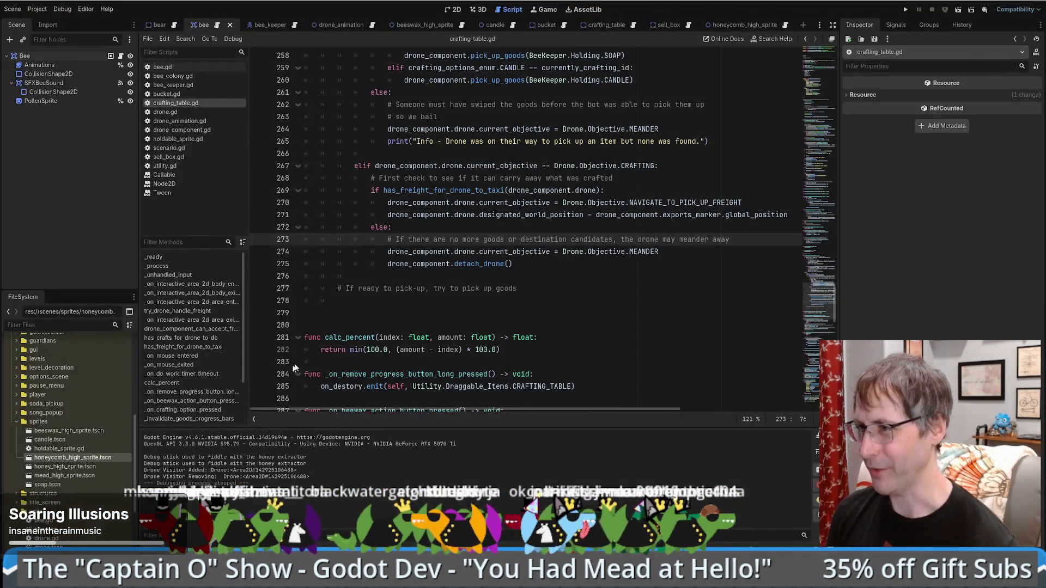
left_click_drag(456, 170, 629, 166)
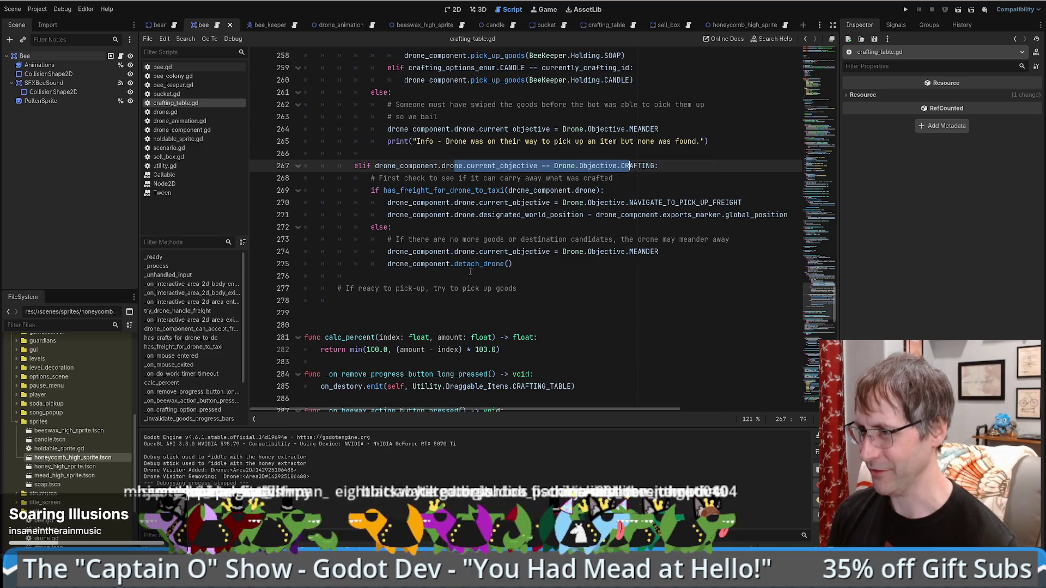
scroll(476, 284, "down", 2)
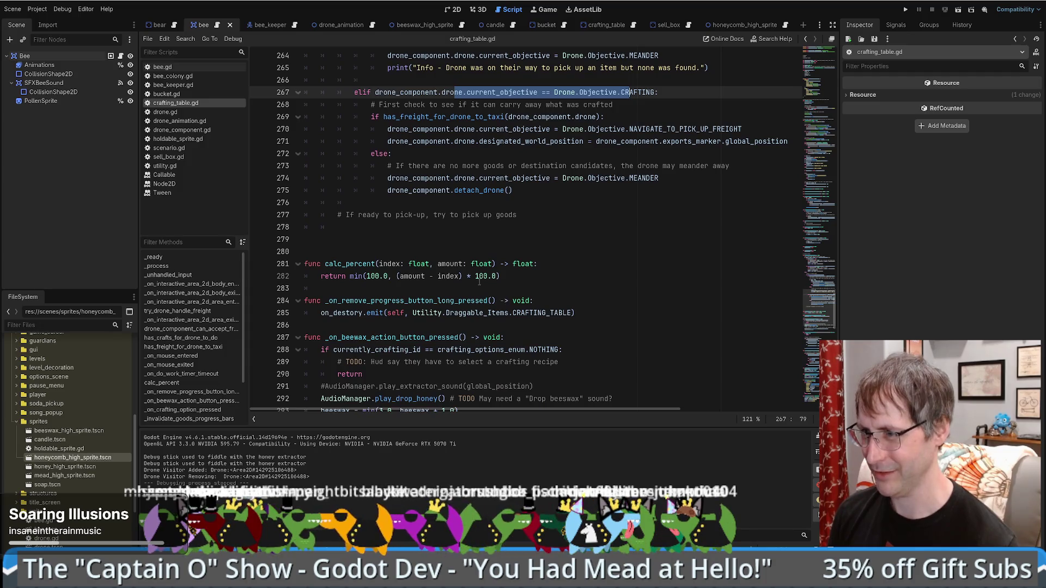
key("alt+Left")
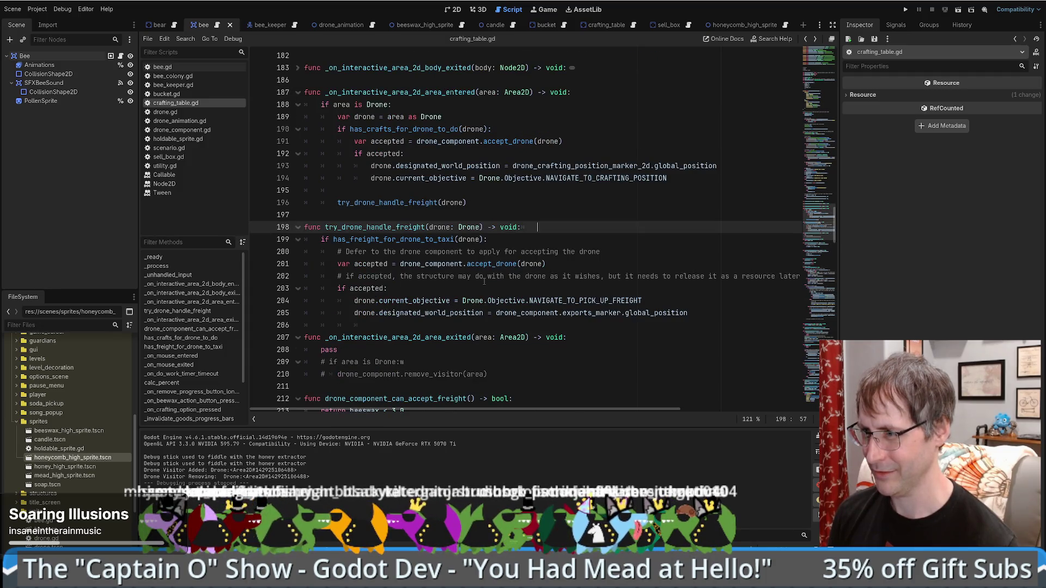
left_click_drag(412, 301, 505, 301)
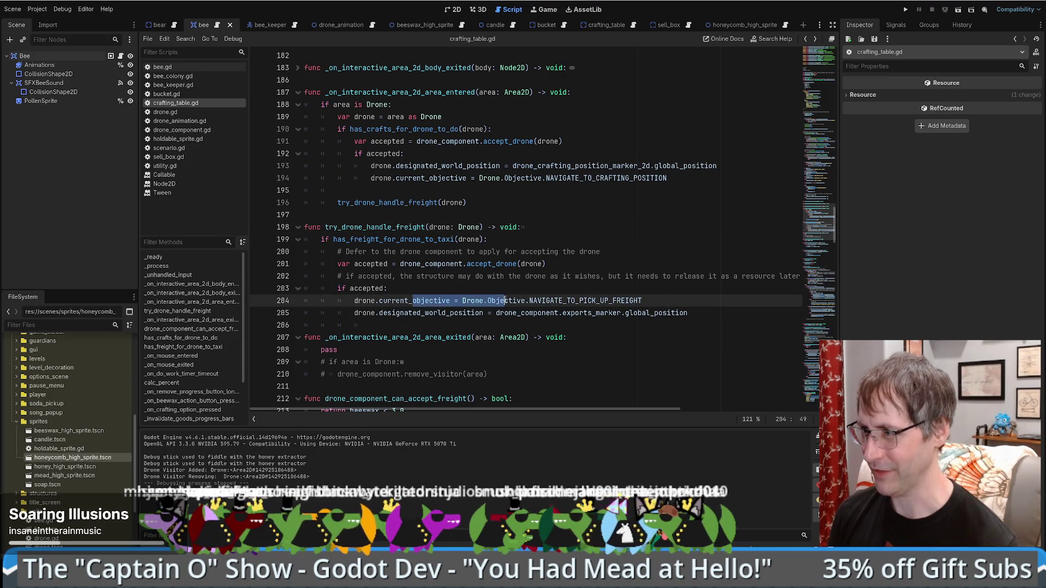
key("alt+Right")
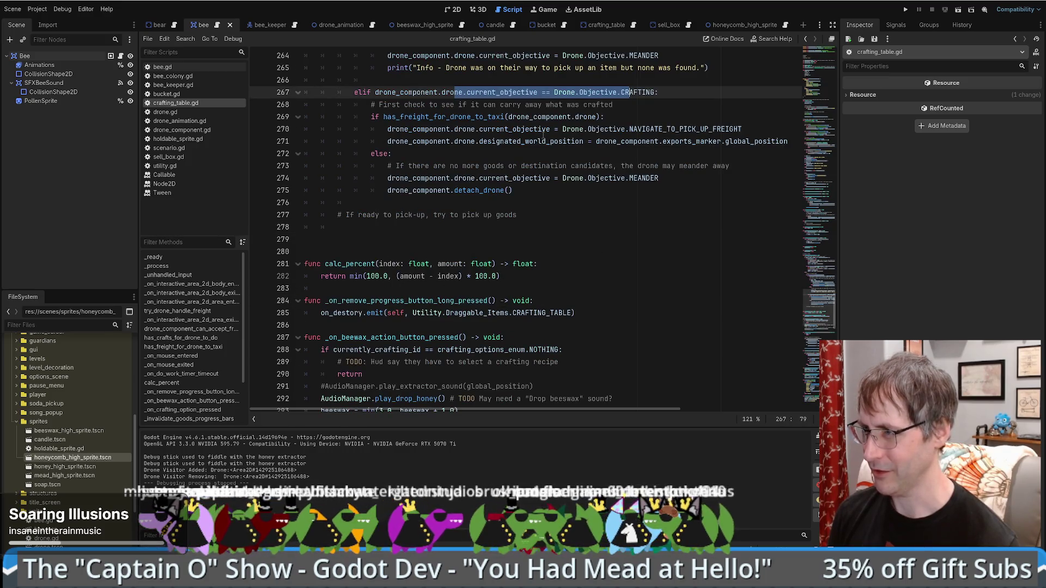
key("alt+Left")
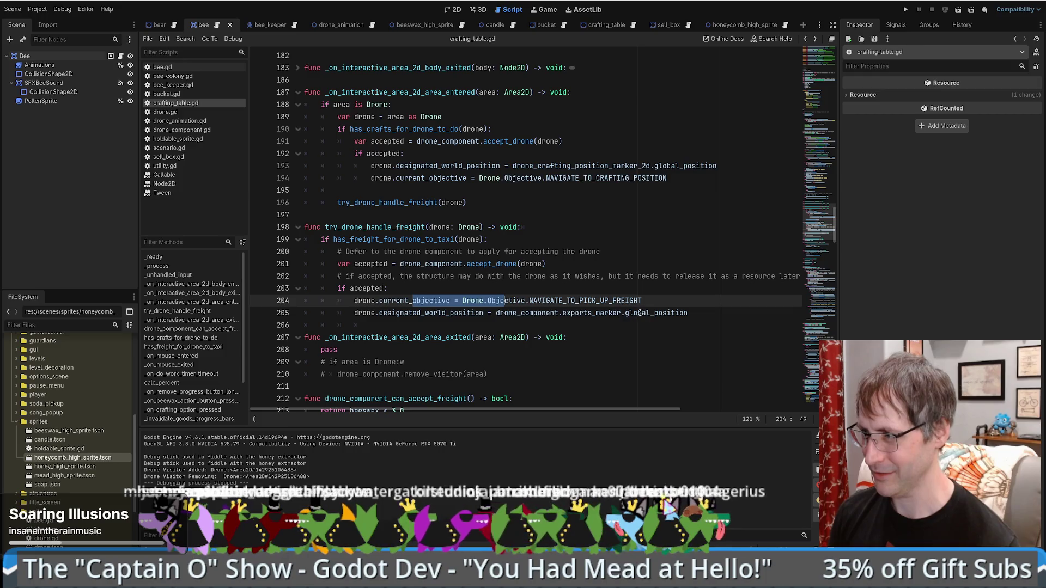
left_click_drag(641, 312, 464, 301)
key("alt+Right")
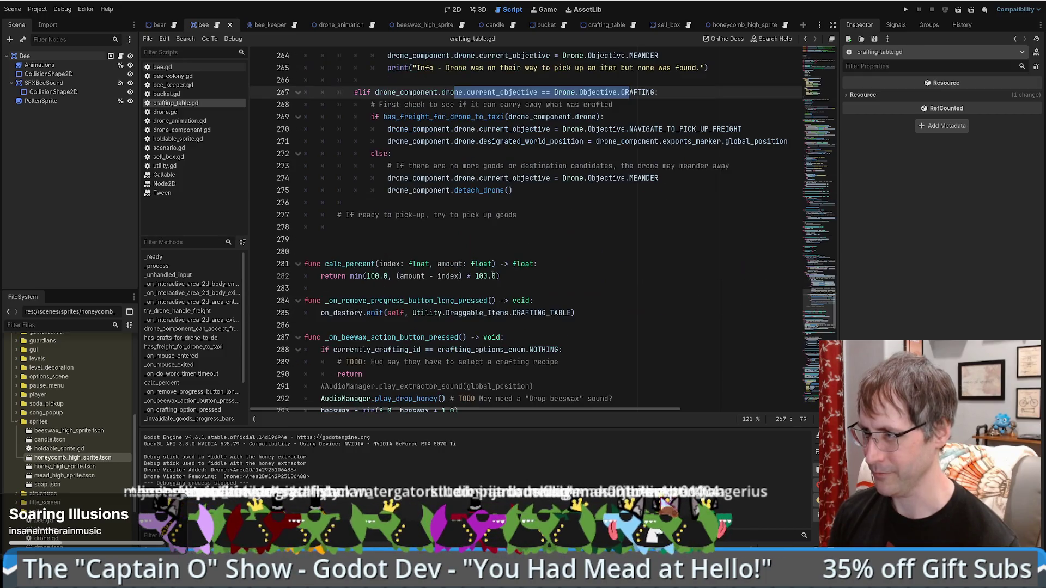
- Find each use of NAVIGATE_TO_PICK_UP_FREIGHT (lines 204 and 270), then open drone.gd
left_click(671, 129)
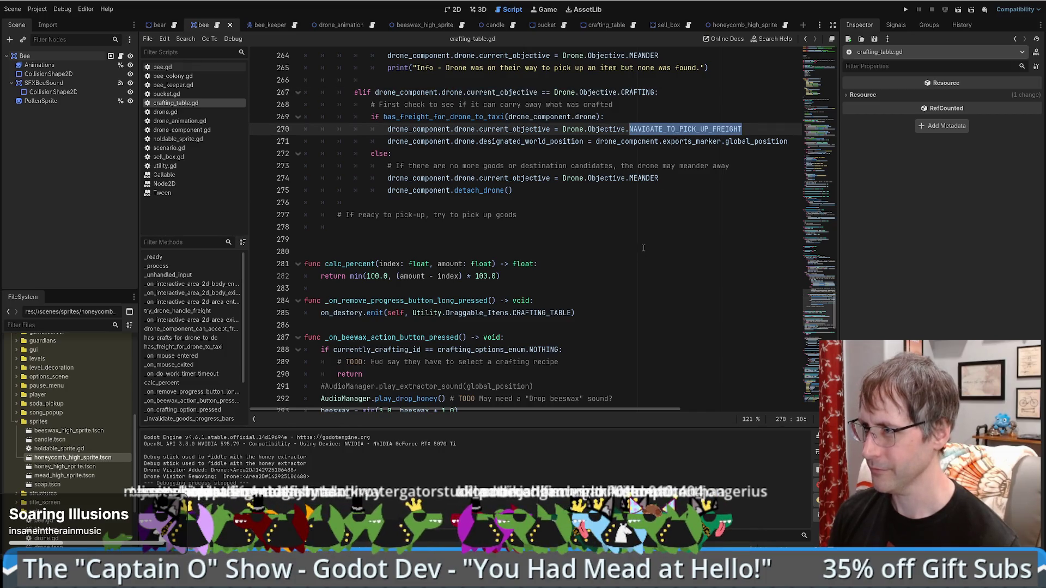
key("ctrl+f")
key("Return")
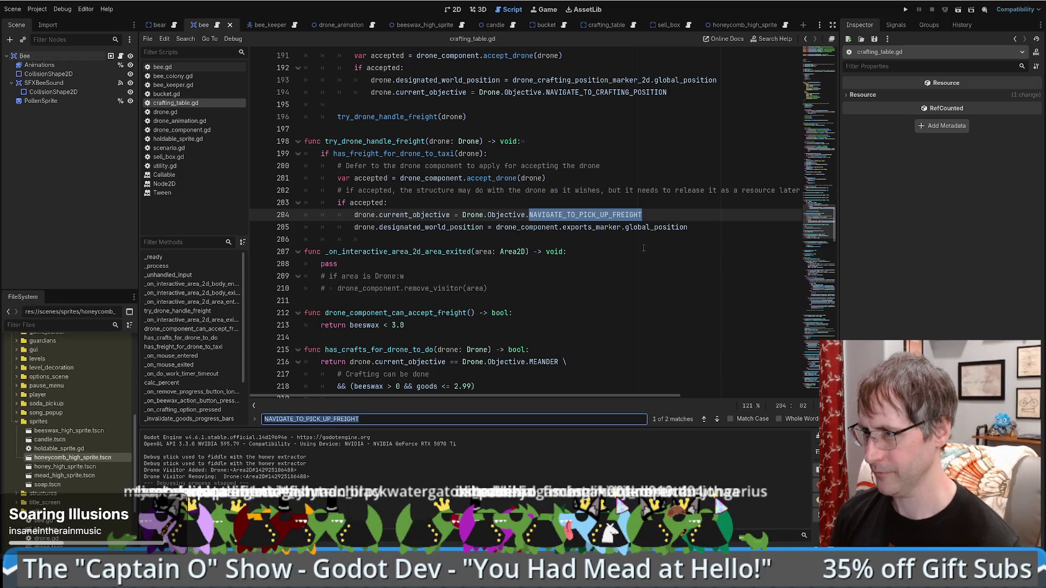
key("Return")
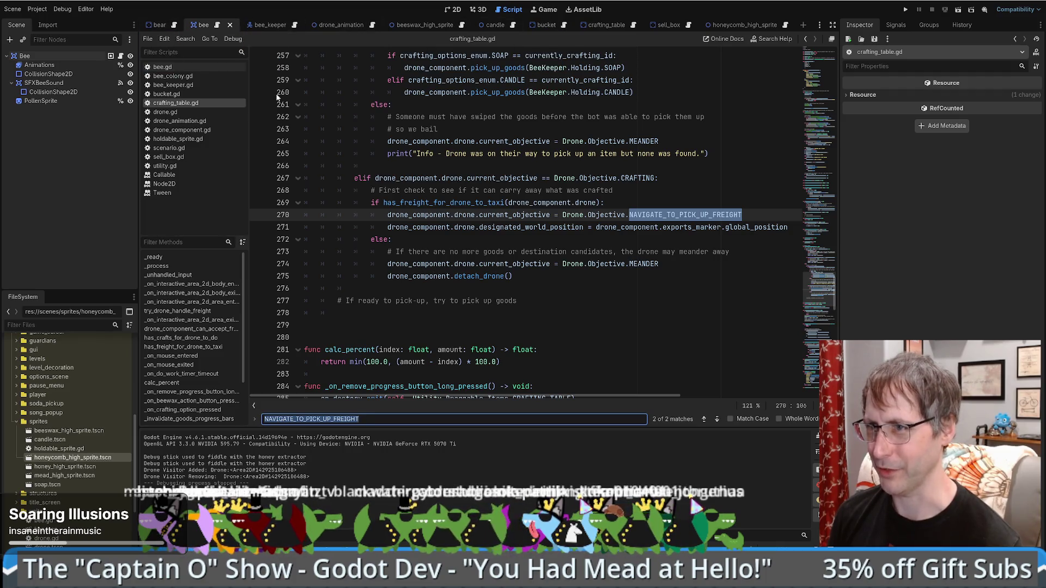
left_click(165, 112)
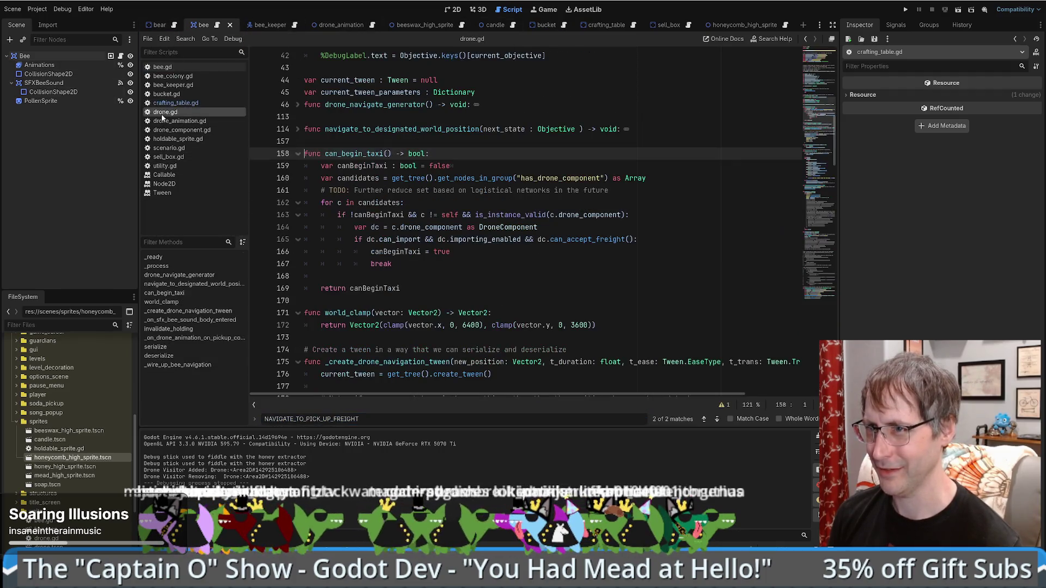
- Search the project for can_begin_taxi, open its drone_component.gd match, and set a breakpoint on line 43
scroll(467, 199, "up", 2)
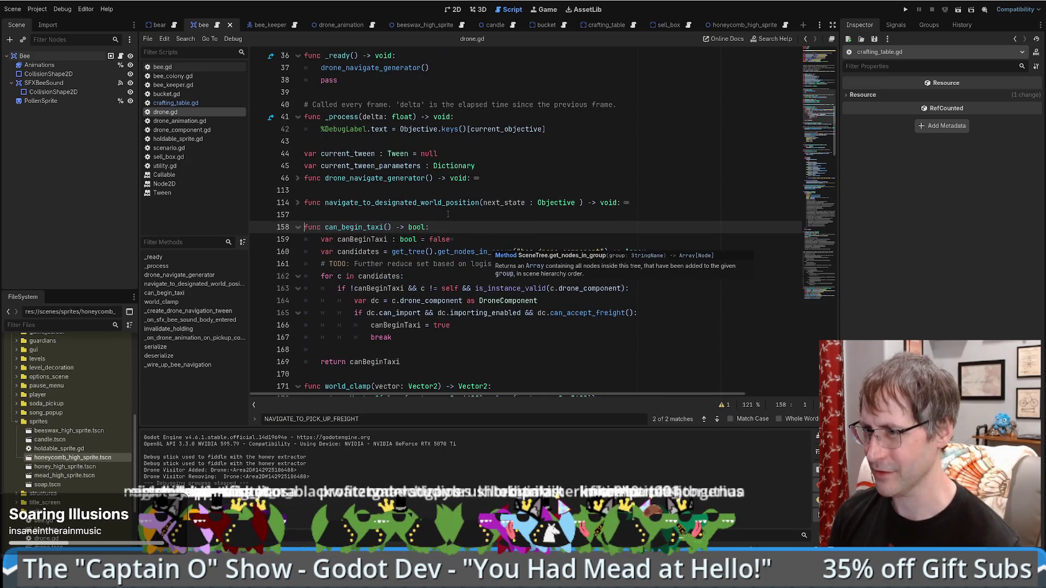
scroll(475, 237, "down", 2)
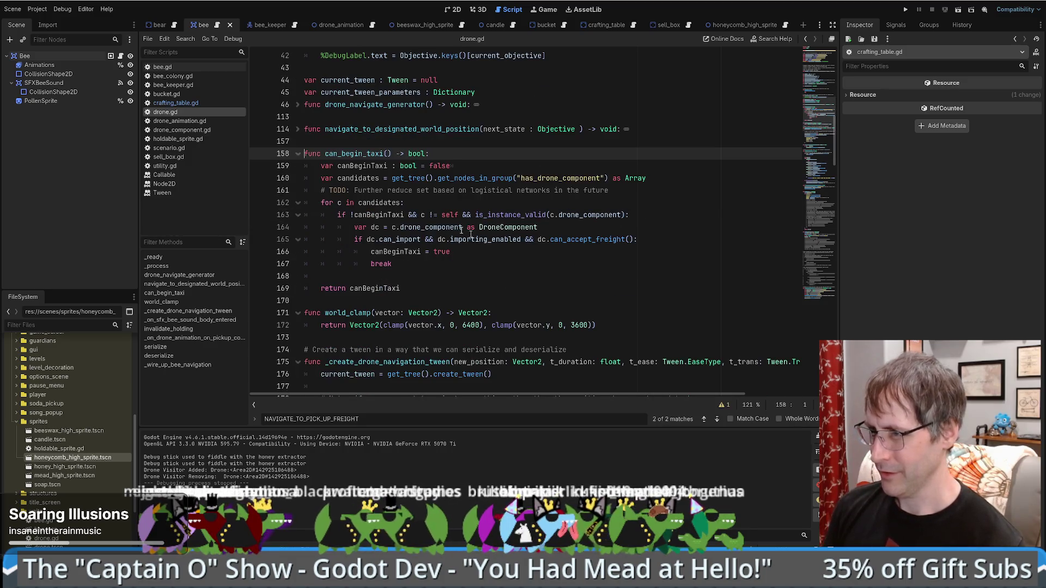
double_click(360, 154)
key("ctrl+shift+f")
key("Return")
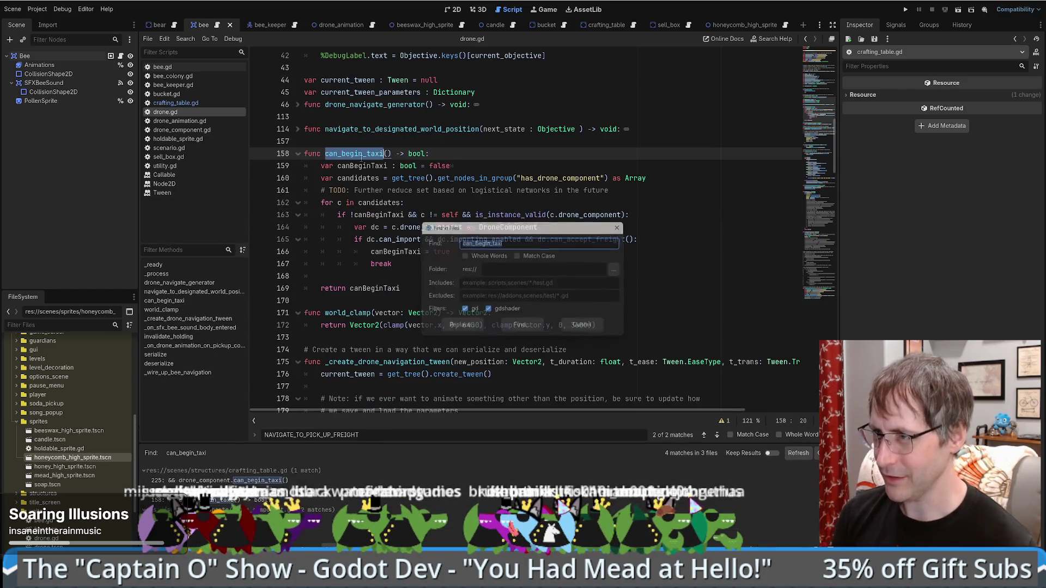
key("Return")
key("ctrl+z")
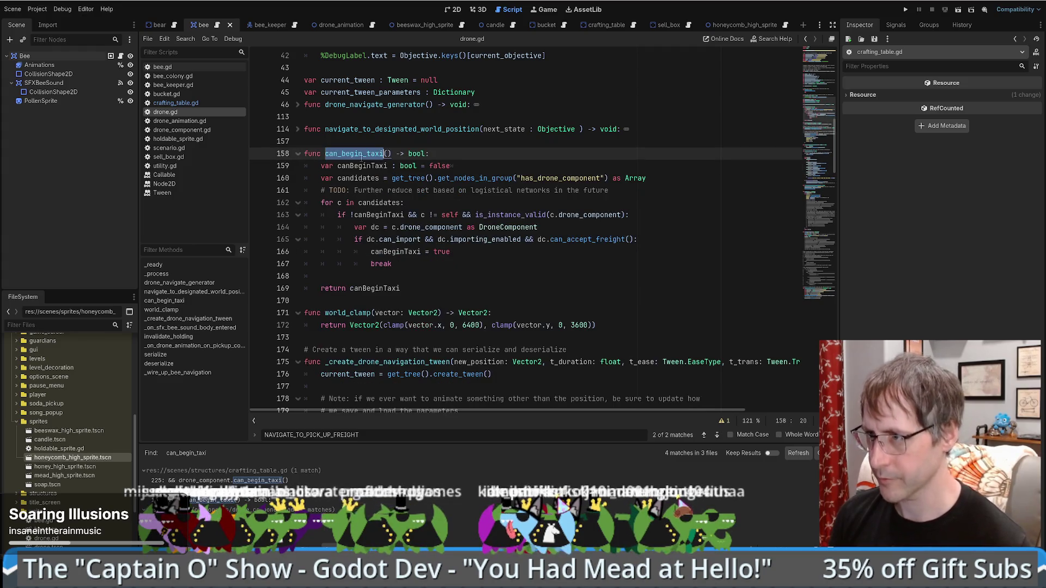
left_click(218, 519)
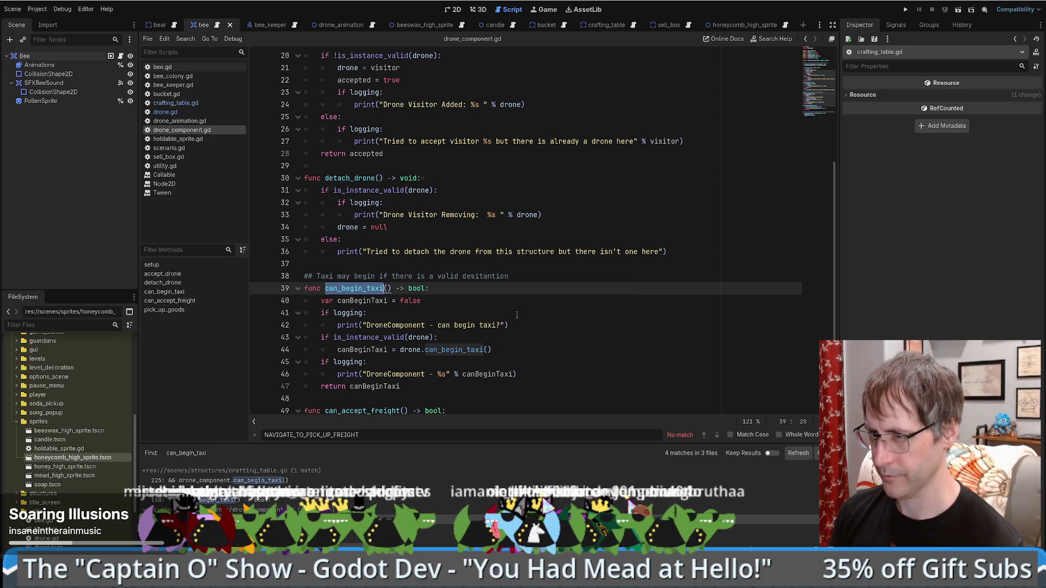
left_click(259, 340)
- Launch a new game, place a Honey Extractor, take its beeswax, and place two Crafting Tables
left_click(907, 10)
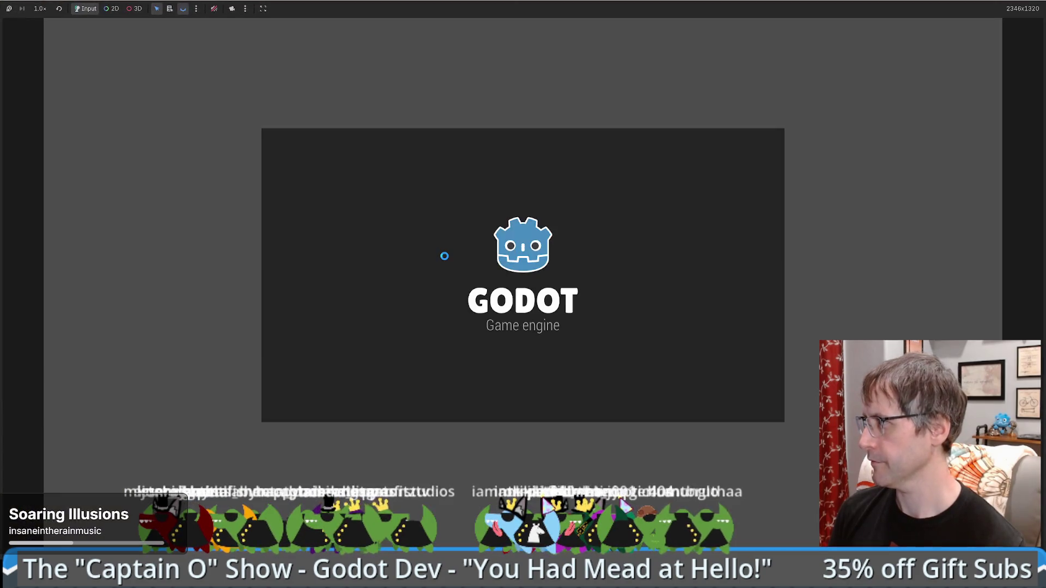
left_click(516, 479)
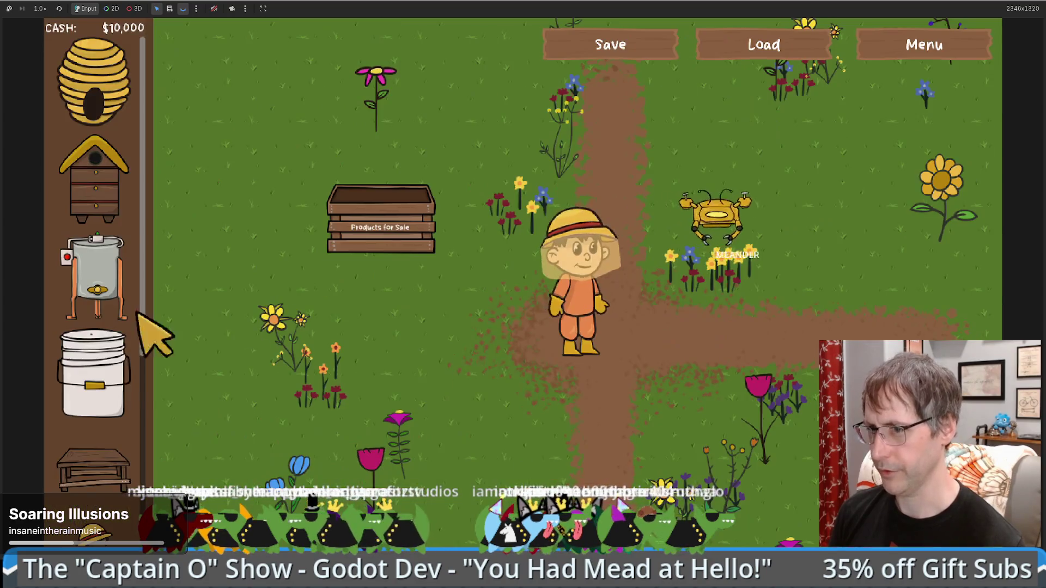
mouse_move(95, 278)
left_mouse_down()
mouse_move(680, 425)
mouse_move(672, 424)
left_mouse_up()
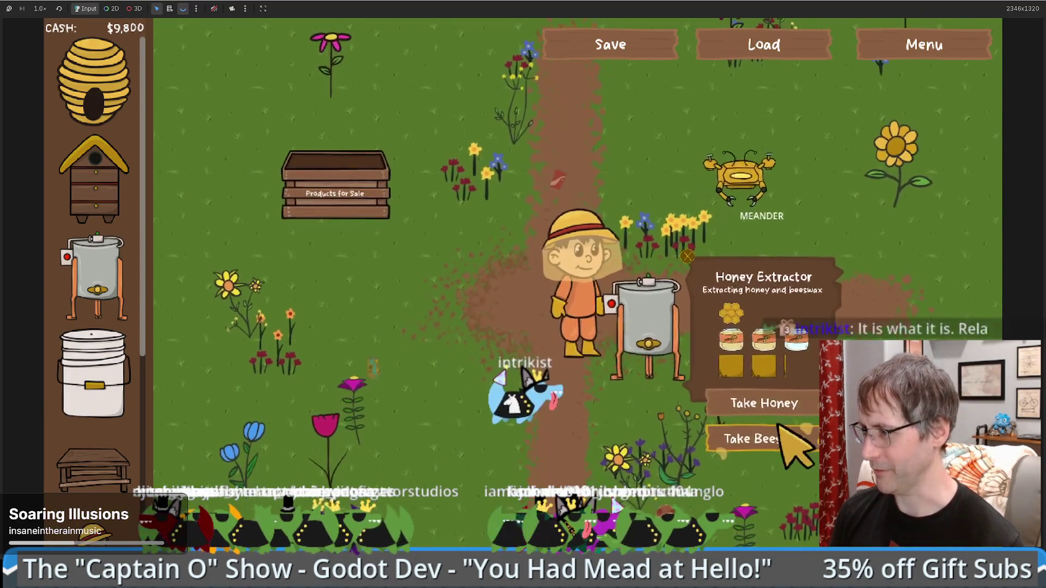
left_click(777, 431)
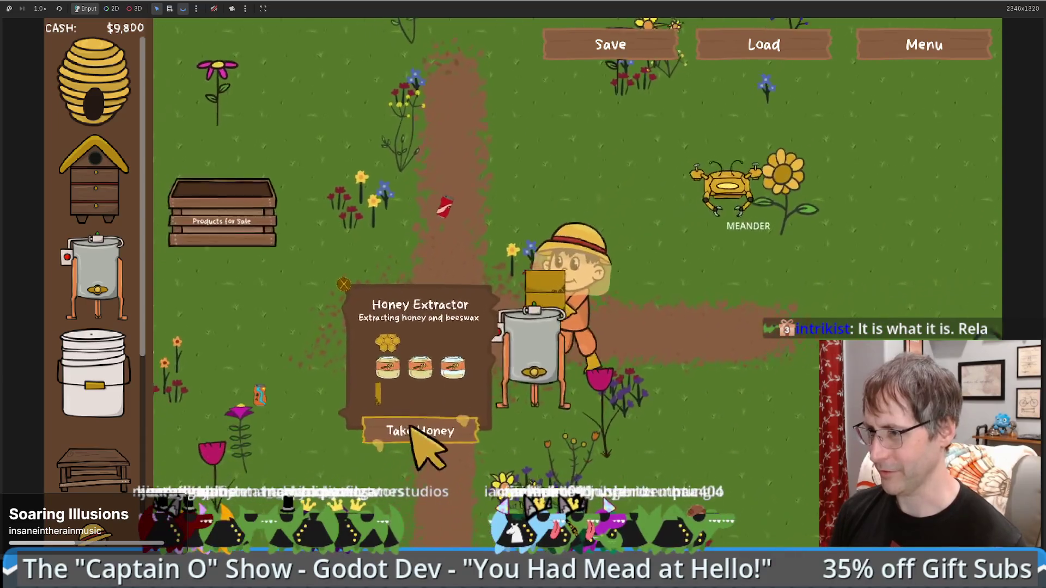
mouse_move(93, 468)
left_mouse_down()
mouse_move(444, 444)
mouse_move(601, 417)
mouse_move(714, 381)
mouse_move(768, 388)
left_mouse_up()
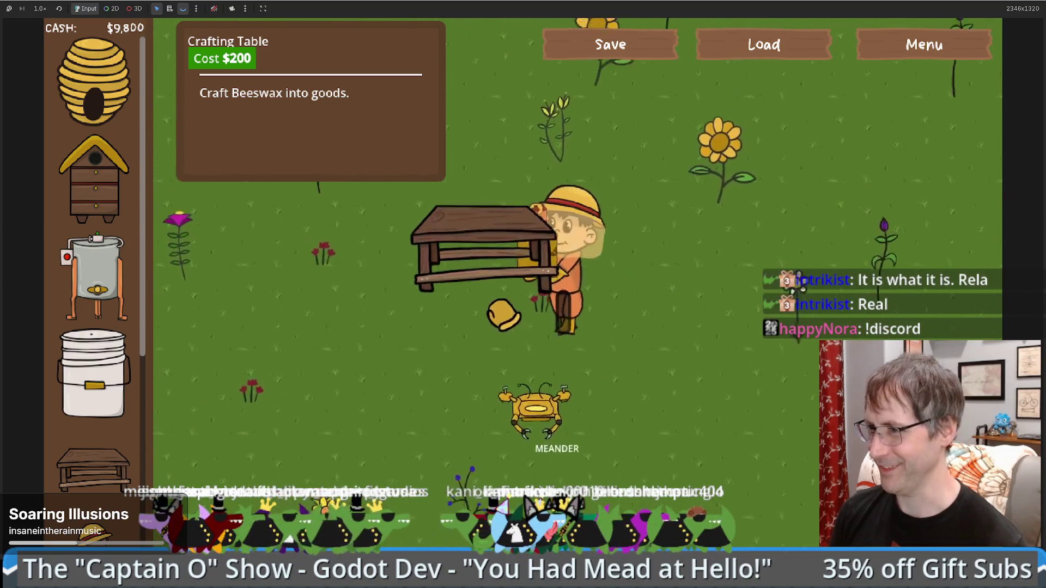
left_click(504, 315)
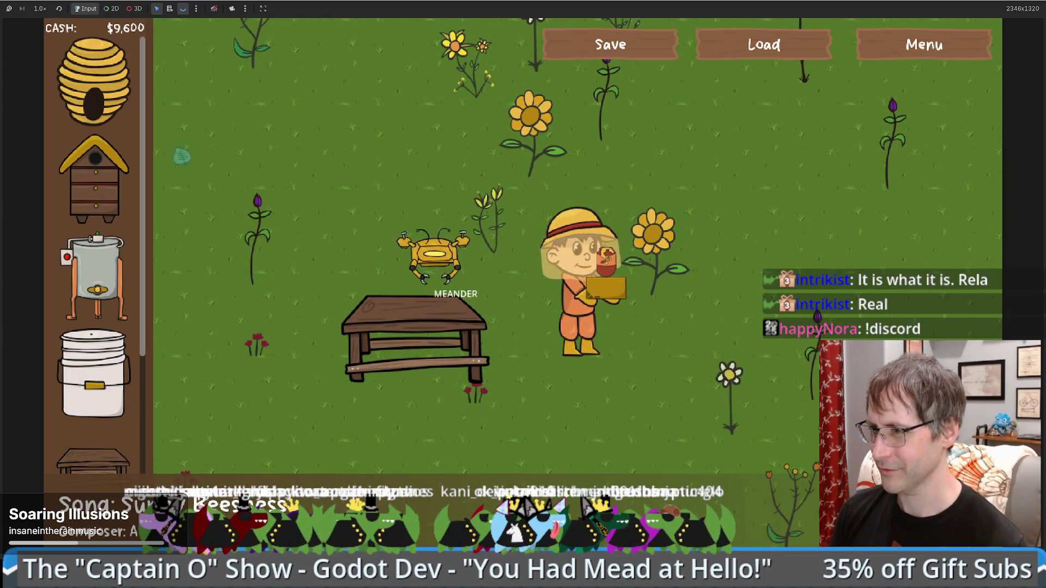
left_click(94, 462)
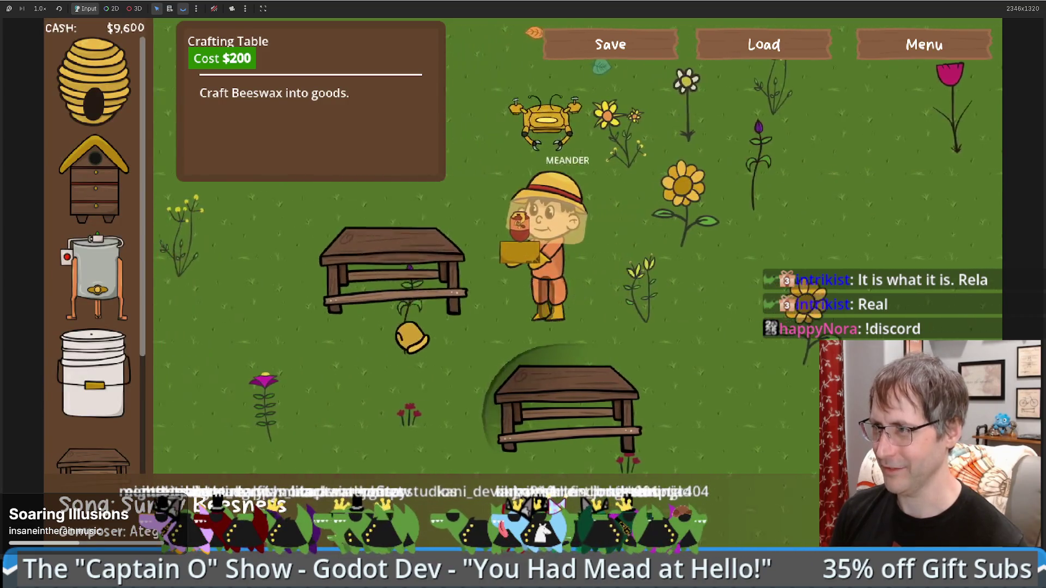
left_click(411, 338)
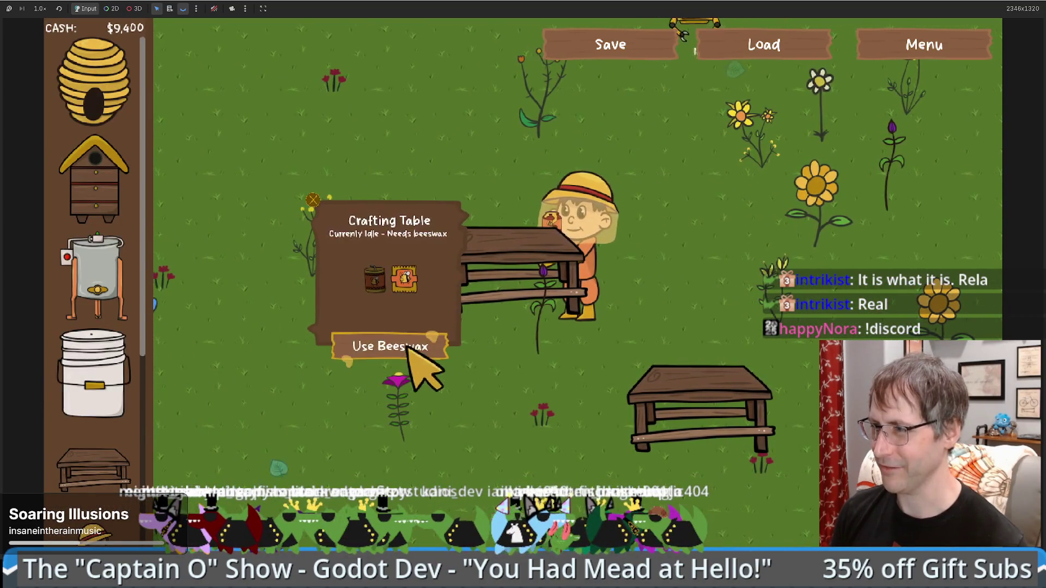
- Restart from the title screen with a Honey Extractor and a beeswax-fed Crafting Table, then shrink the game window
left_click(948, 57)
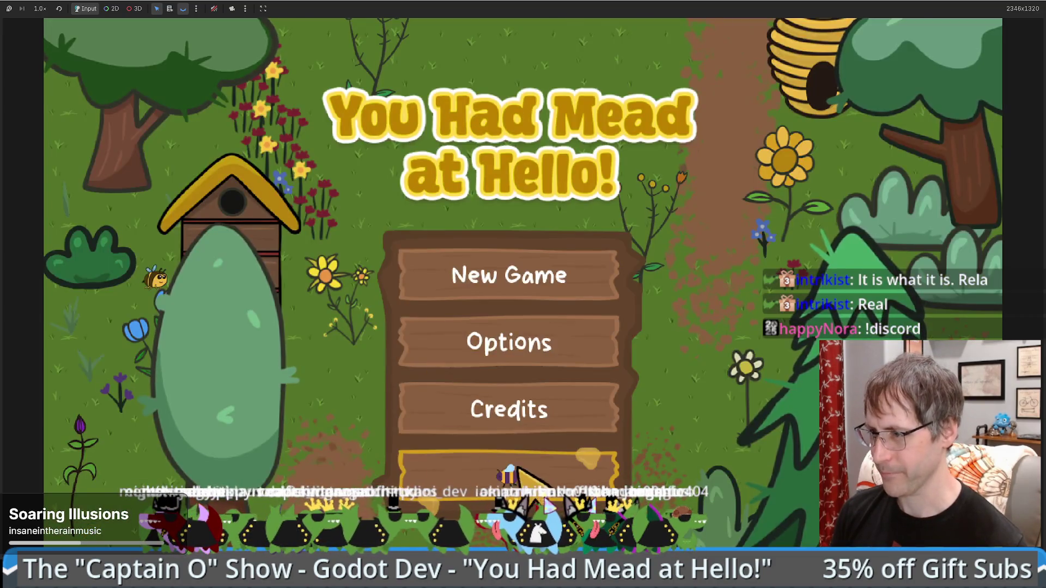
left_click(506, 273)
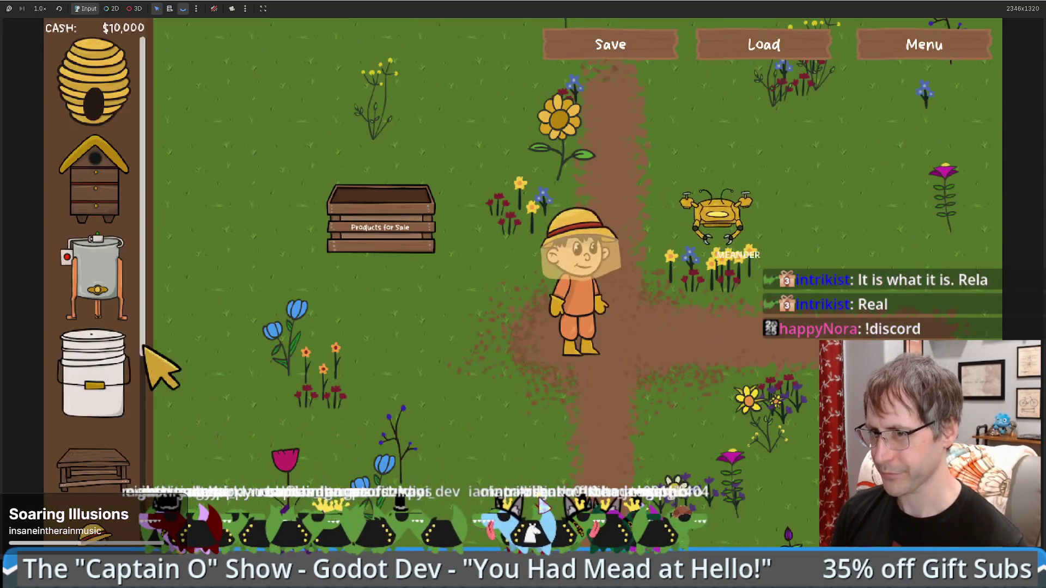
left_click(96, 278)
left_click(536, 444)
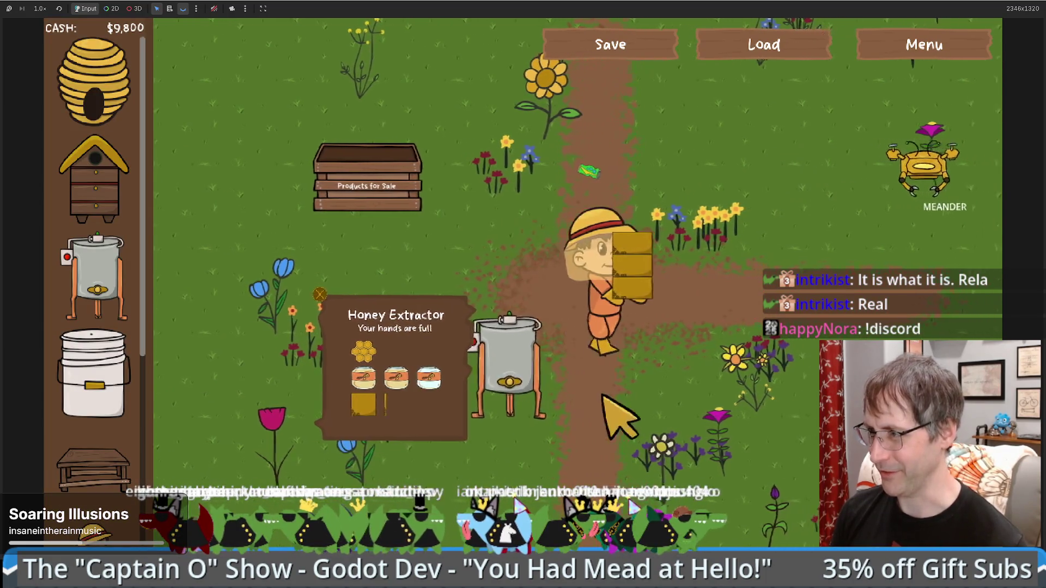
left_click(93, 469)
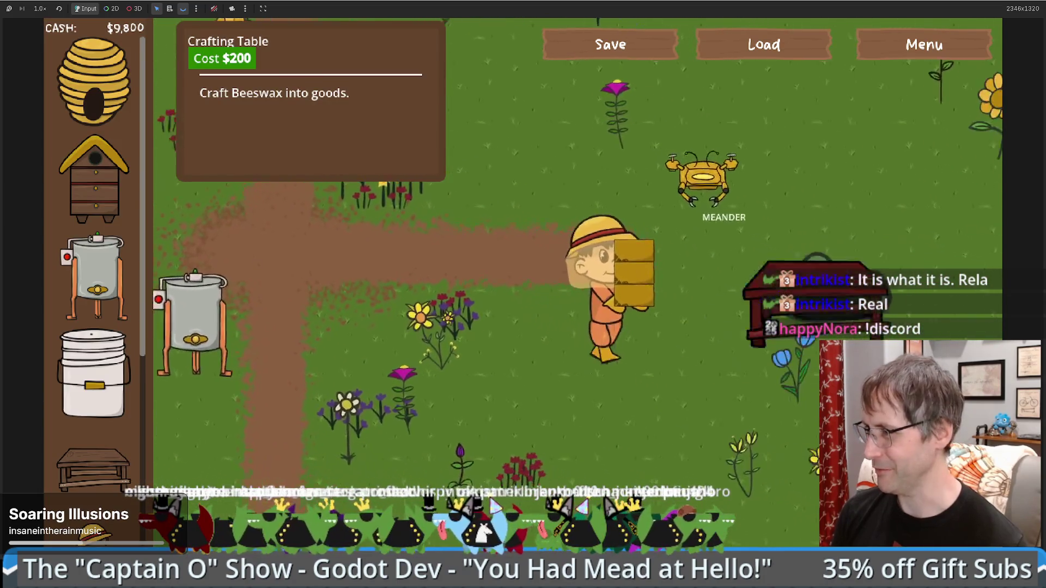
left_click(746, 408)
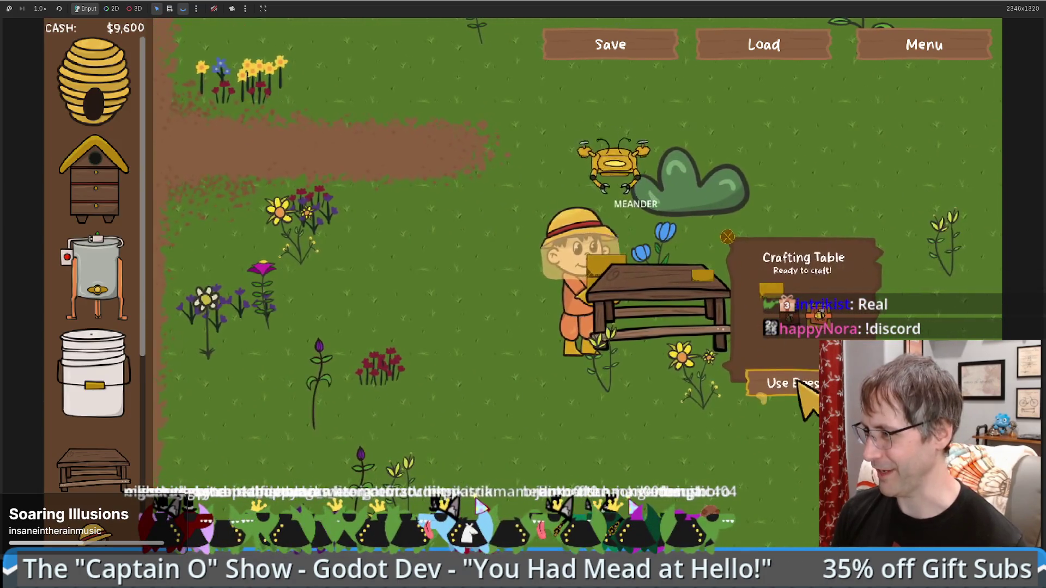
left_click(793, 382)
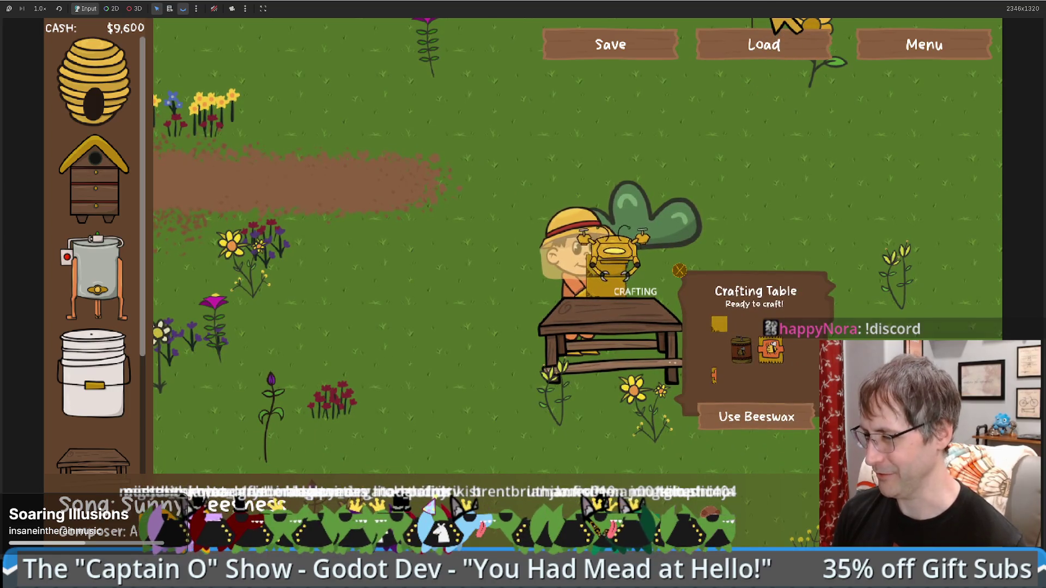
mouse_move(769, 1)
left_mouse_down()
mouse_move(749, 34)
mouse_move(714, 52)
mouse_move(843, 52)
mouse_move(827, 59)
left_mouse_up()
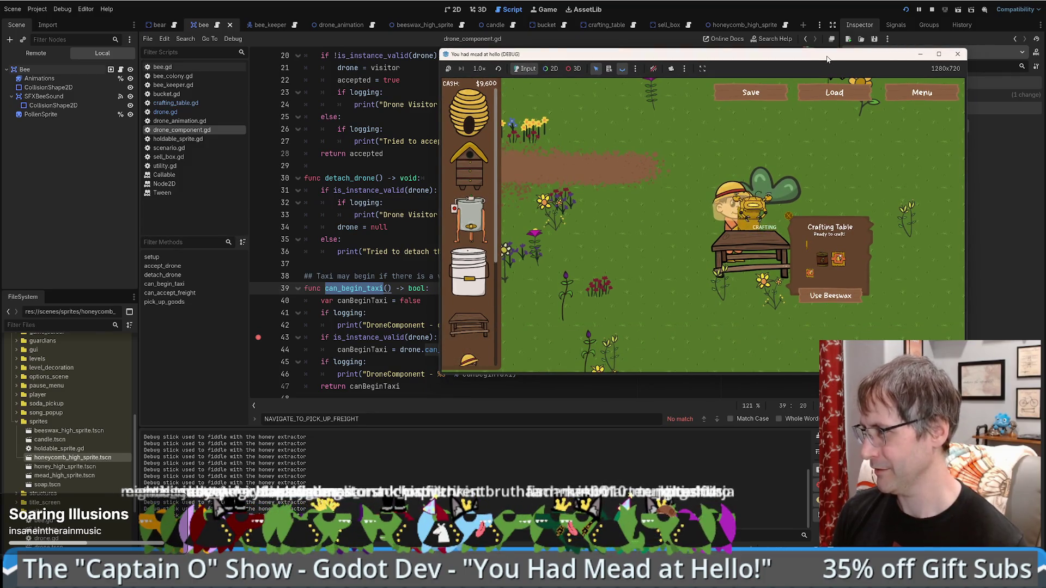
- Check the next NAVIGATE_TO_PICK_UP_FREIGHT match in crafting_table.gd, then make the game fullscreen again
left_click_drag(826, 59, 815, 48)
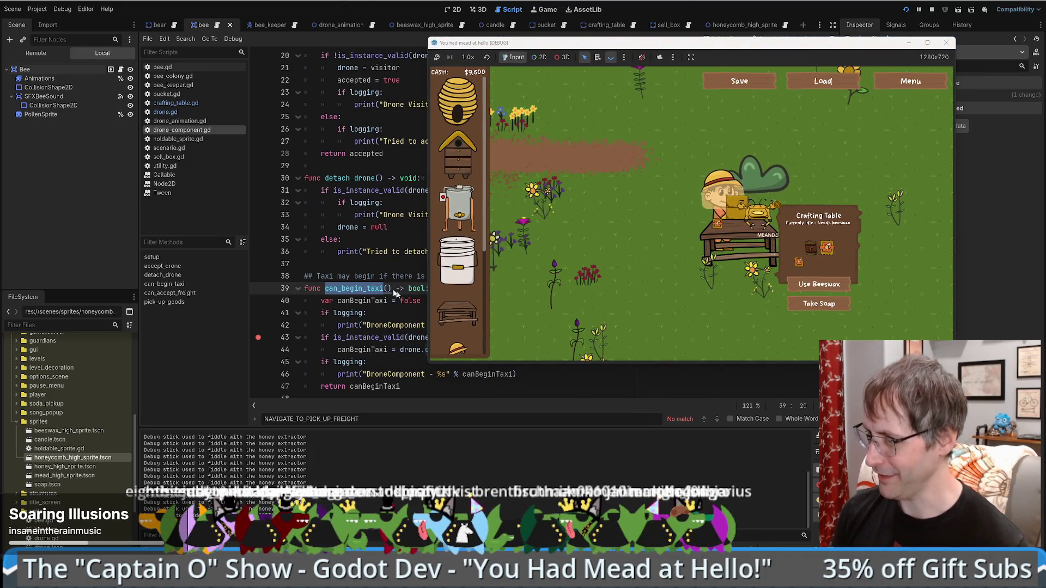
left_click(377, 289)
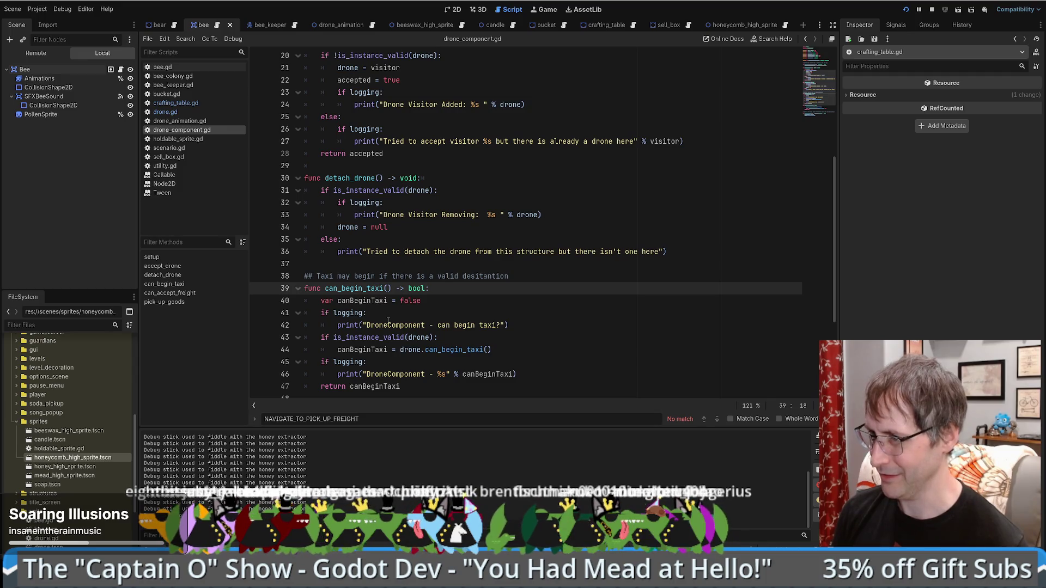
key("ctrl+shift+comma")
key("F3")
key("F3")
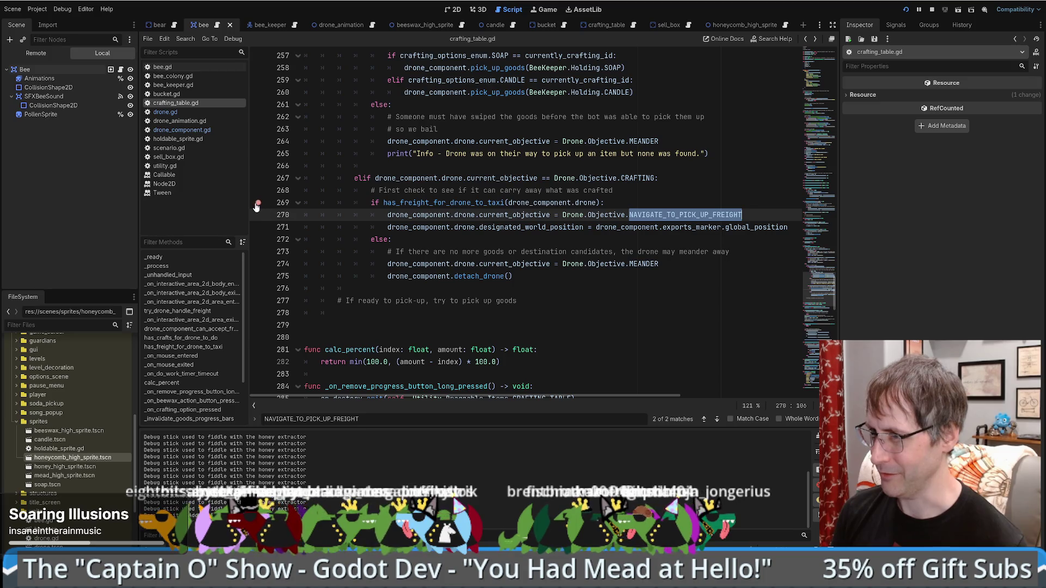
key("alt+Tab")
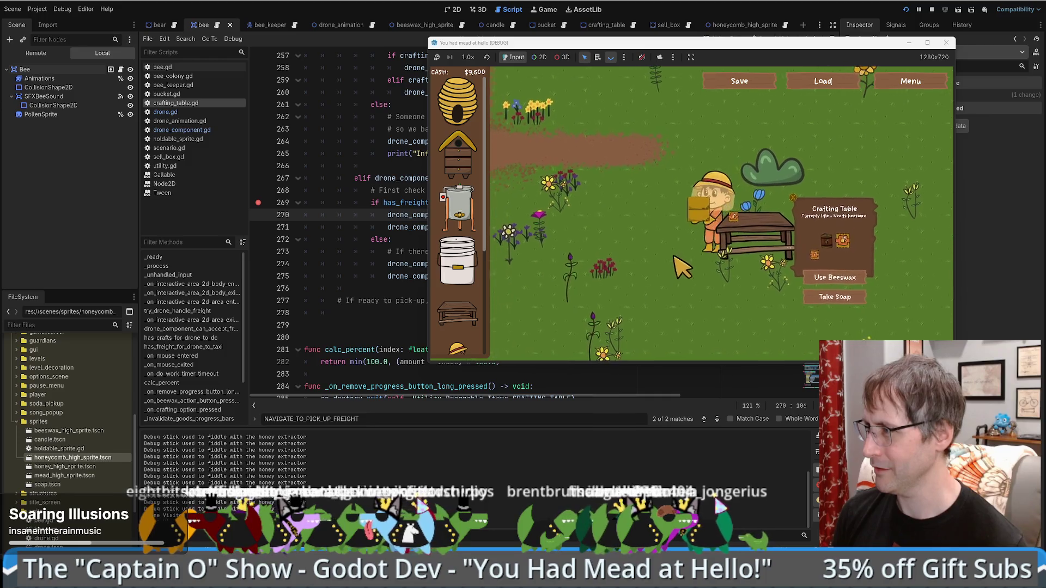
key("F11")
- Walk the beekeeper down and around the farm, then quit through the menu and start a new game
key("d")
key("s")
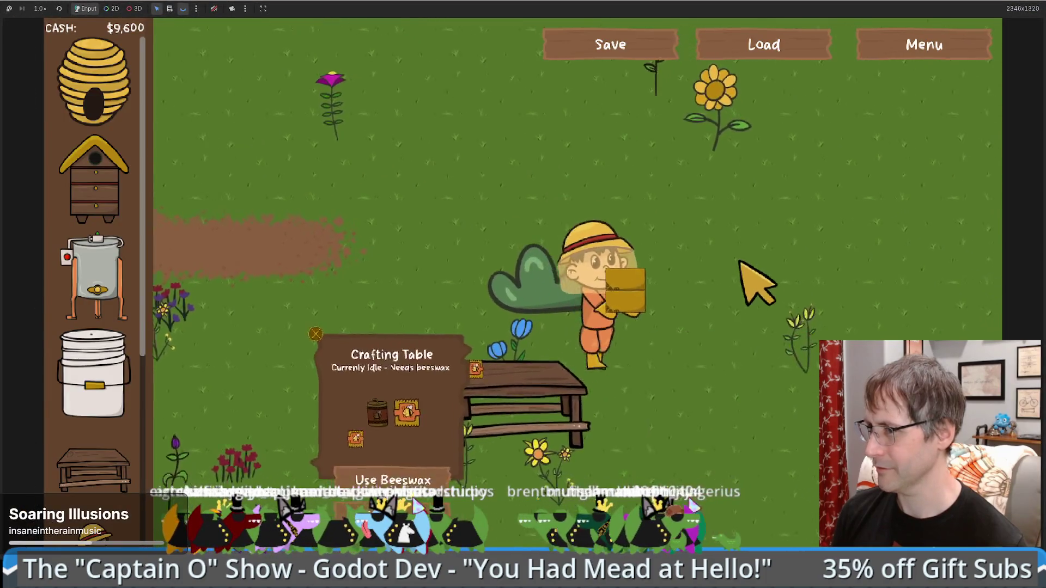
key("d")
key("s")
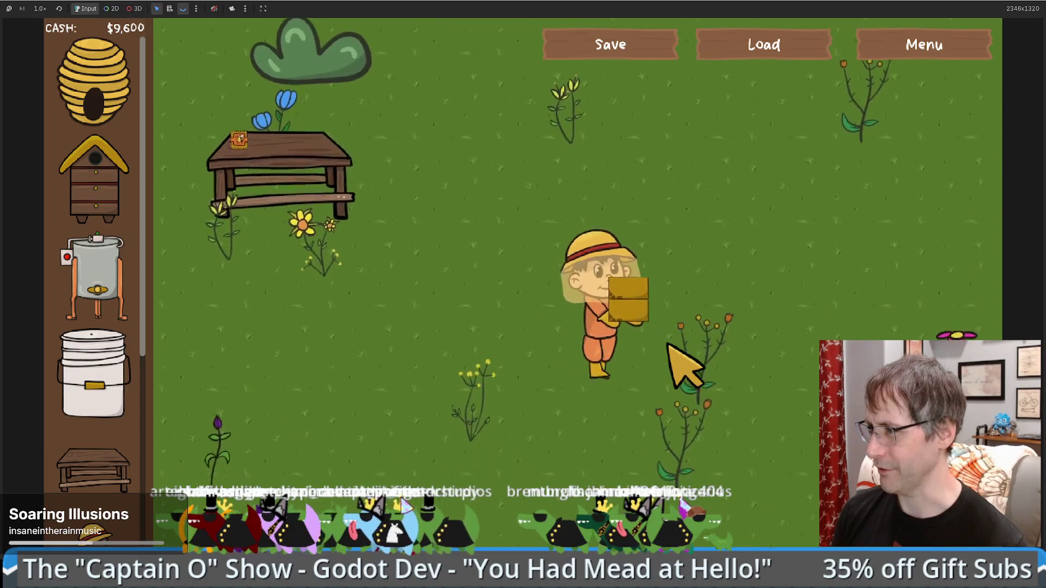
key("s")
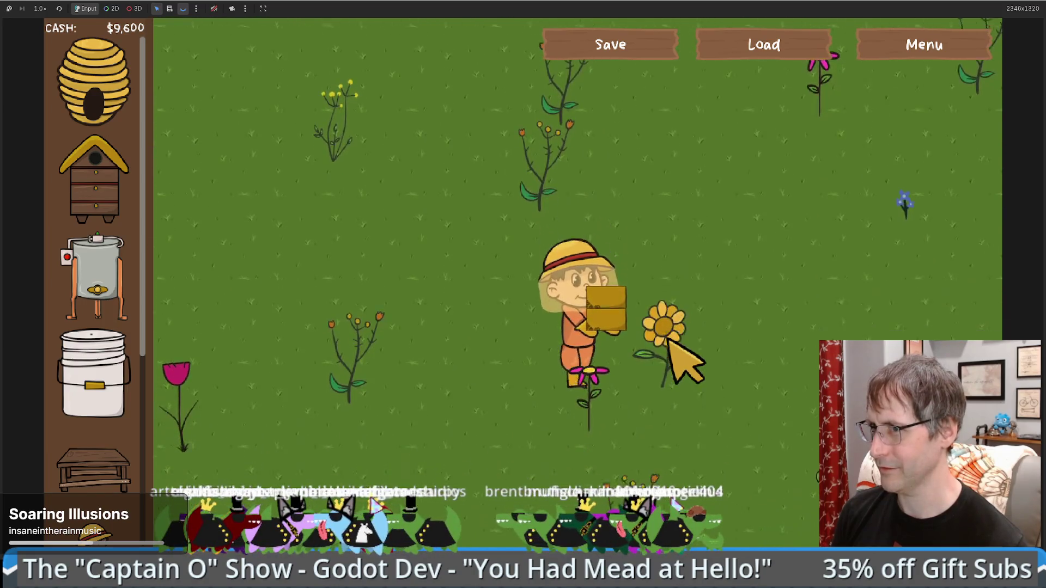
key("a")
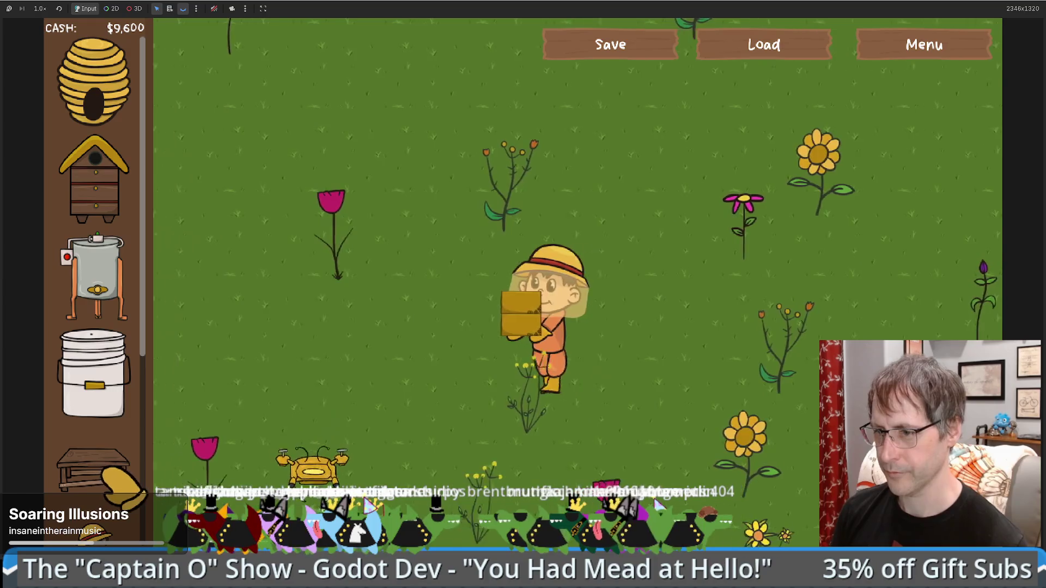
key("s")
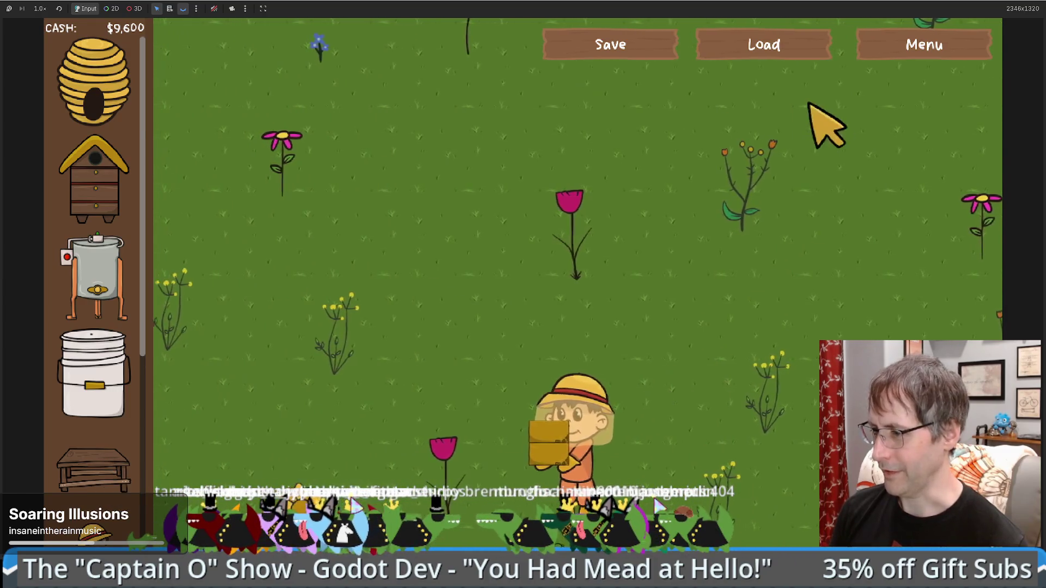
left_click(914, 51)
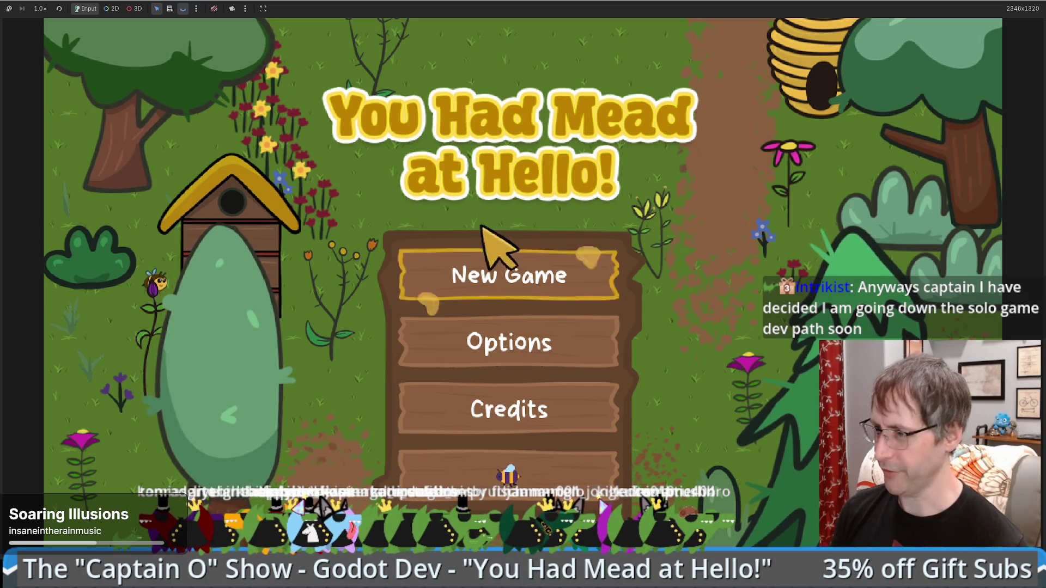
left_click(544, 478)
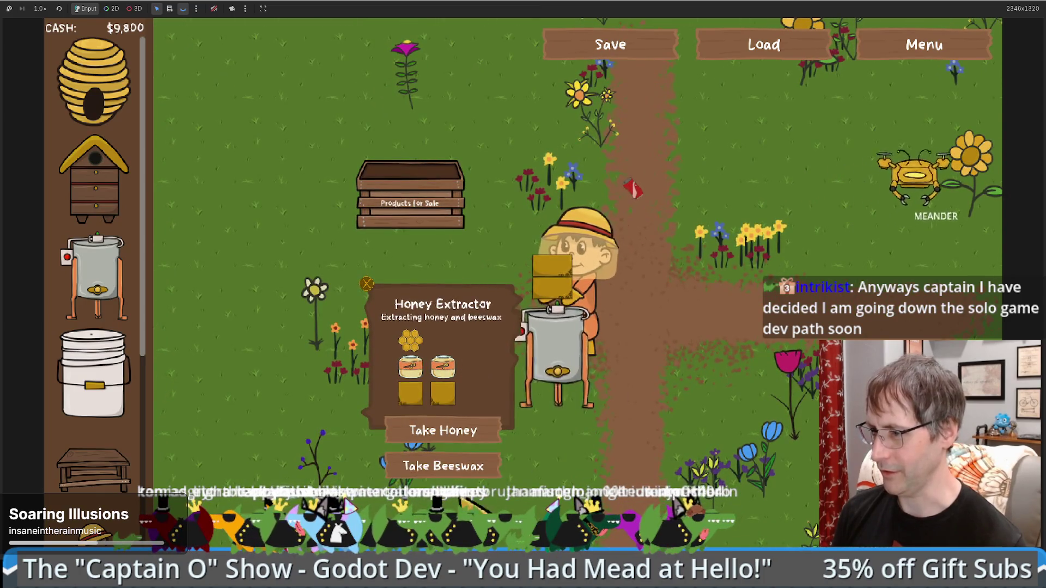
- Walk the beekeeper right and choose a crafting table to build
key("d")
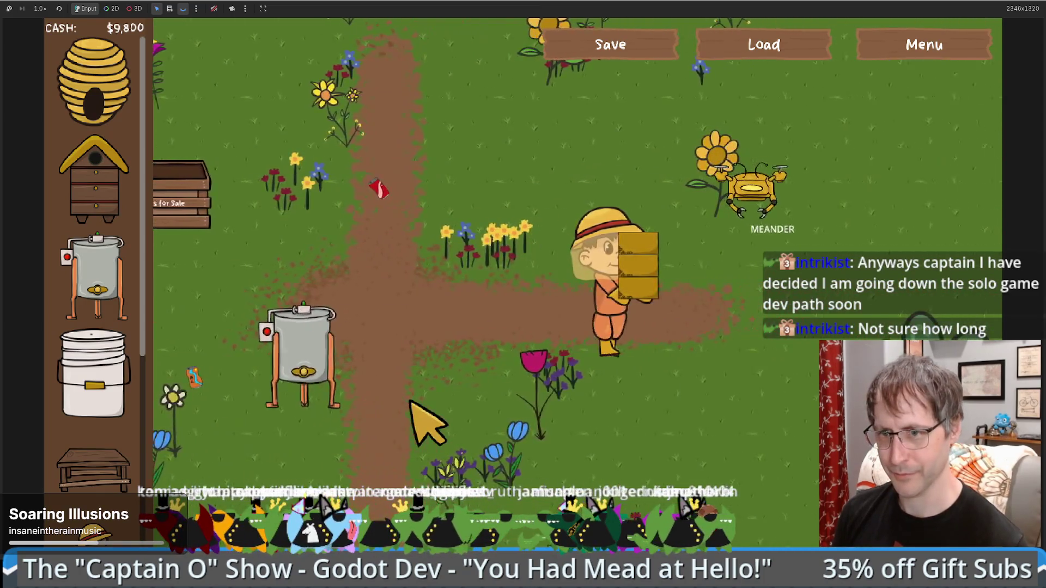
key("s")
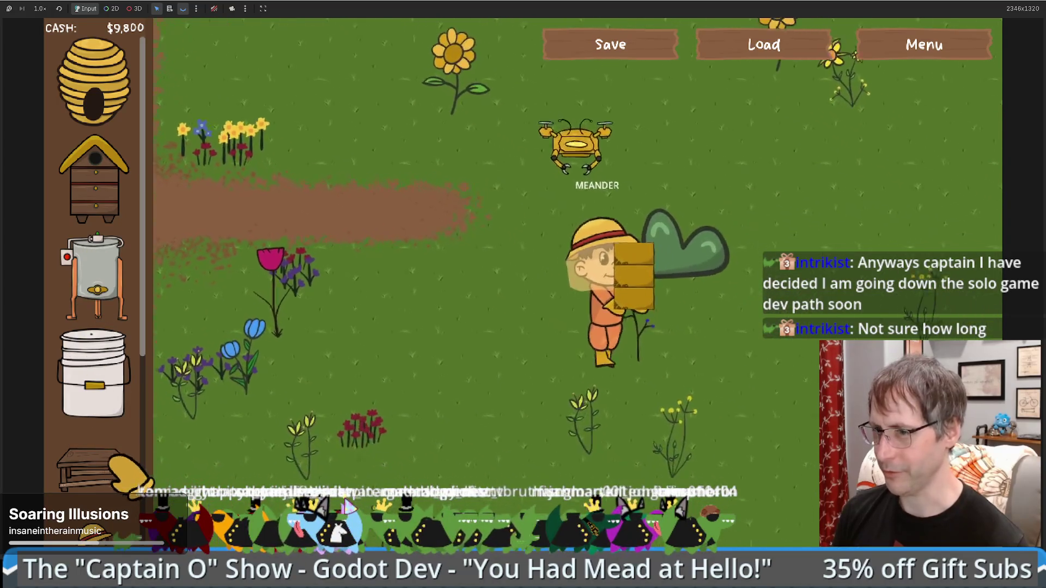
left_click(123, 466)
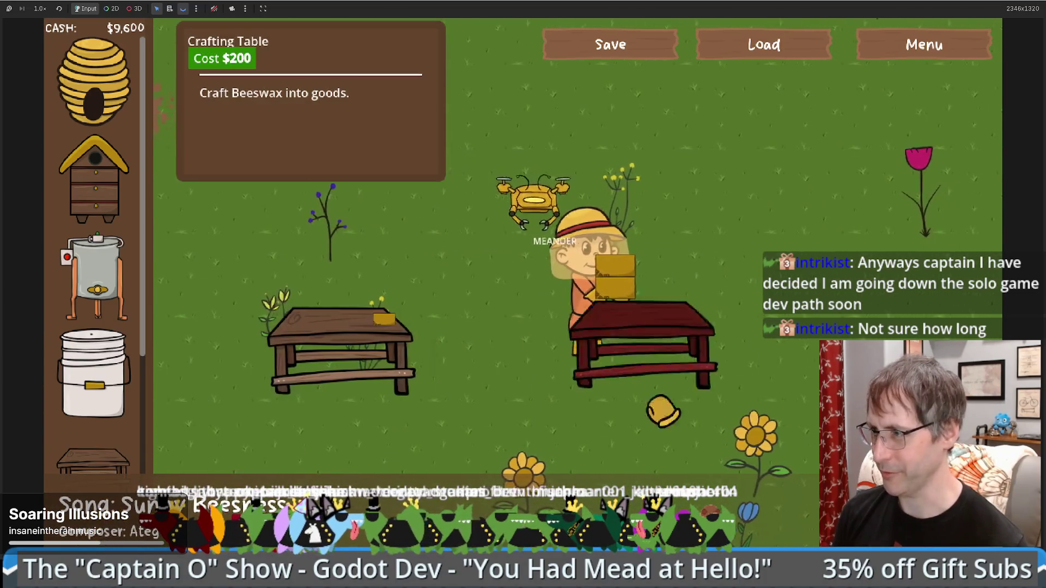
- Walk the beekeeper around the right-hand crafting table until a drone starts crafting there
key("d")
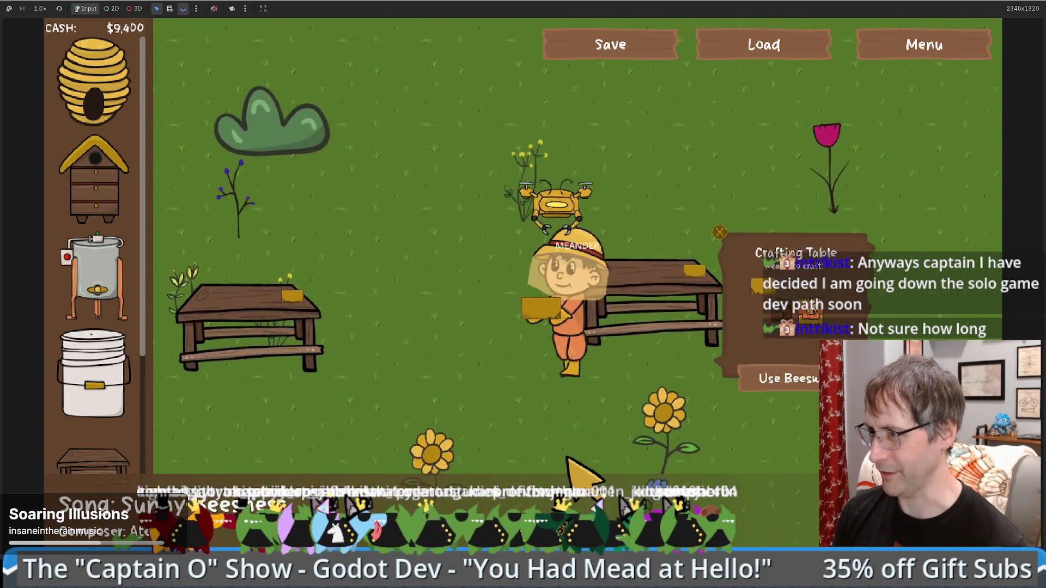
key("s")
key("a")
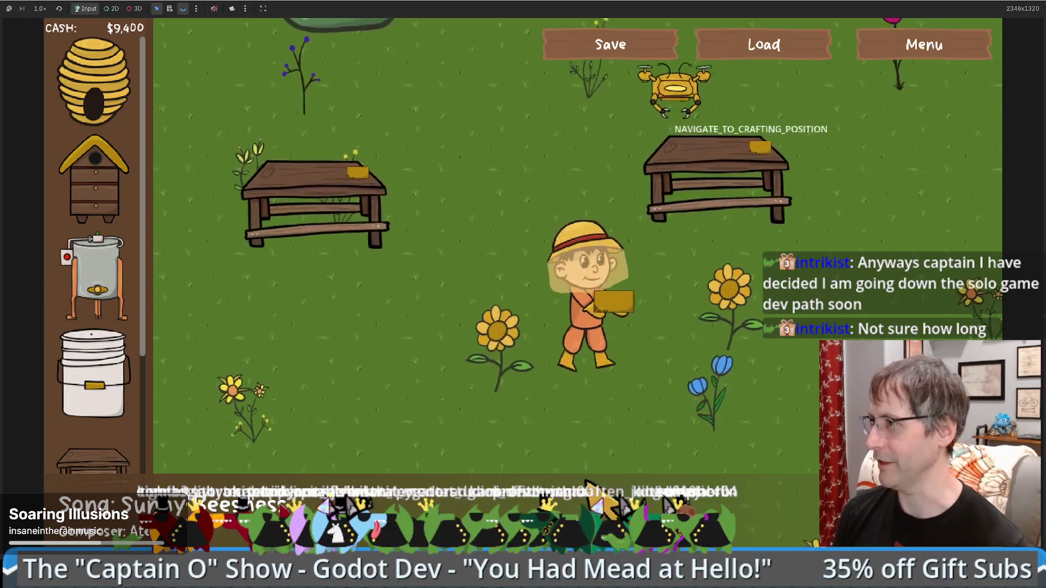
key("w")
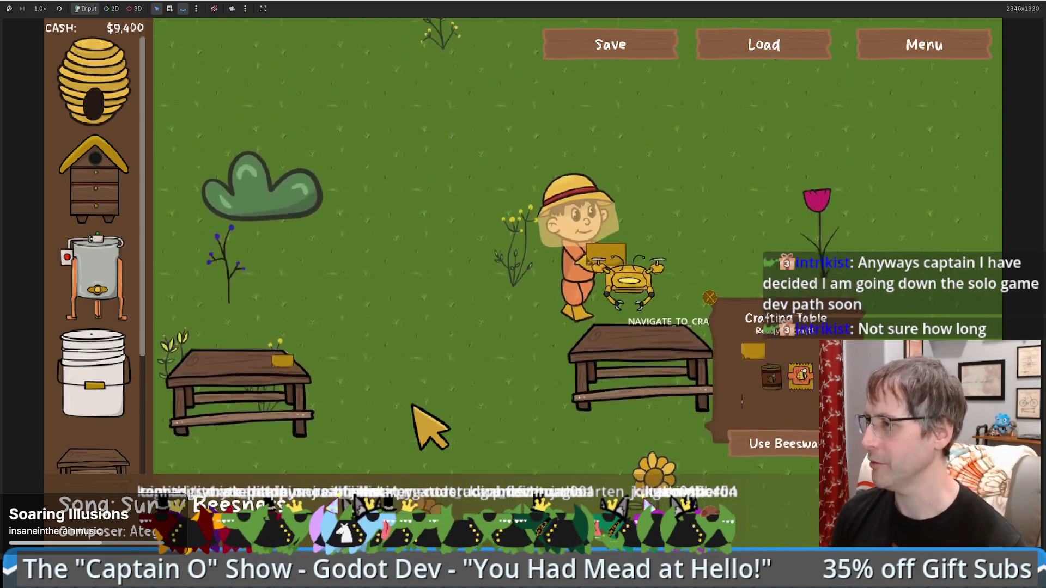
key("w")
key("d")
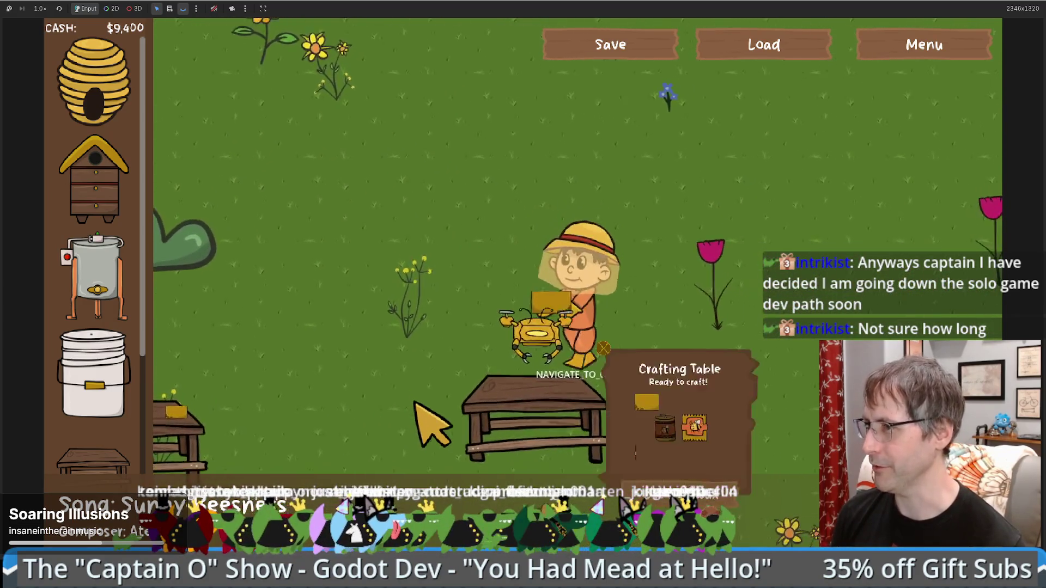
key("s")
key("d")
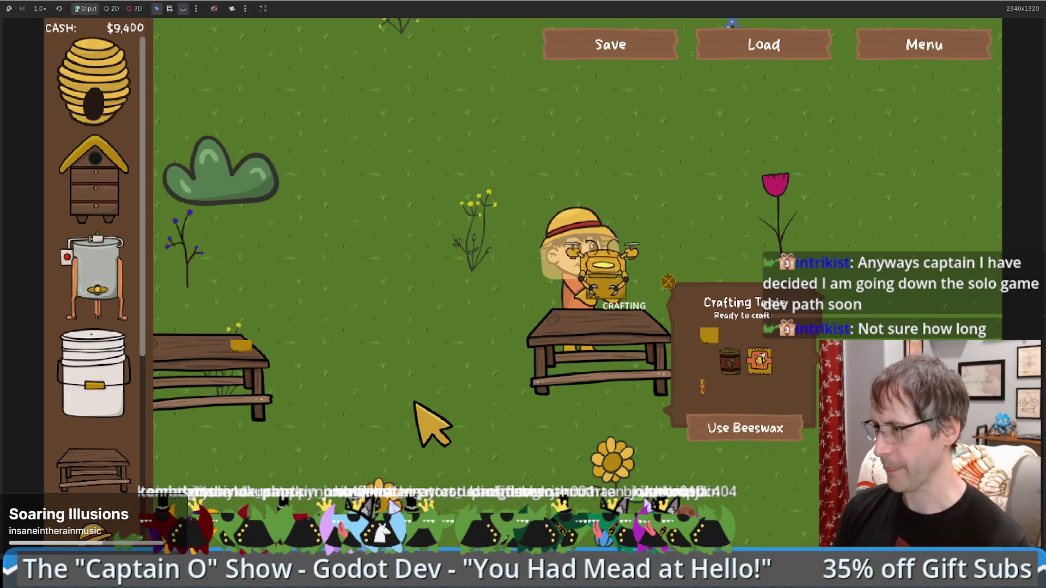
key("a")
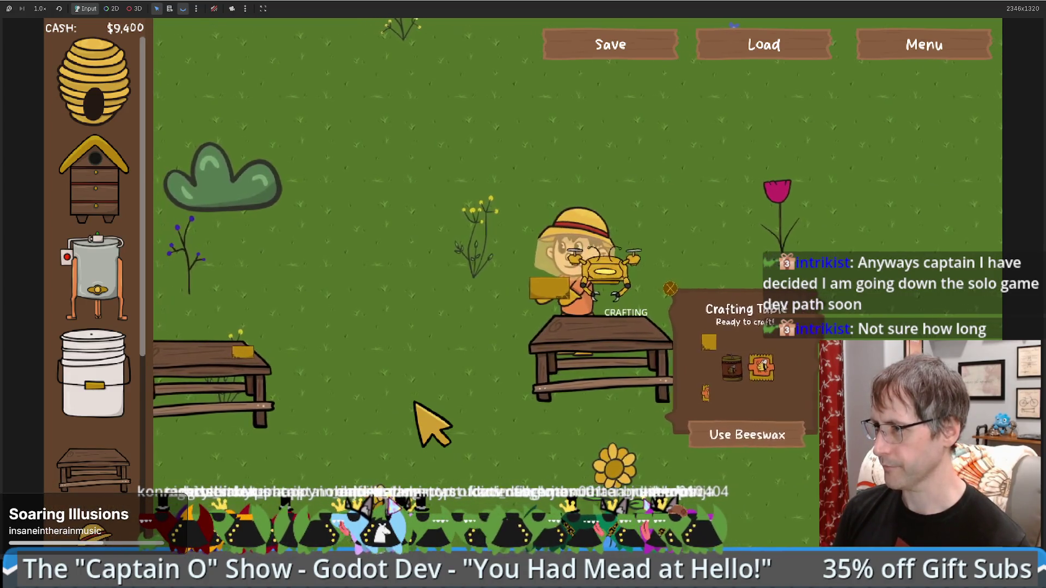
key("s")
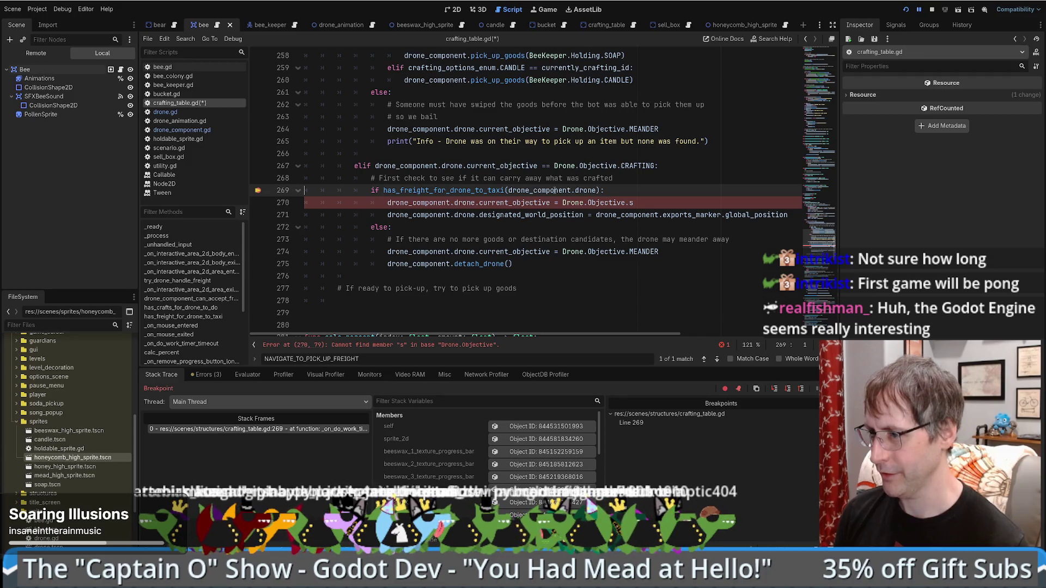
- Inspect the crafting table's drone_component and the drone's live properties in the remote Inspector
scroll(413, 460, "down", 3)
scroll(414, 459, "down", 5)
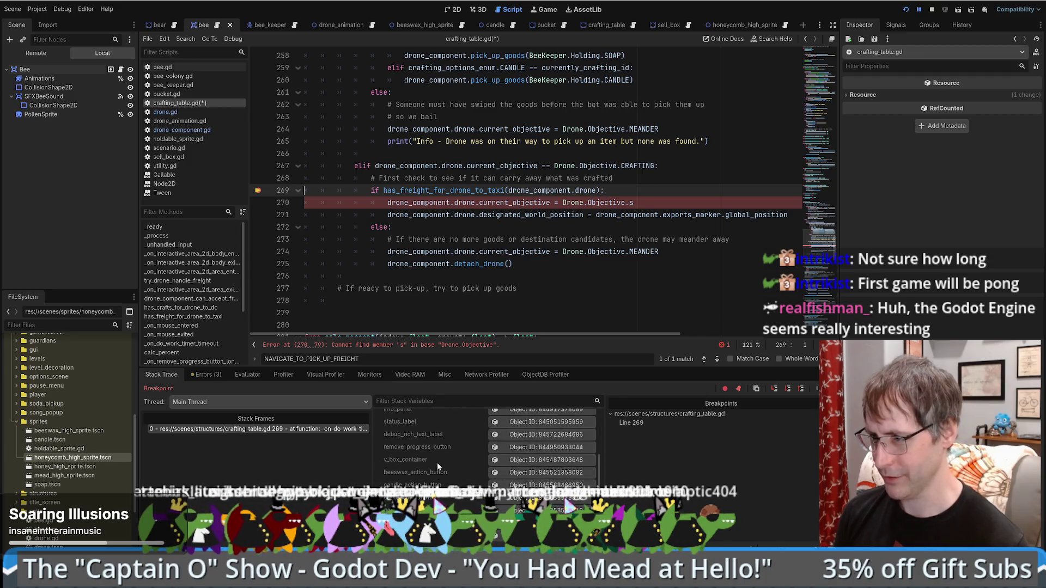
scroll(447, 501, "up", 3)
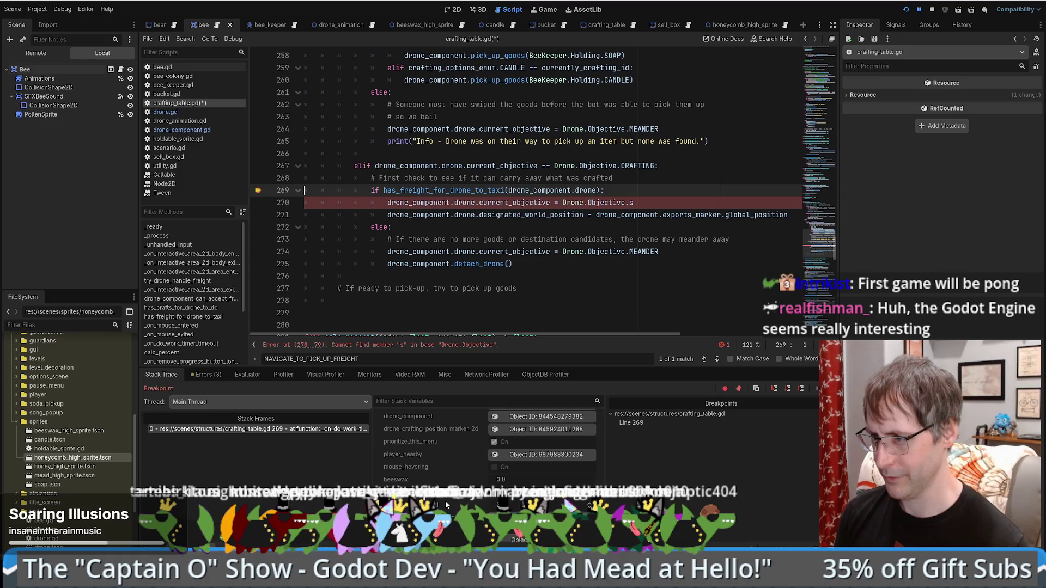
left_click(531, 432)
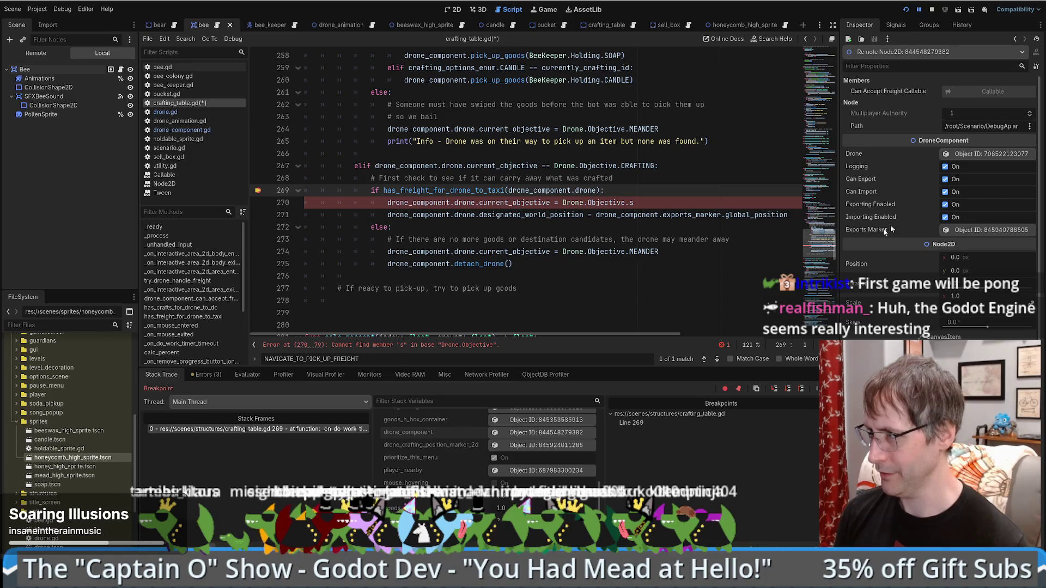
left_click(1002, 153)
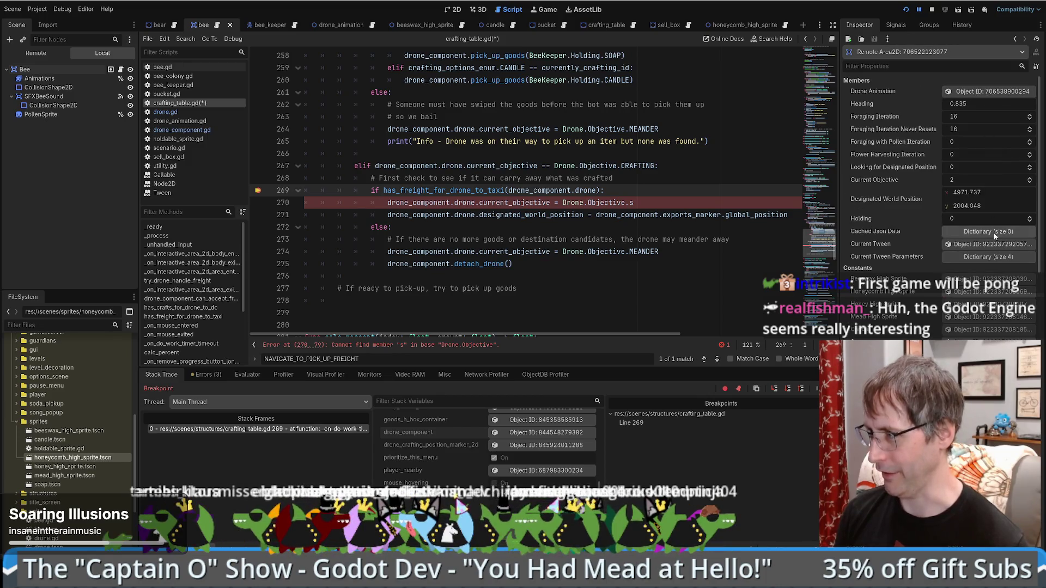
- Undo the typo so line 270 reads NAVIGATE_TO_PICK_UP_FREIGHT, then step into has_freight_for_drone_to_taxi
left_click(664, 191)
key("ctrl+z")
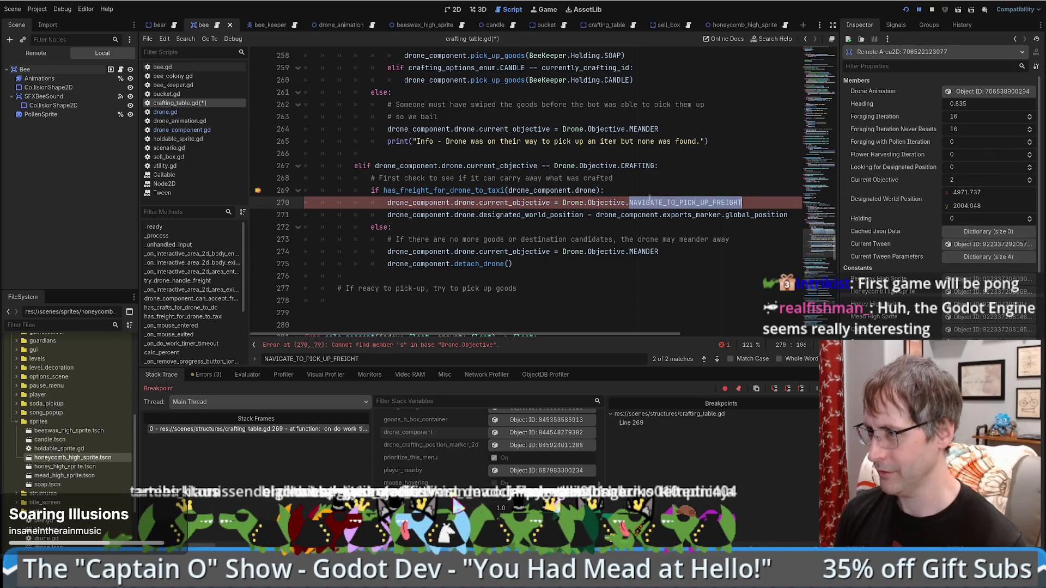
key("F11")
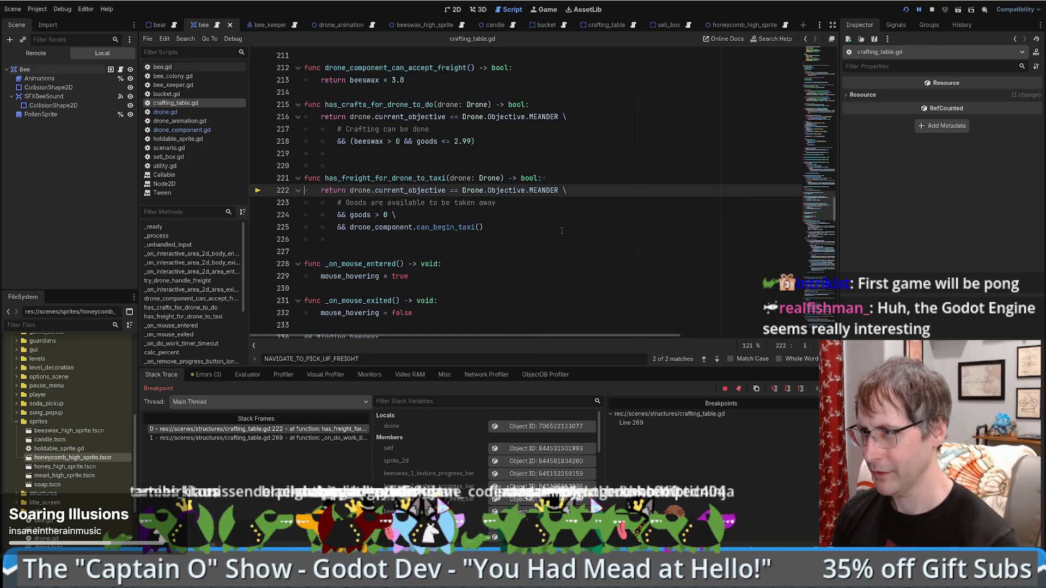
- Read has_freight_for_drone_to_taxi at line 222 via tooltips, then return to the calling line 269
mouse_move(542, 192)
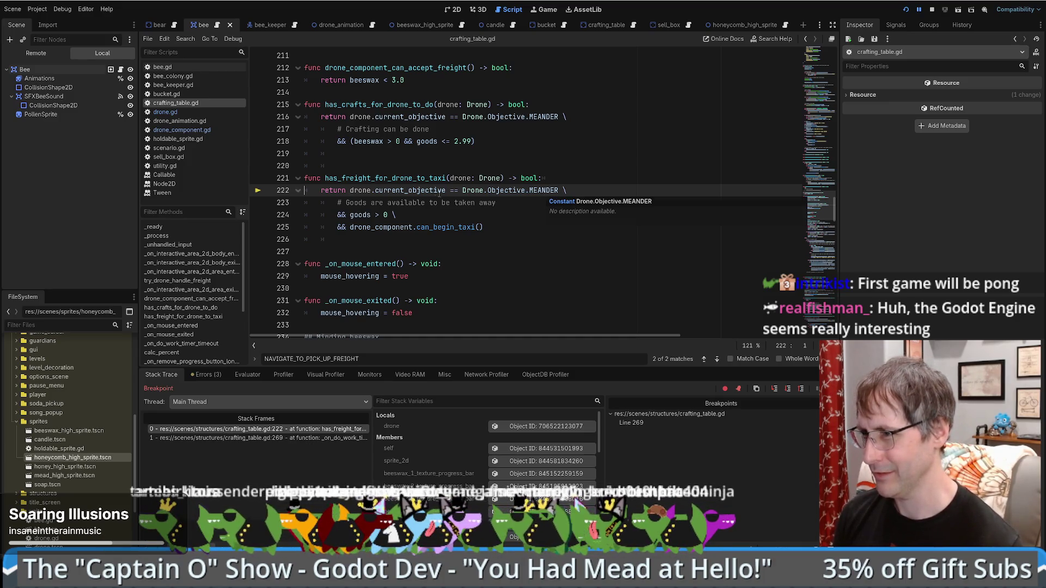
mouse_move(439, 194)
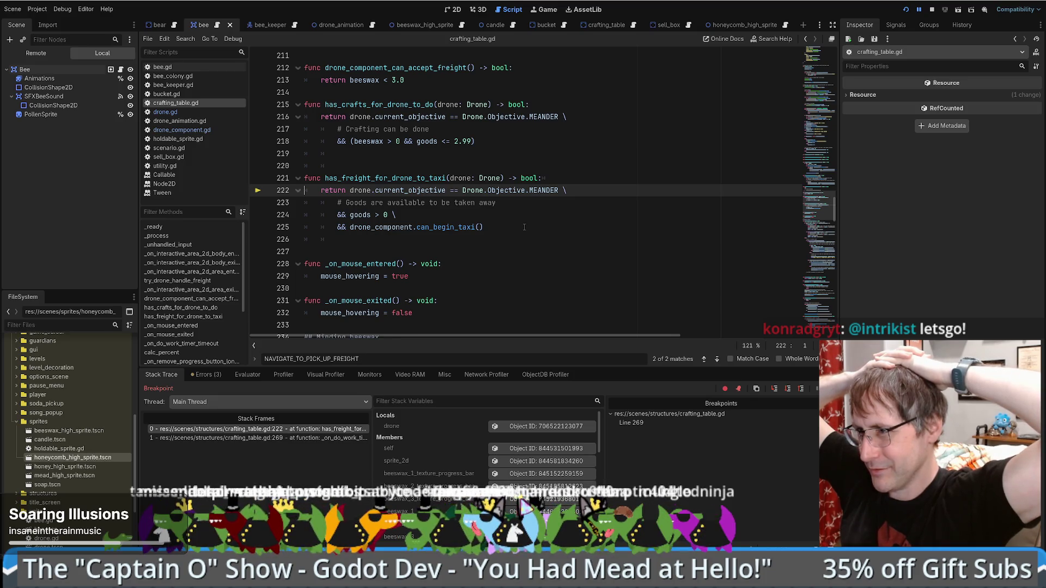
key("alt+Left")
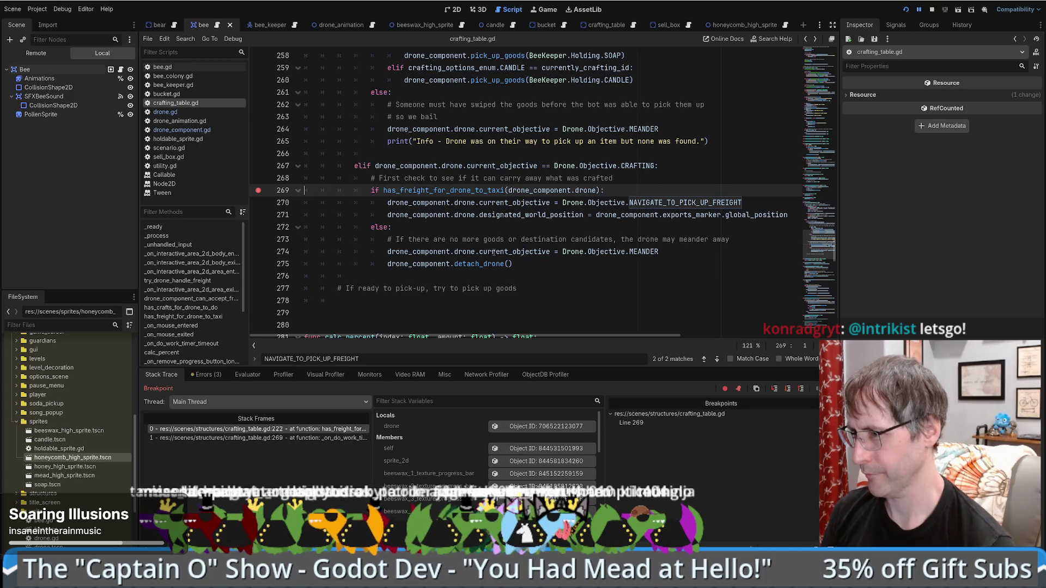
mouse_move(499, 252)
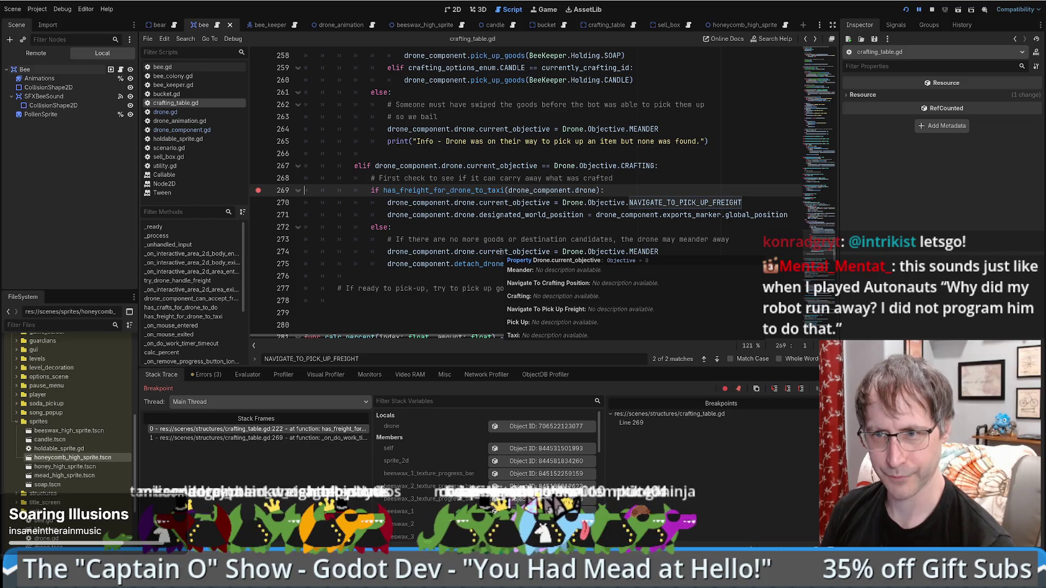
scroll(499, 252, "down", 2)
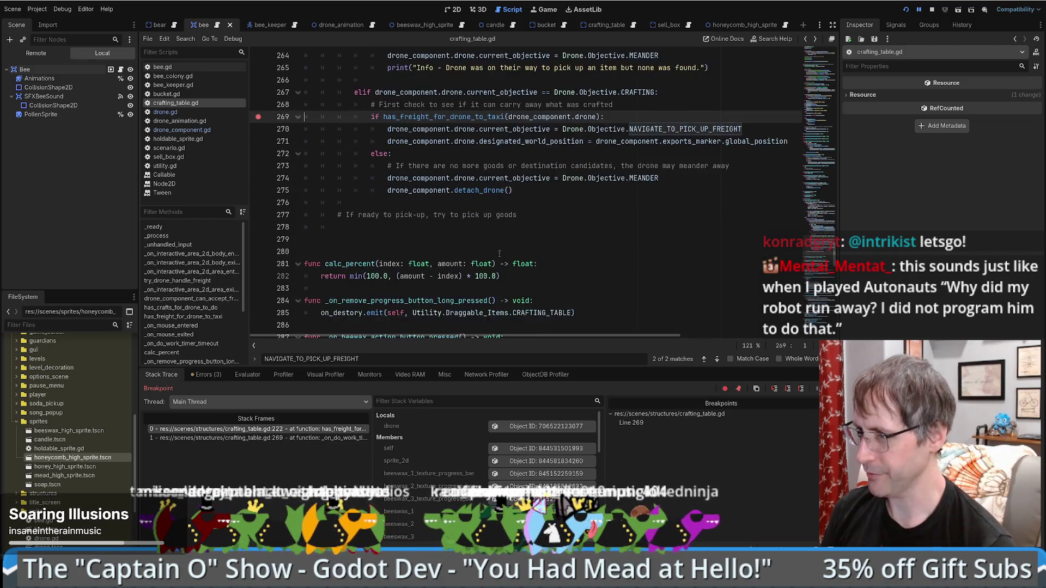
scroll(500, 252, "up", 2)
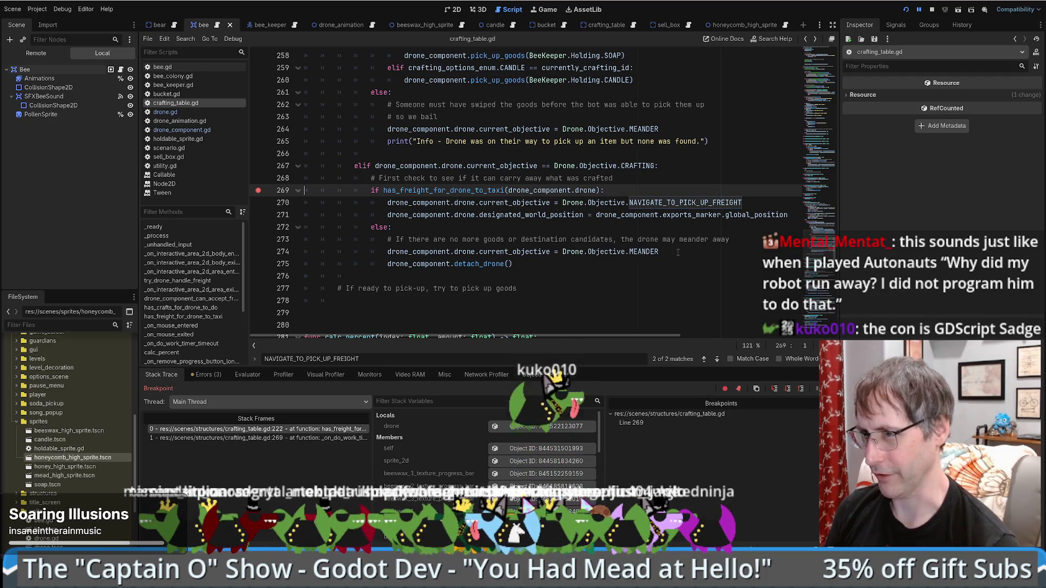
left_click(677, 252)
scroll(675, 256, "down", 2)
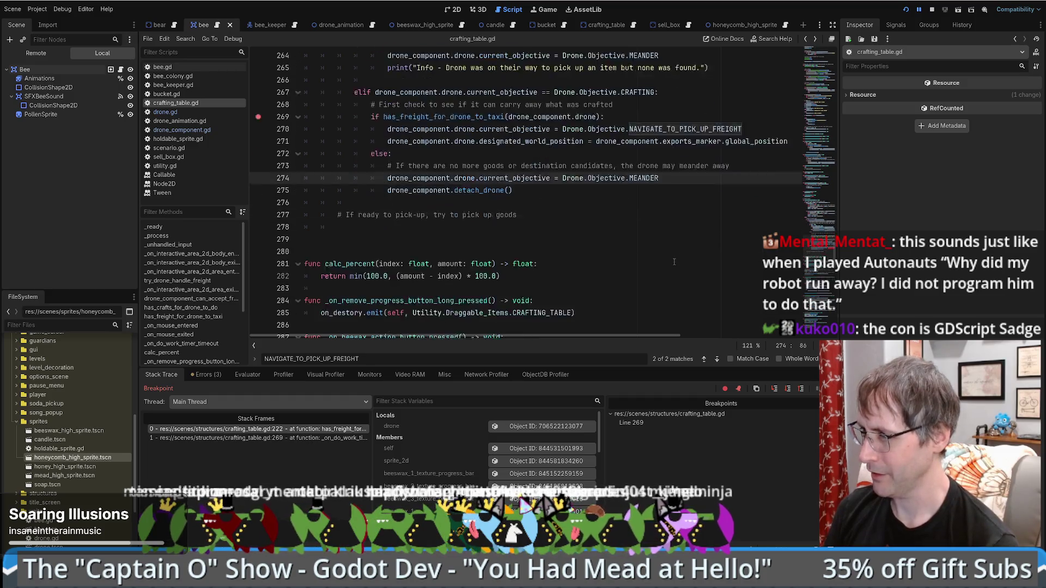
scroll(673, 261, "up", 2)
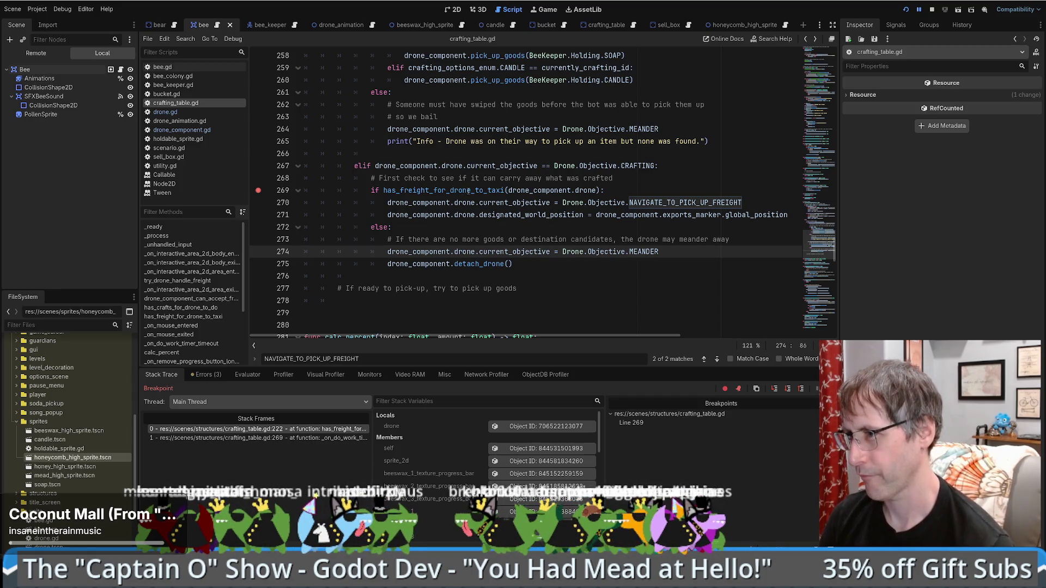
left_click(468, 190)
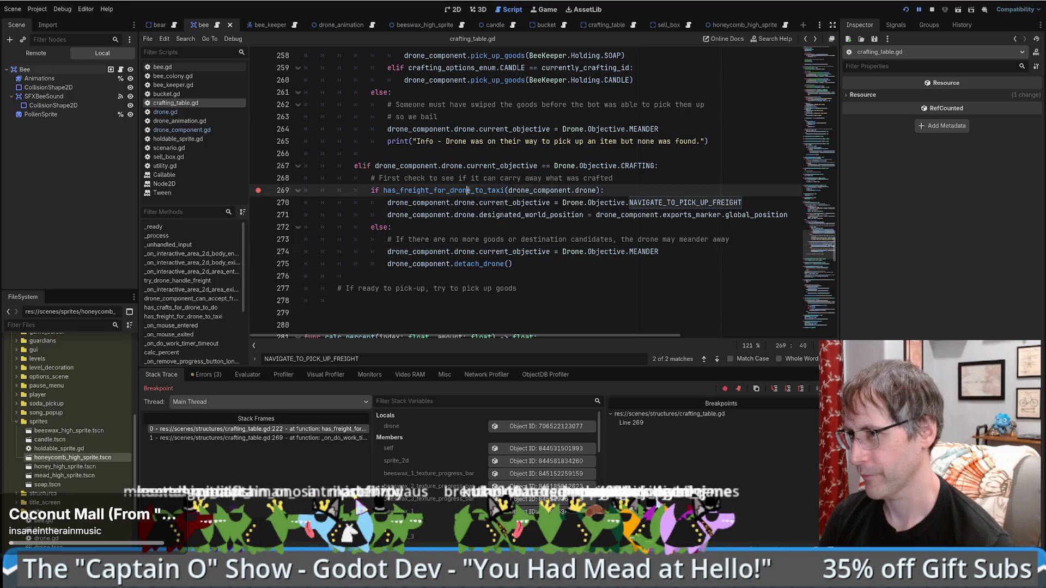
- Find all uses of has_freight_for_drone_to_taxi and visit lines 199, 221 and 269
double_click(469, 190)
key("ctrl+shift+f")
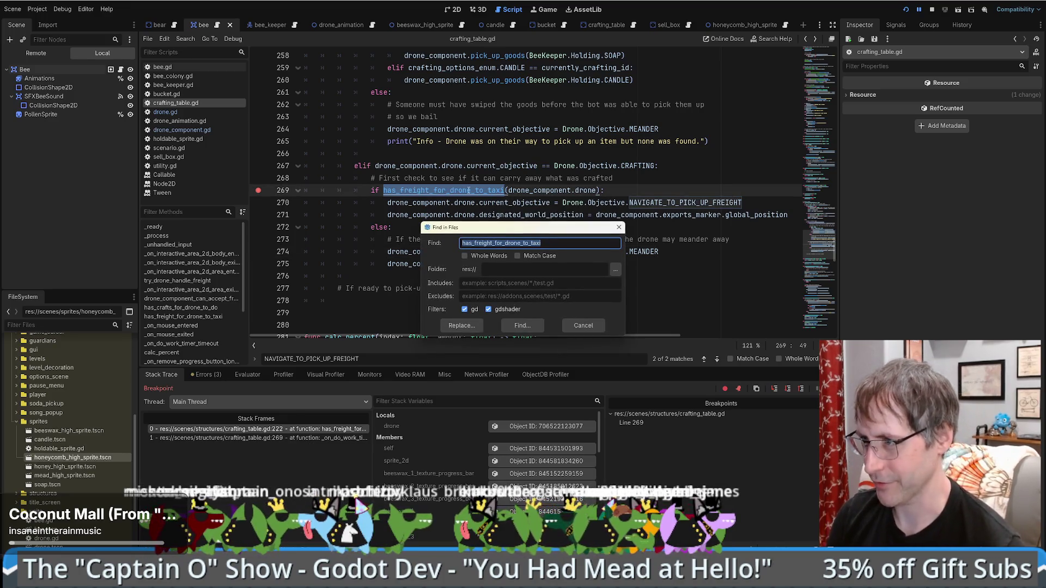
key("Return")
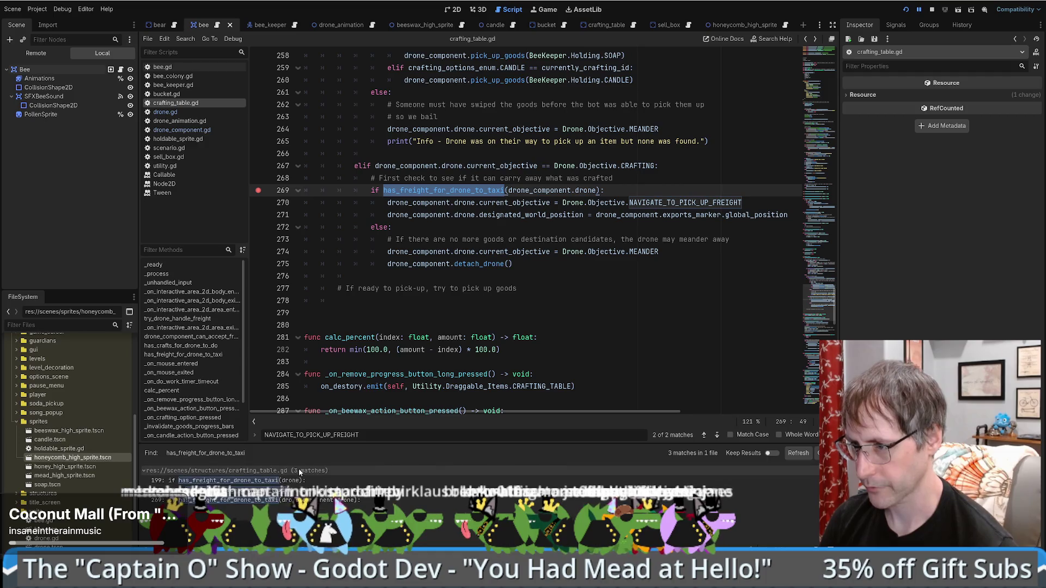
left_click(298, 481)
left_click(298, 490)
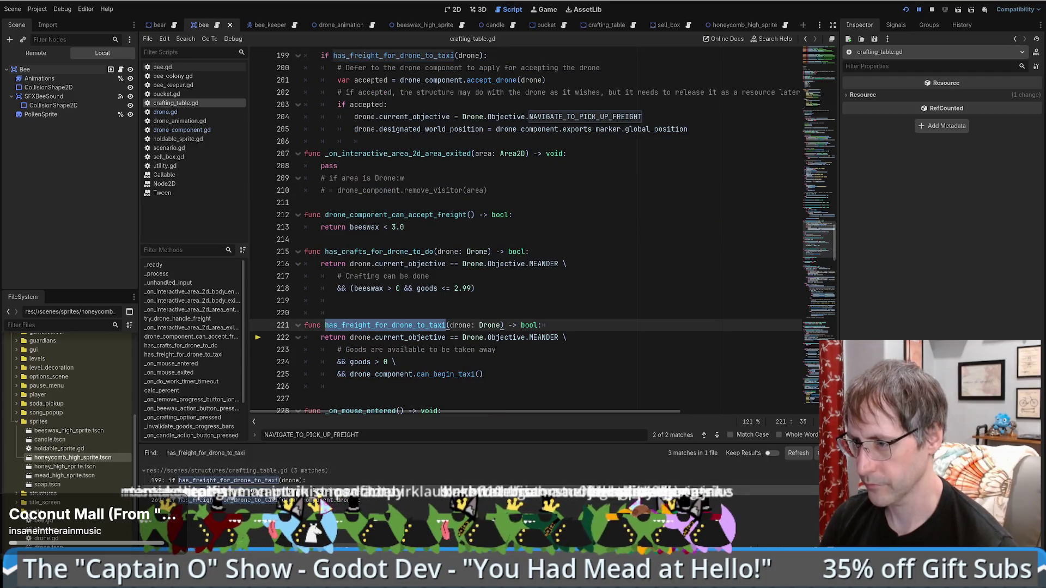
left_click(299, 500)
scroll(558, 352, "down", 5)
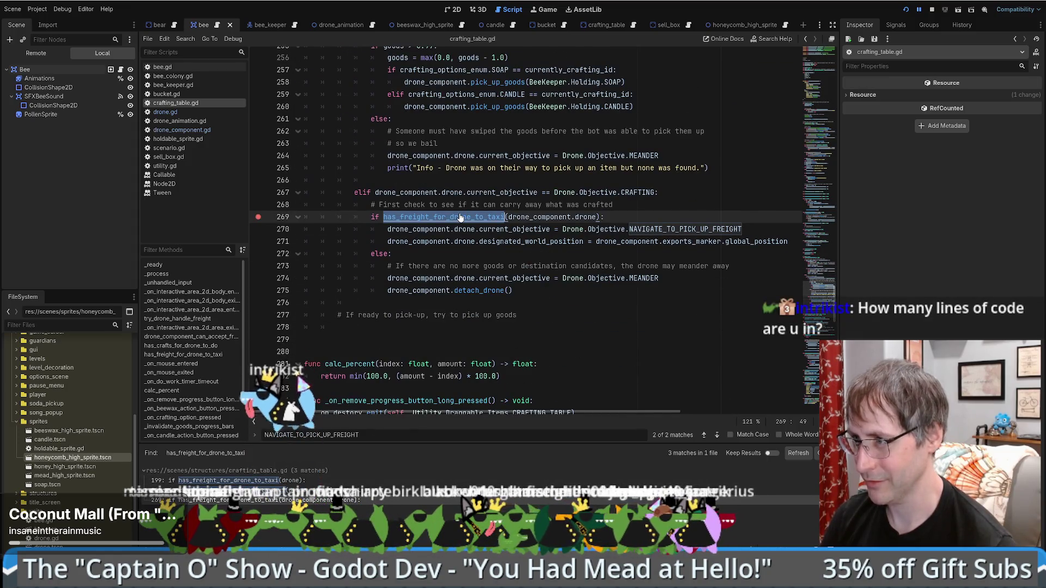
- Remove the MEANDER objective condition and its leading && from the freight check at line 222
key("F11")
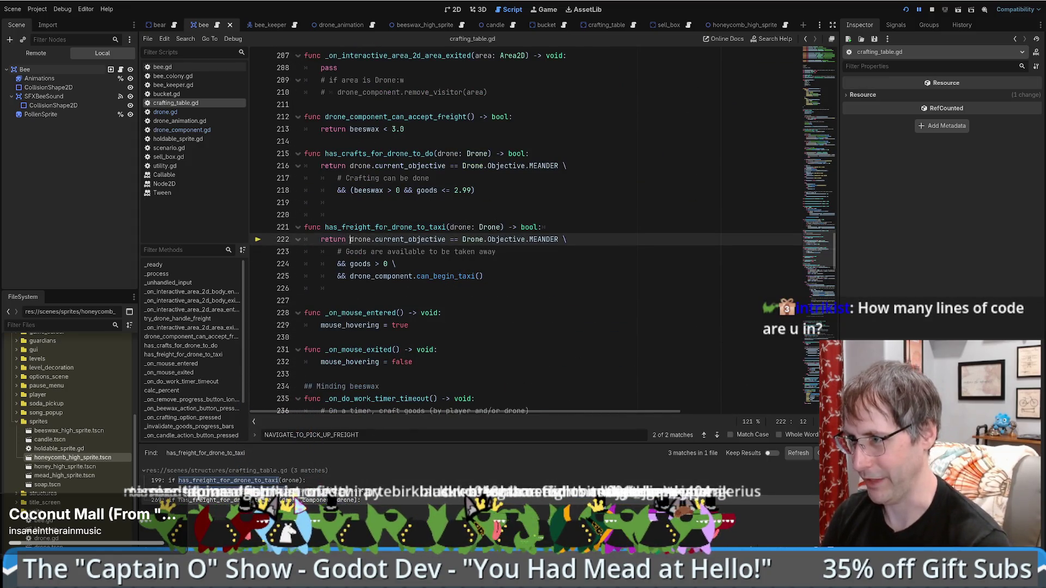
left_click_drag(350, 239, 577, 236)
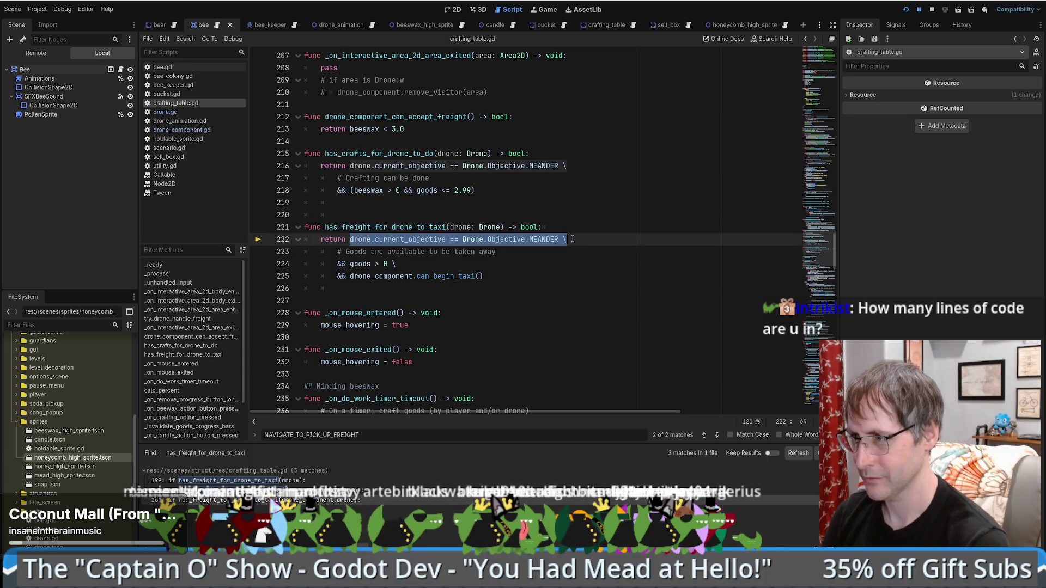
key("BackSpace")
double_click(341, 263)
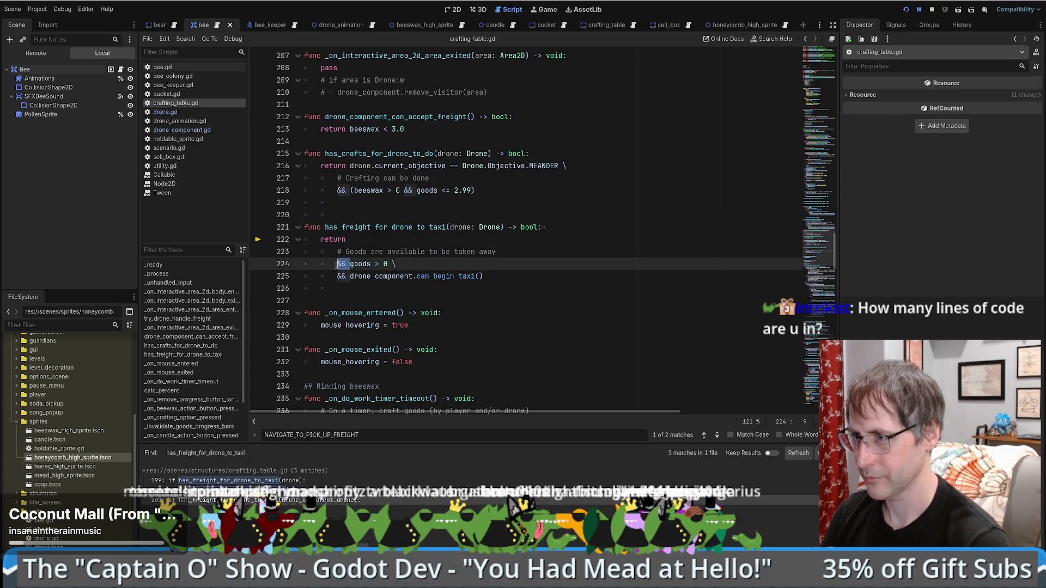
key("BackSpace")
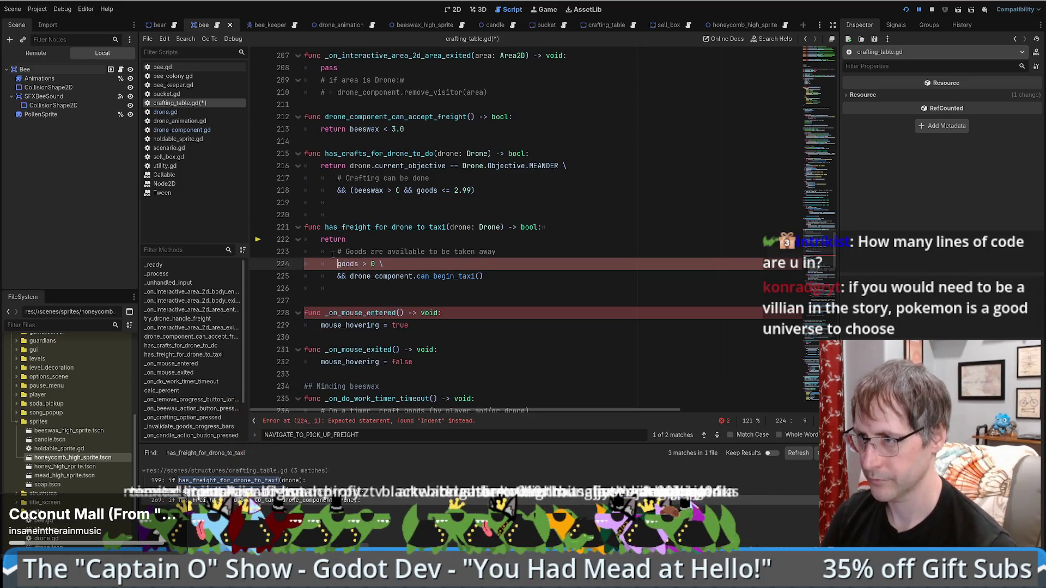
- Move the comment about available goods above the return line
left_click_drag(338, 252, 515, 247)
key("ctrl+x")
key("Up")
key("Up")
key("End")
key("Return")
key("ctrl+v")
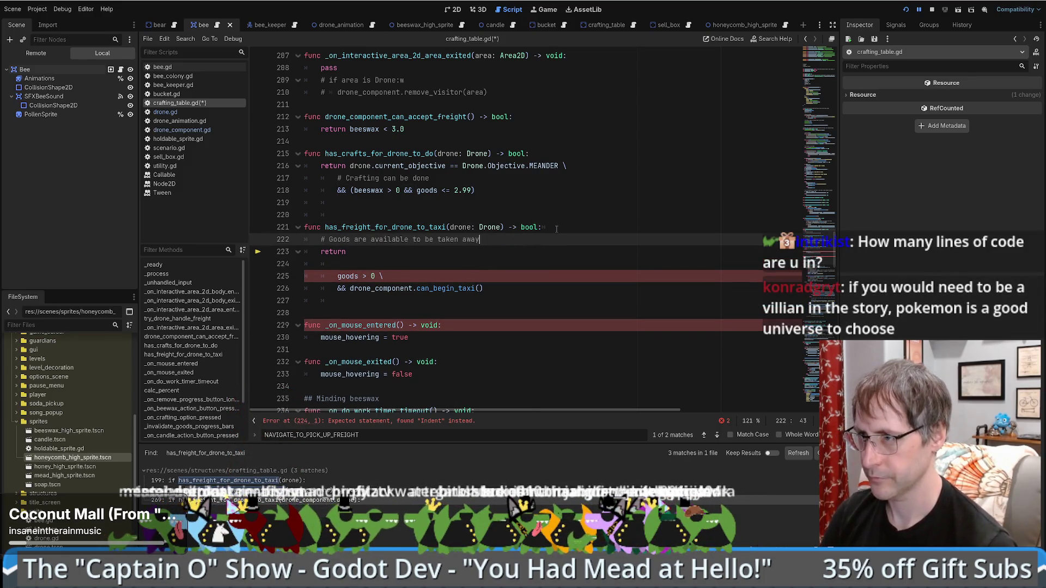
- Join the conditions into one line: return goods > 0 && drone_component.can_begin_taxi()
left_click(417, 257)
key("Delete")
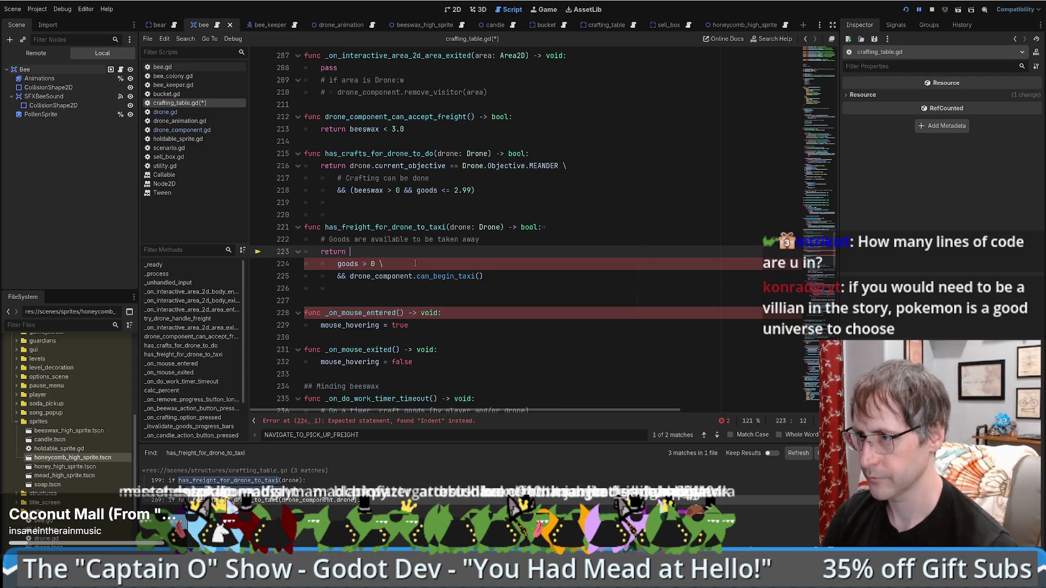
key("Delete")
key("Delete")
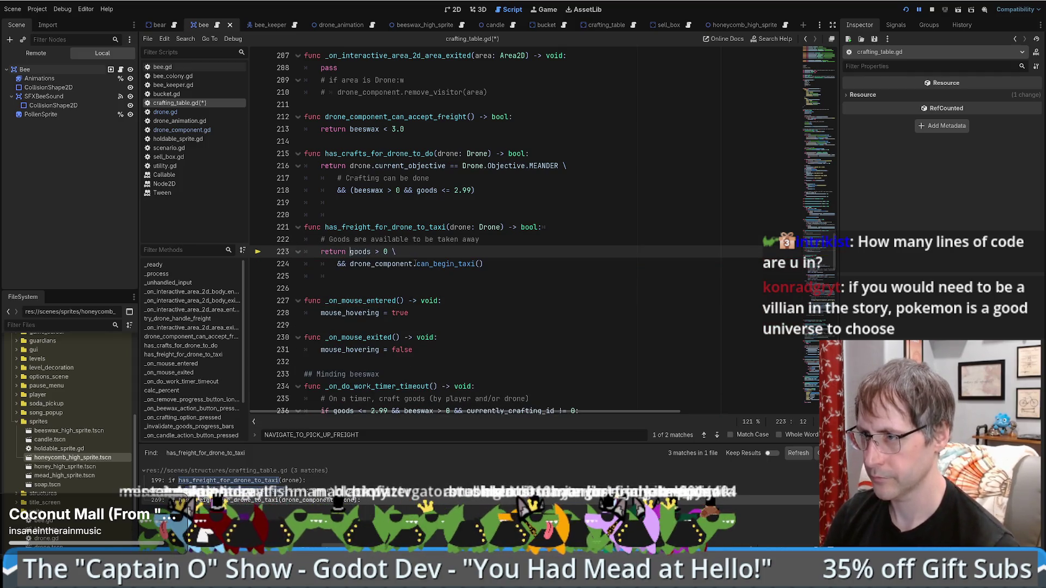
left_click(405, 257)
key("BackSpace")
key("Delete")
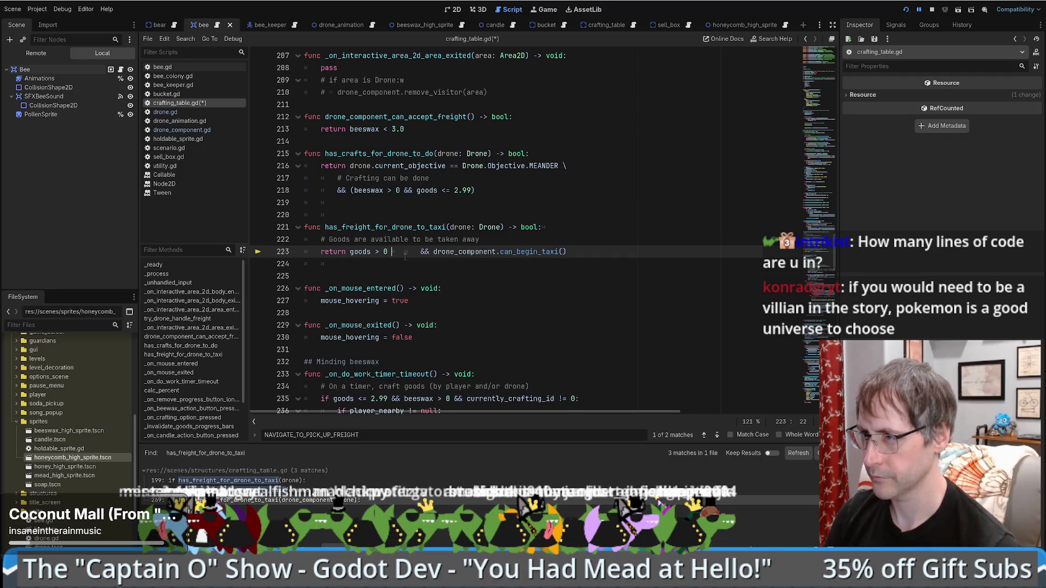
left_click(420, 251, "shift")
key("BackSpace")
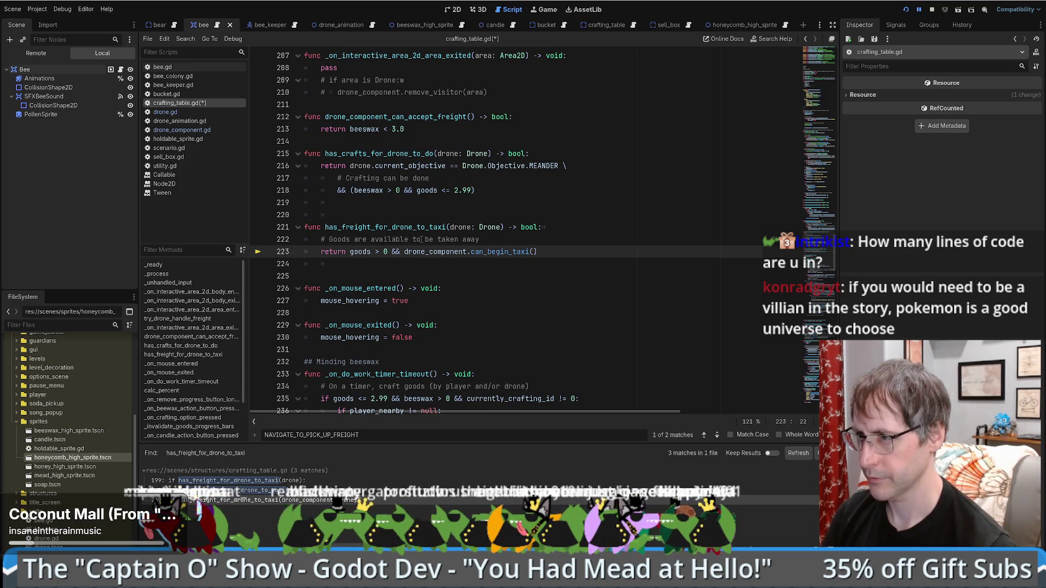
- Save crafting_table.gd and resume the paused game to the next breakpoint
key("ctrl+s")
left_click(369, 252)
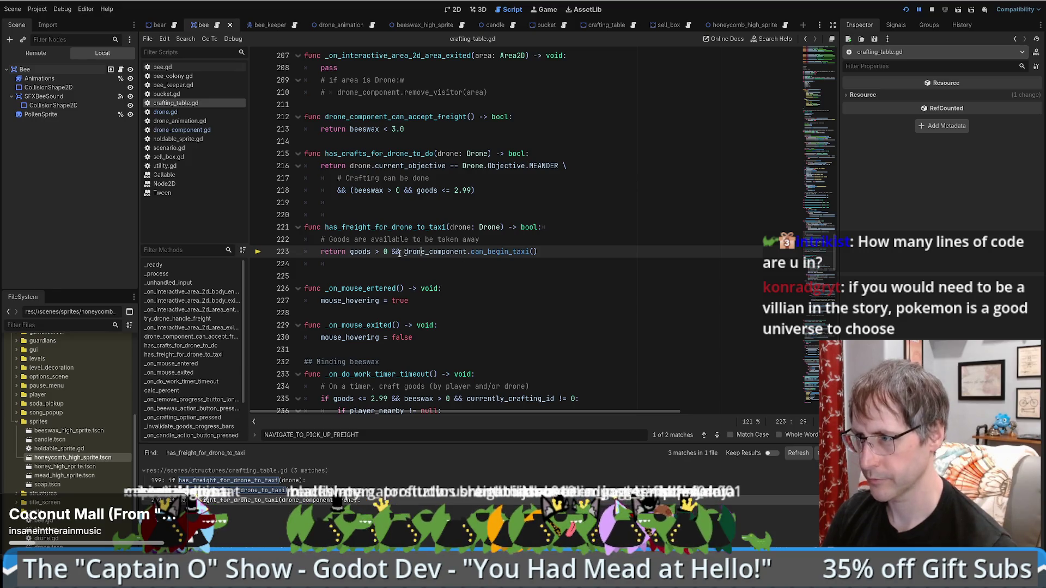
key("F10")
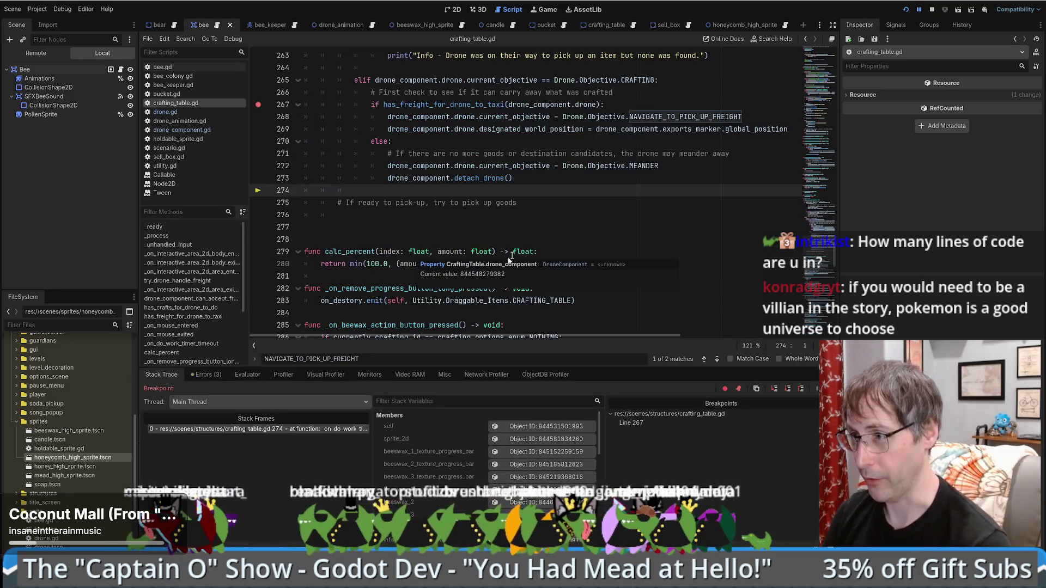
- Stop the debug session and find has_freight_for_drone_to_taxi across scripts, jumping to line 199
left_click(931, 9)
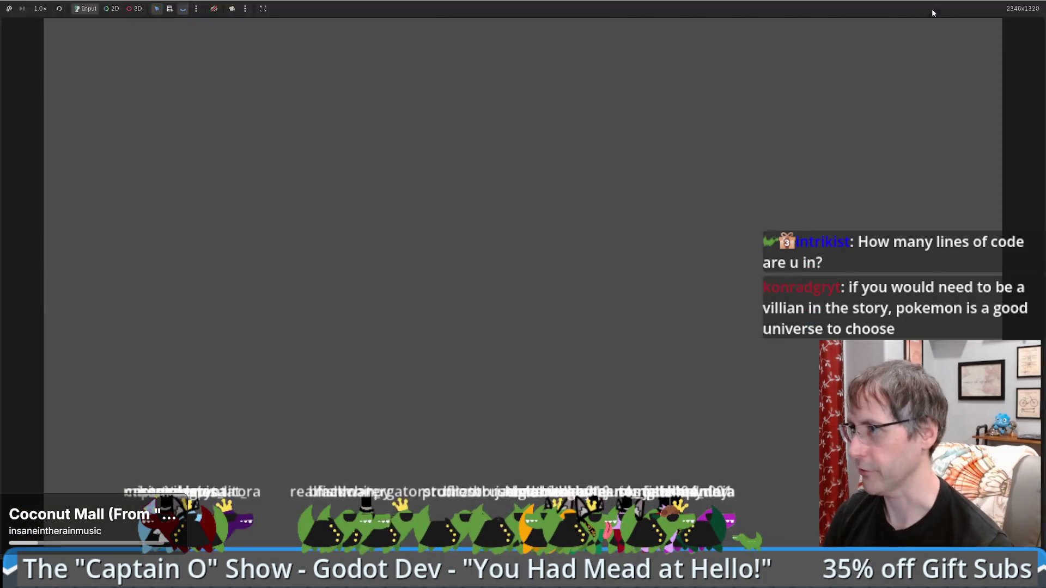
scroll(537, 171, "up", 1)
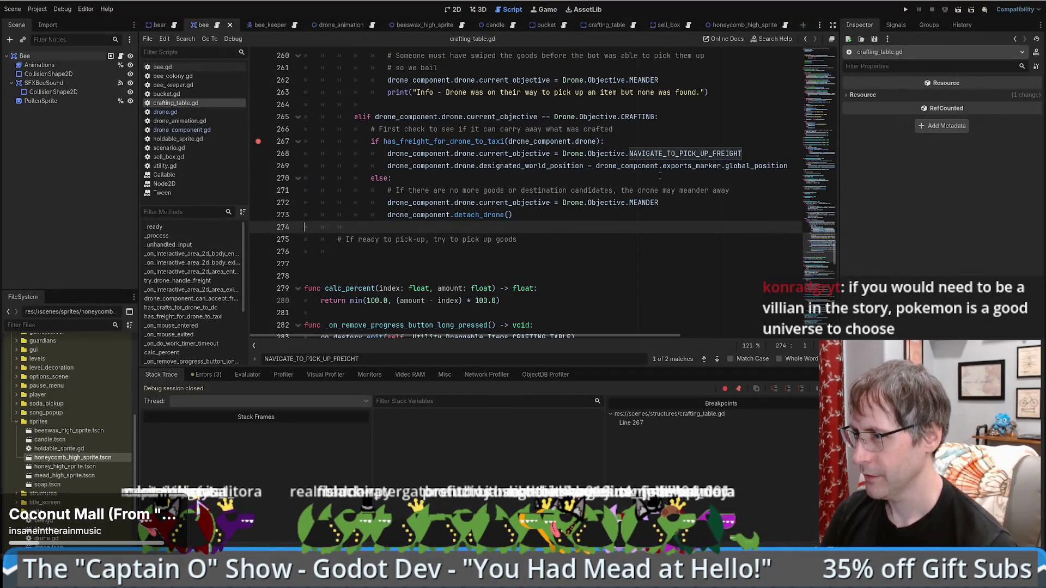
double_click(413, 141)
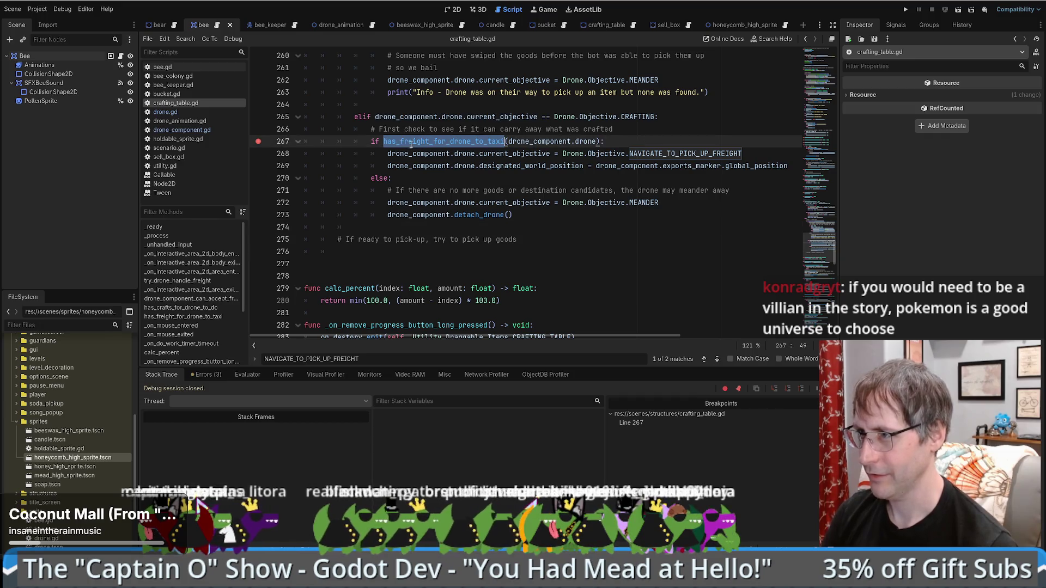
key("ctrl+f")
key("ctrl+shift+f")
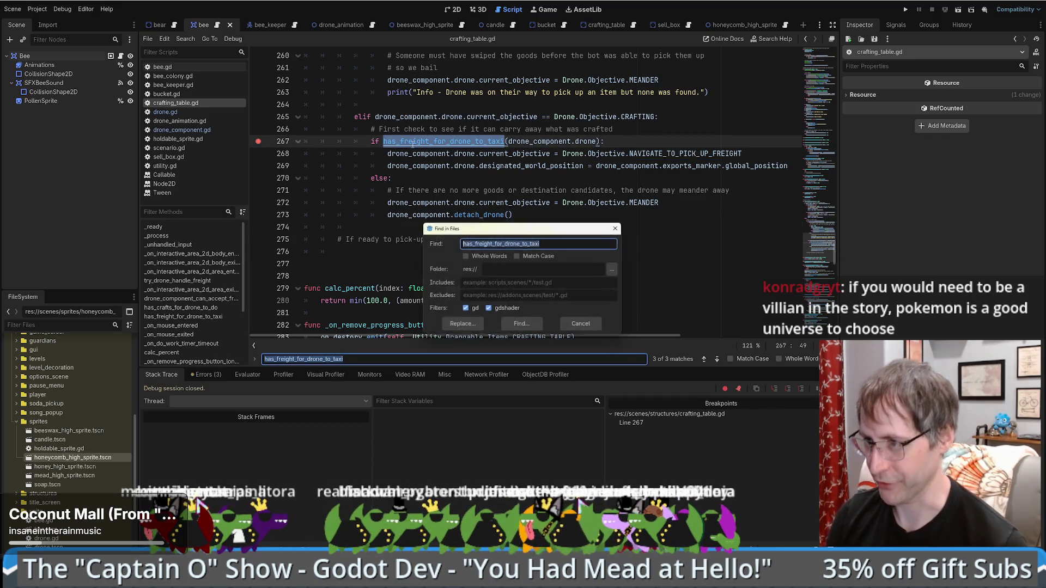
key("Return")
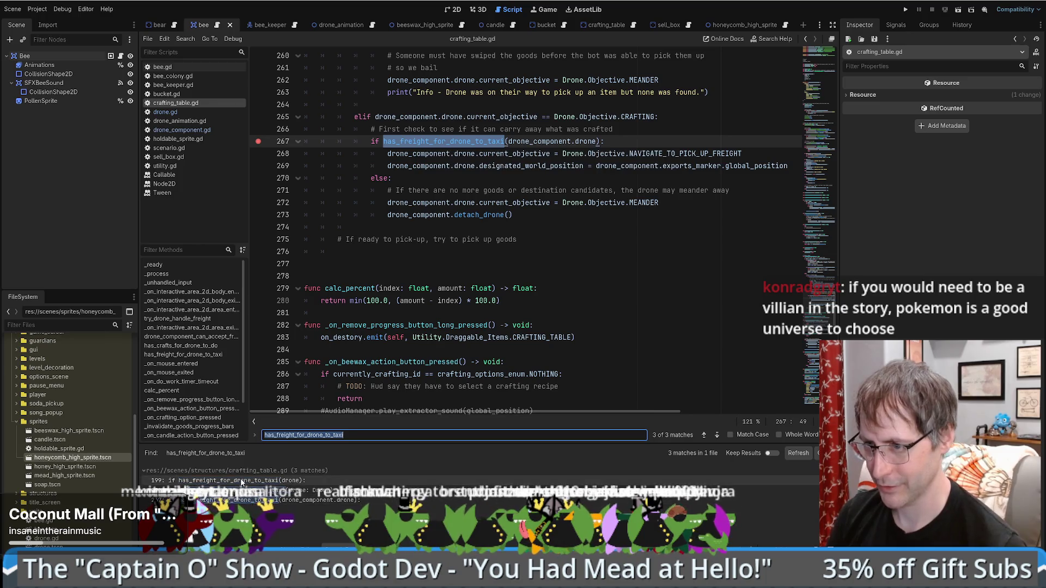
left_click(229, 481)
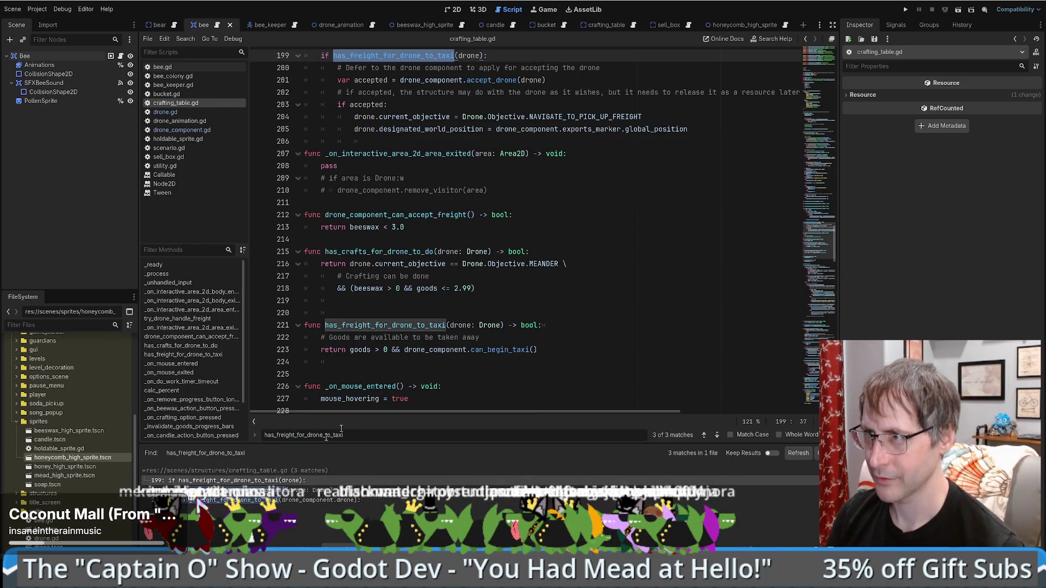
- Start a new 'if' line above the try_drone_handle_freight(drone) call at line 196
scroll(558, 314, "up", 3)
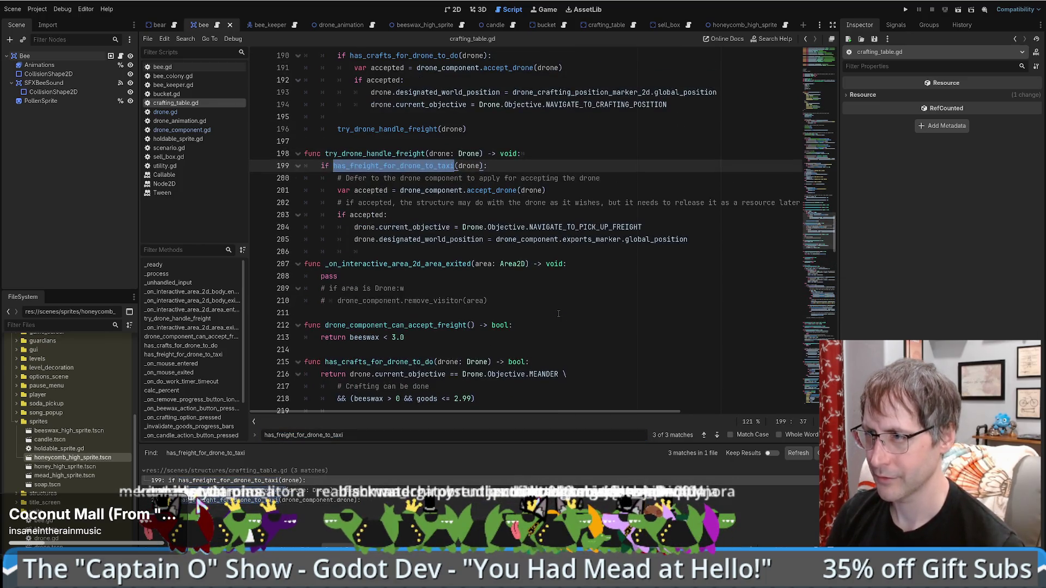
double_click(384, 155)
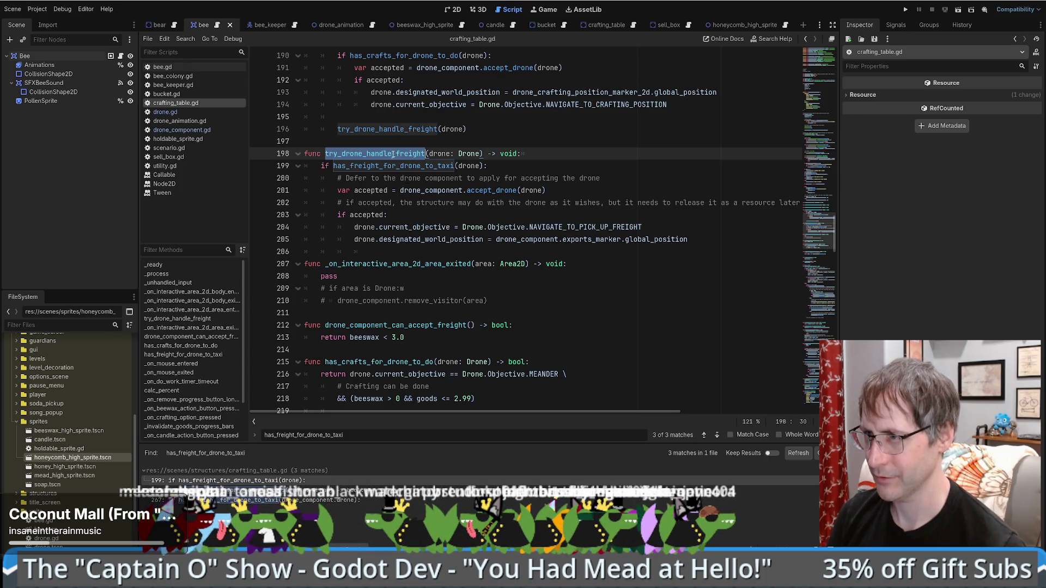
scroll(434, 150, "up", 3)
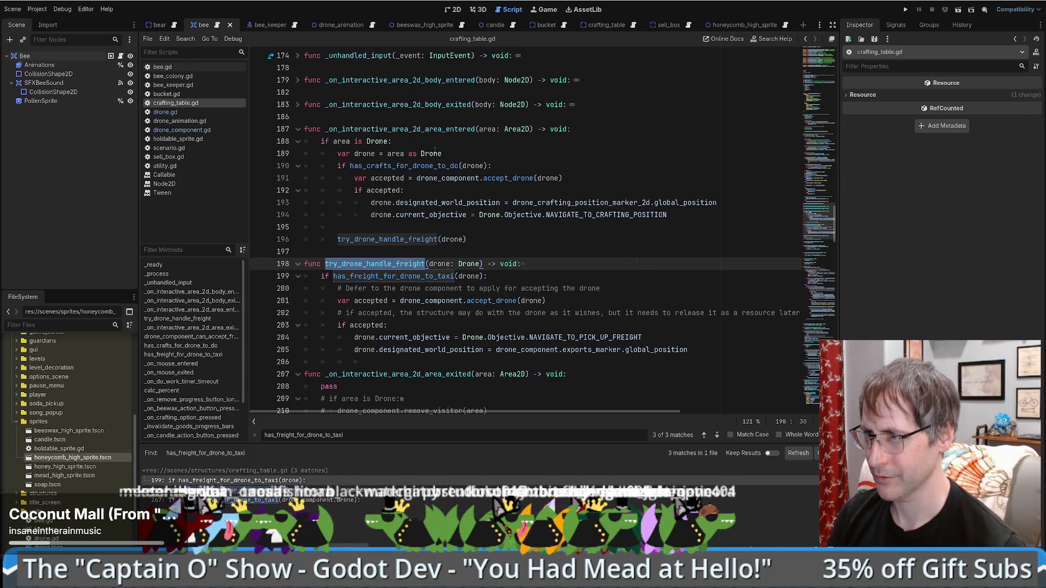
left_click(382, 232)
key("Return")
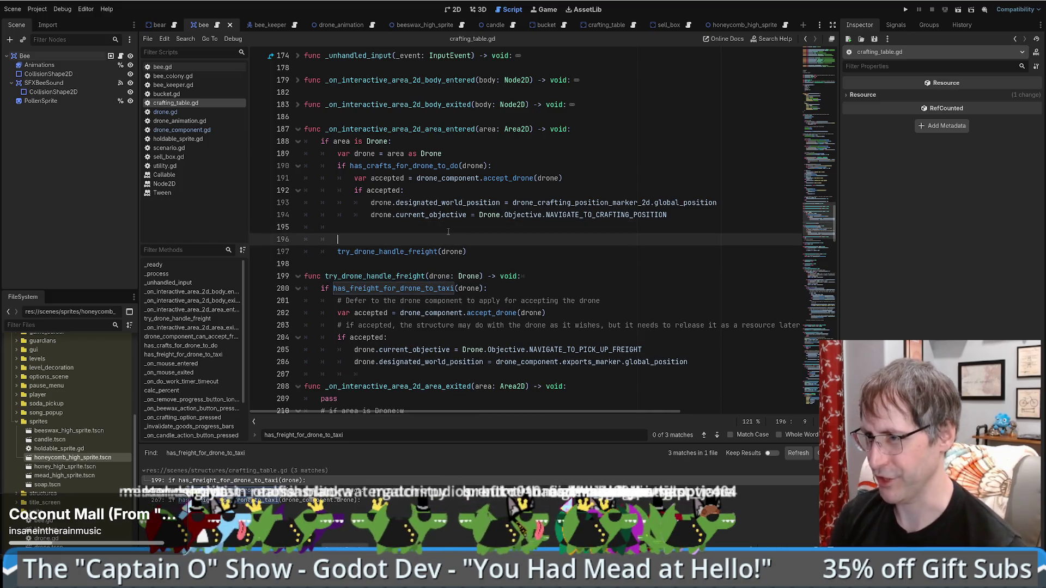
type("if")
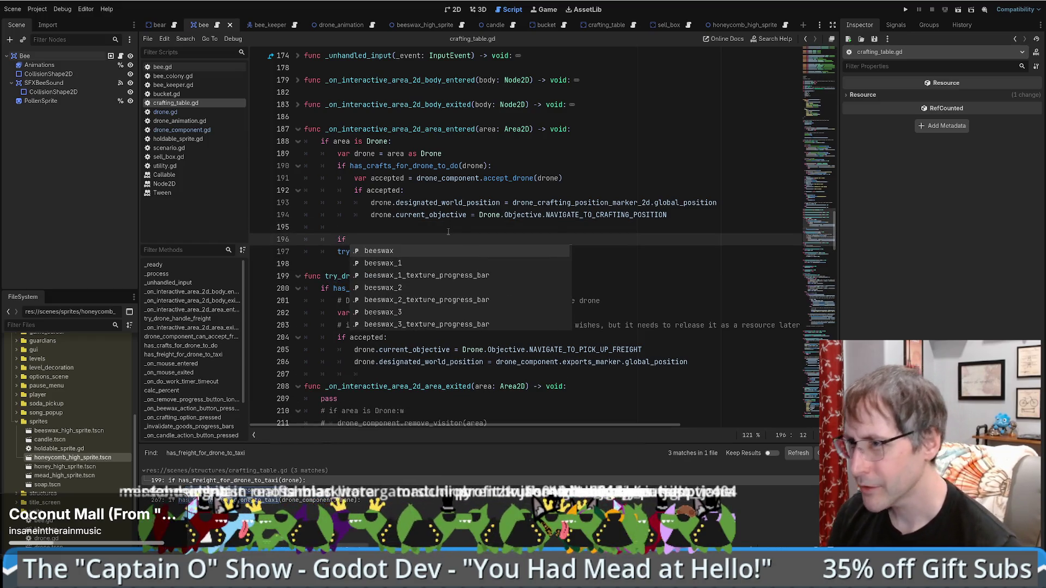
key("Escape")
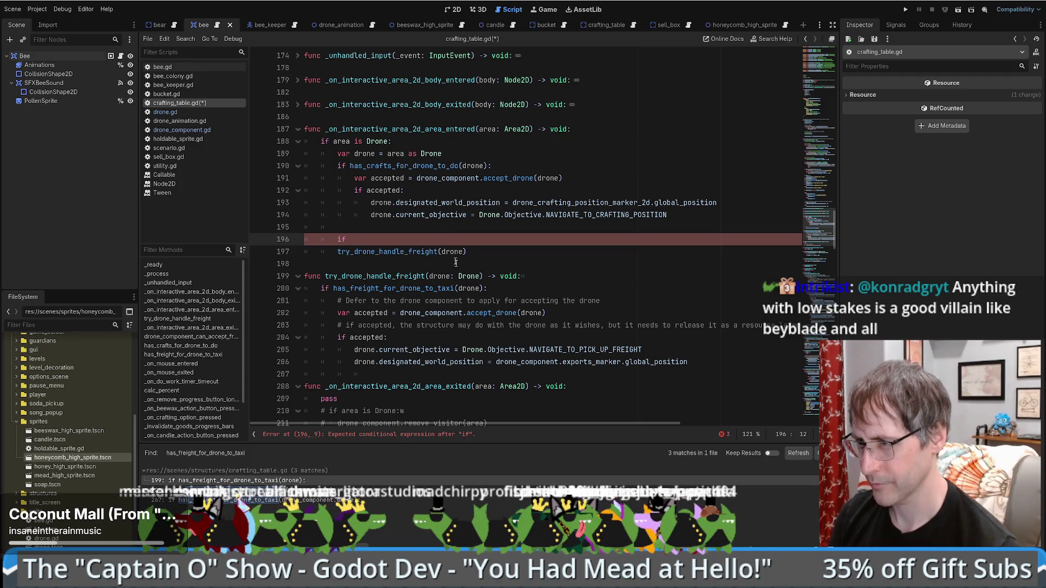
double_click(440, 277)
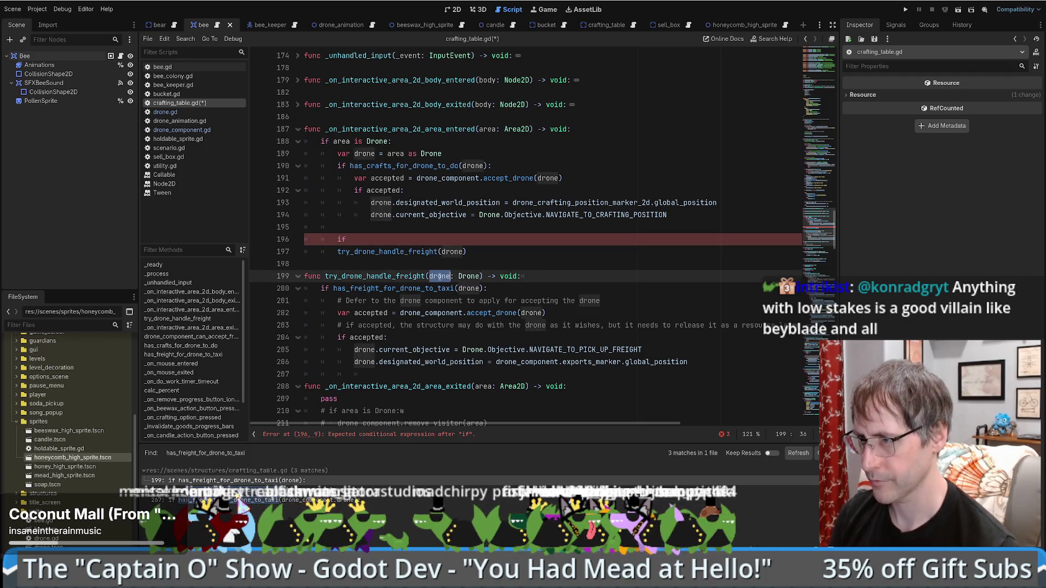
left_click(367, 241)
- Complete 'if drone.current_objective == Drone.Objective.MEANDER:' and indent the freight call beneath it
type("drone.")
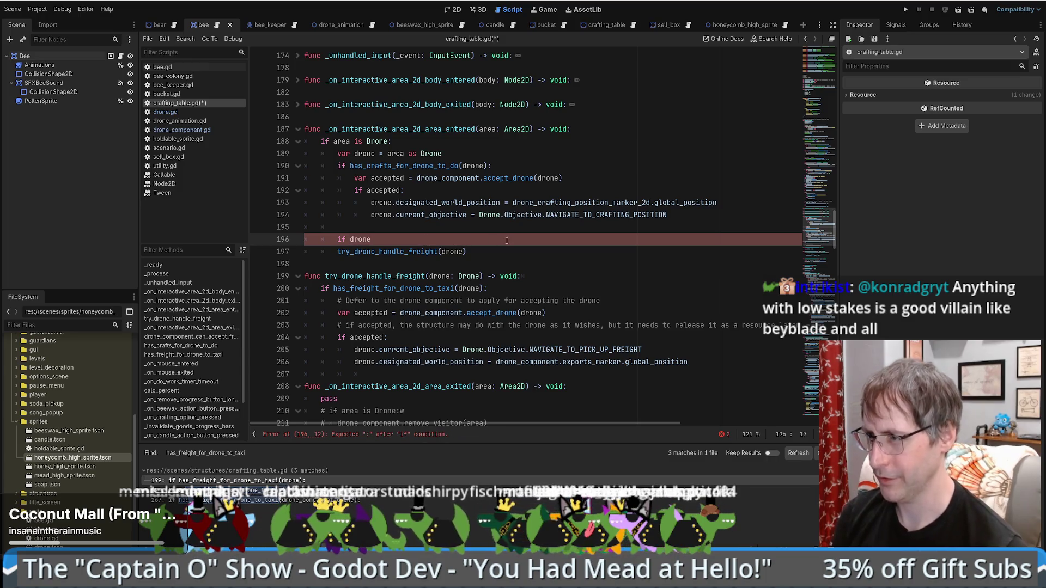
type("c")
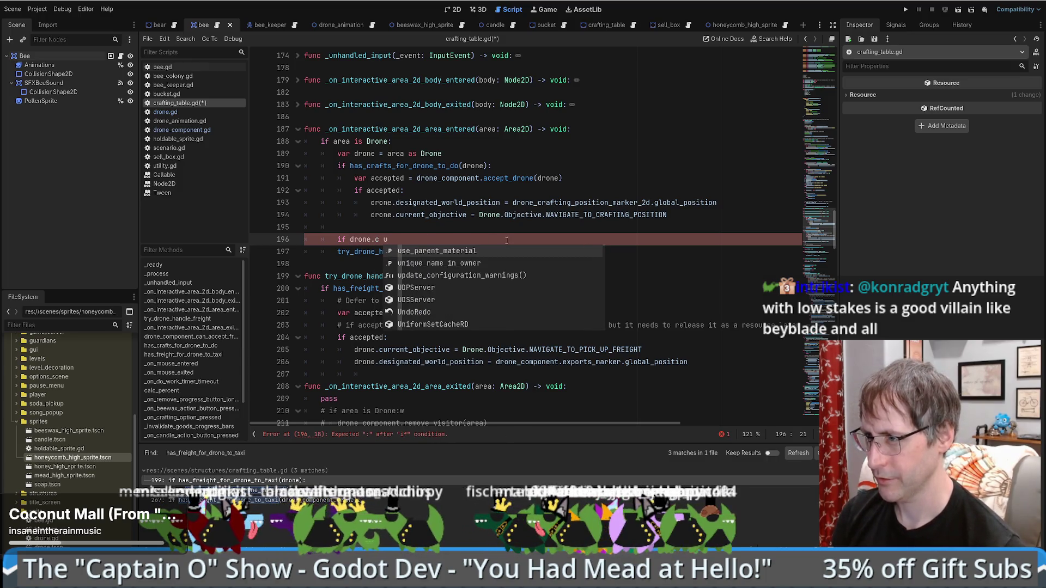
type("u")
key("Return")
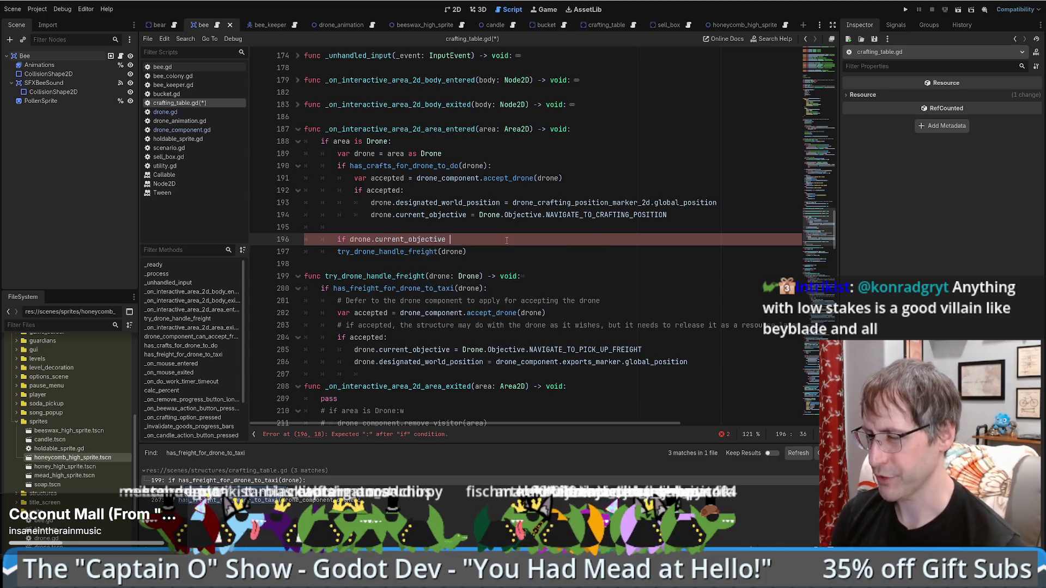
type("== Drone.Objective.")
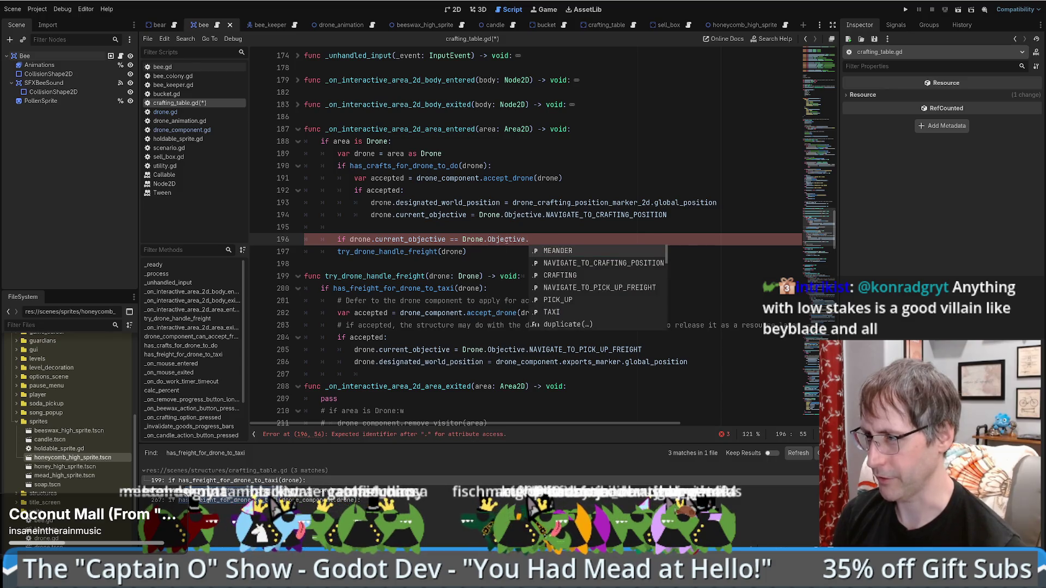
key("Return")
type(":")
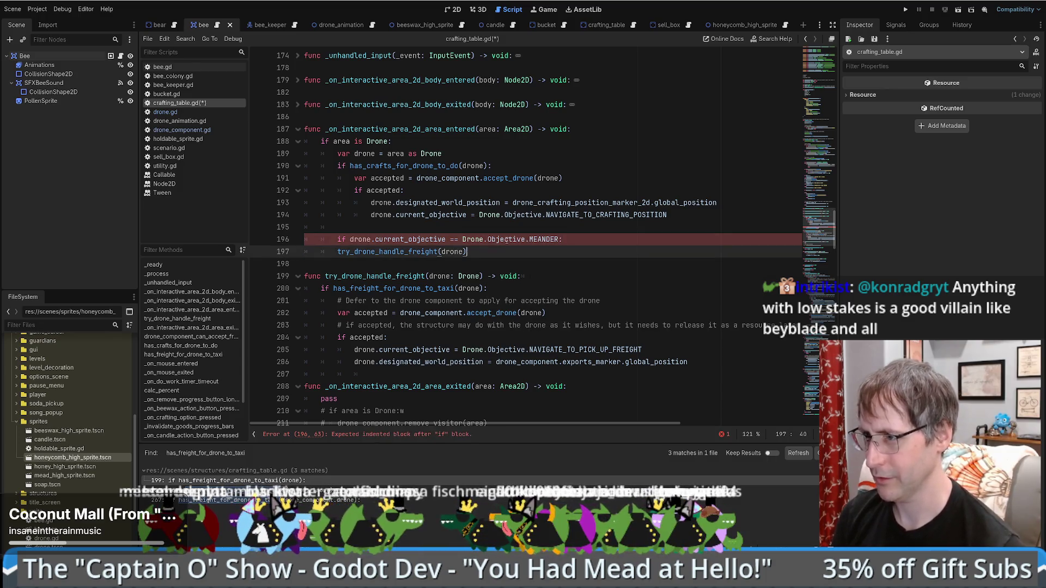
key("Down")
key("Home")
key("Tab")
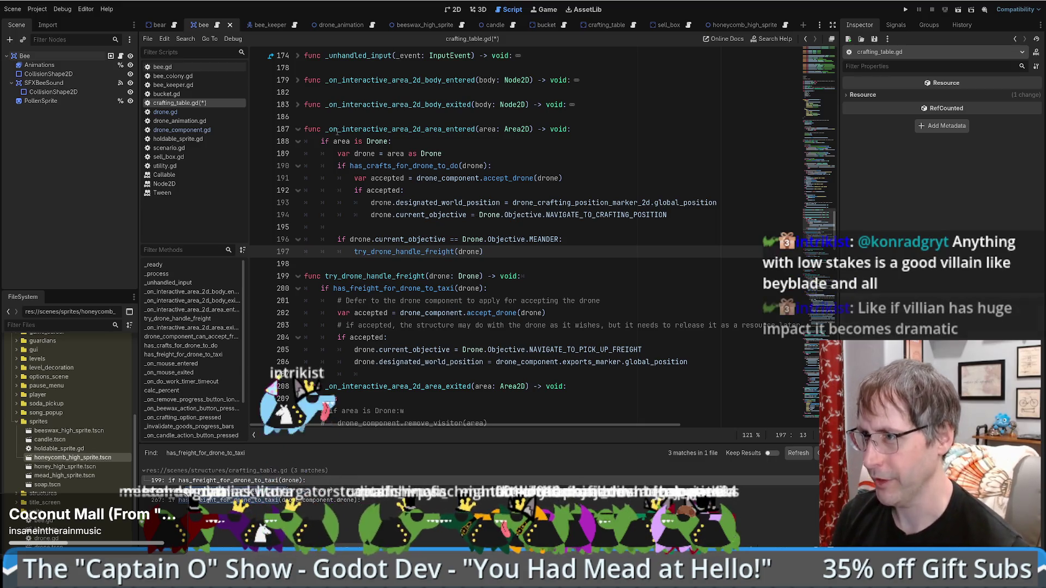
left_click_drag(338, 129, 439, 134)
left_click(439, 135)
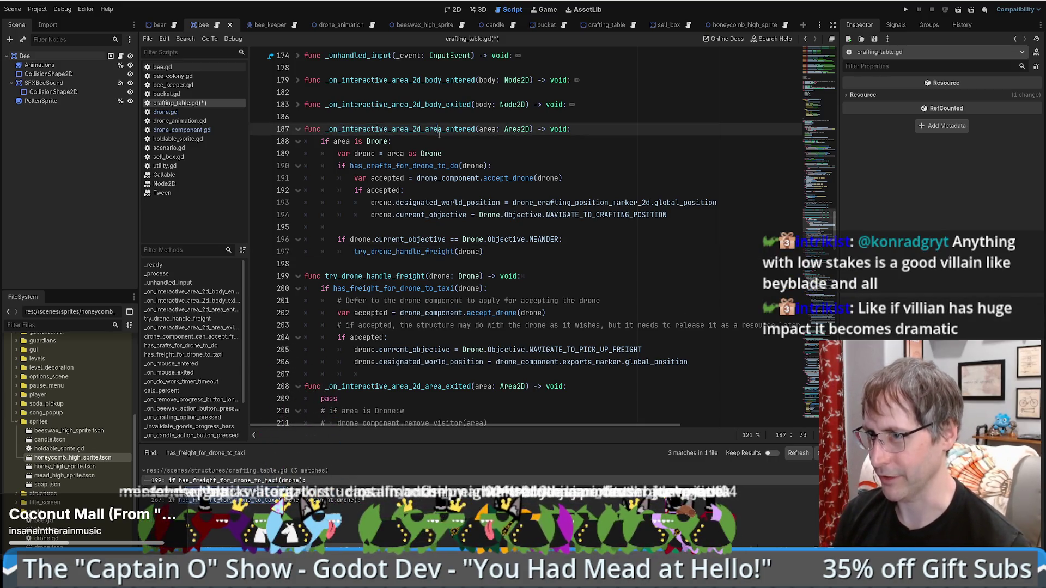
- Save, then review the handler block that accepts drones and sets the crafting objective
key("ctrl+s")
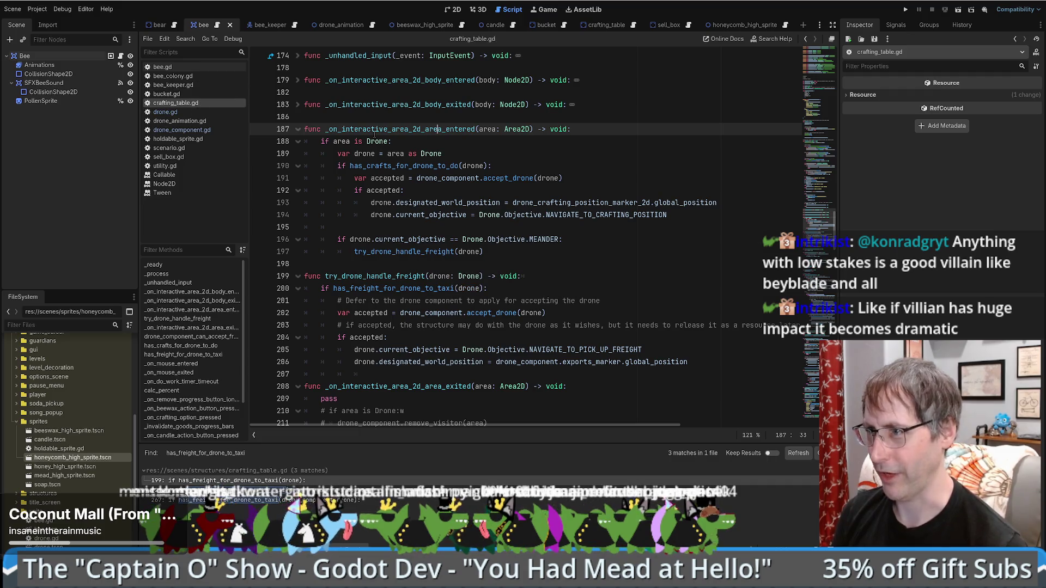
left_click(350, 141)
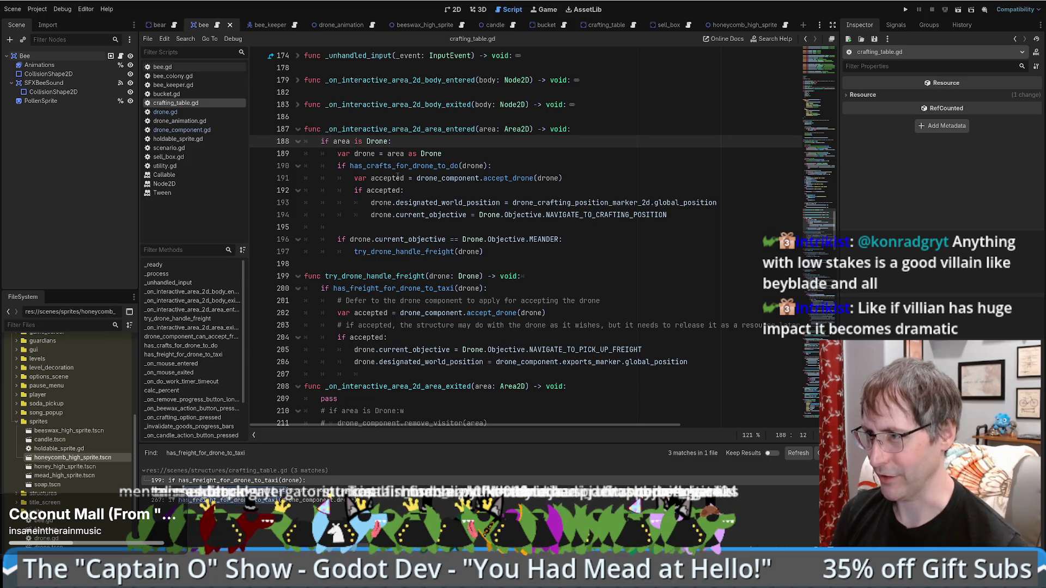
left_click_drag(337, 166, 685, 213)
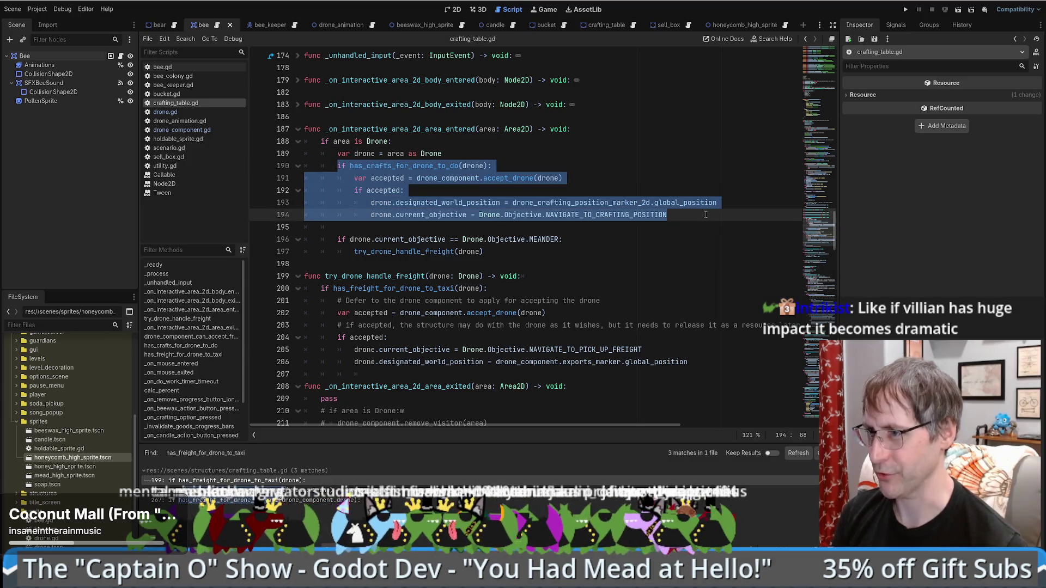
left_click(697, 217)
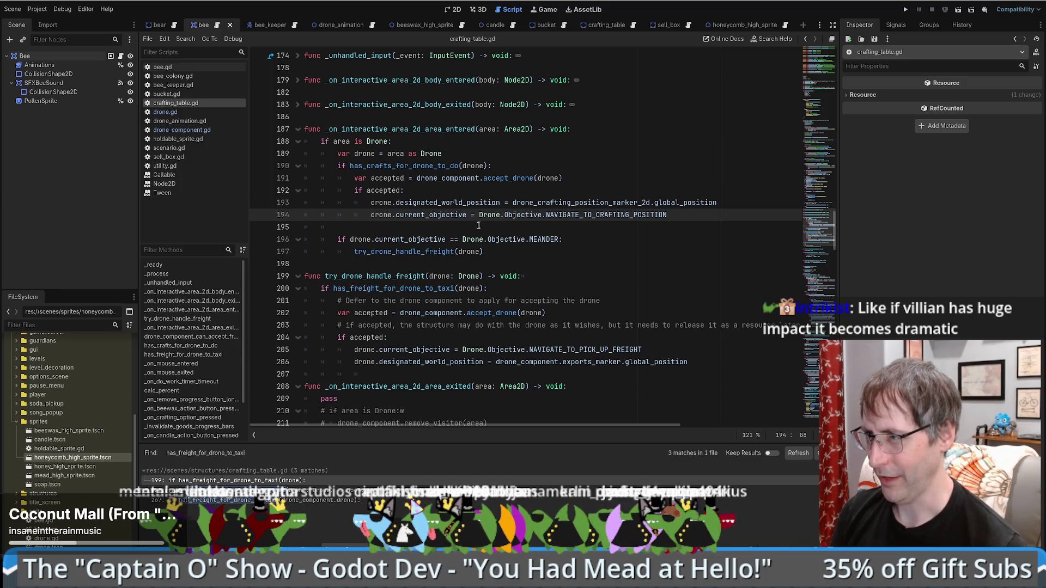
left_click_drag(629, 215, 437, 215)
left_click(437, 215)
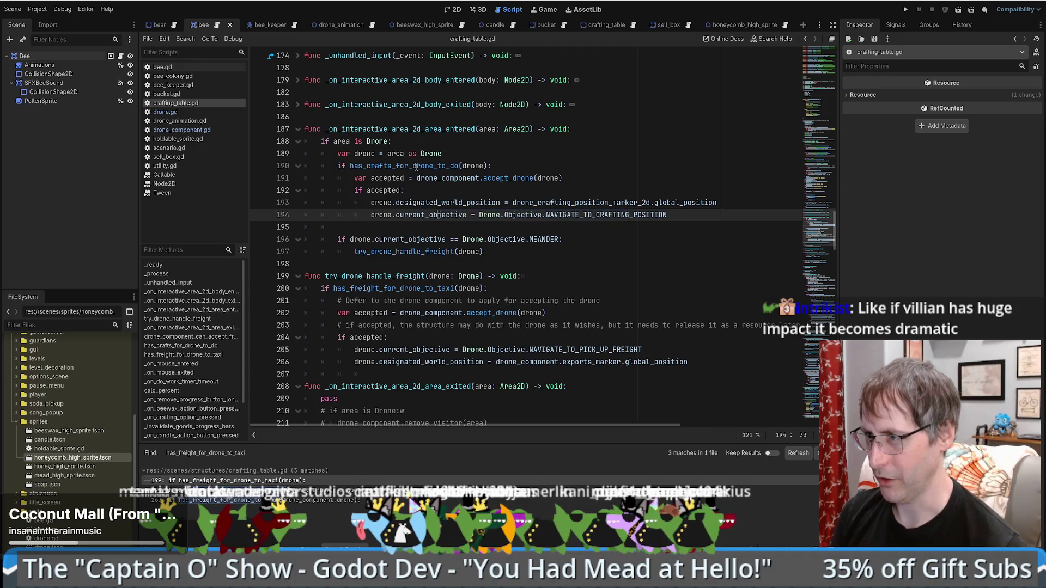
- Try and revert an elif on line 196, save again, and review the accept_drone and MEANDER lines
left_click(338, 240)
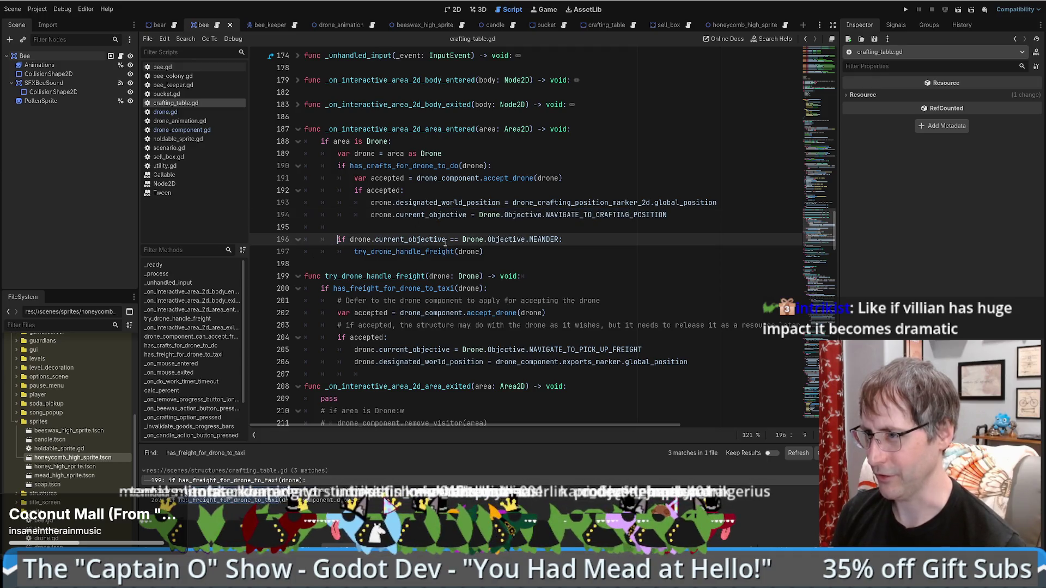
type("el")
key("BackSpace")
key("BackSpace")
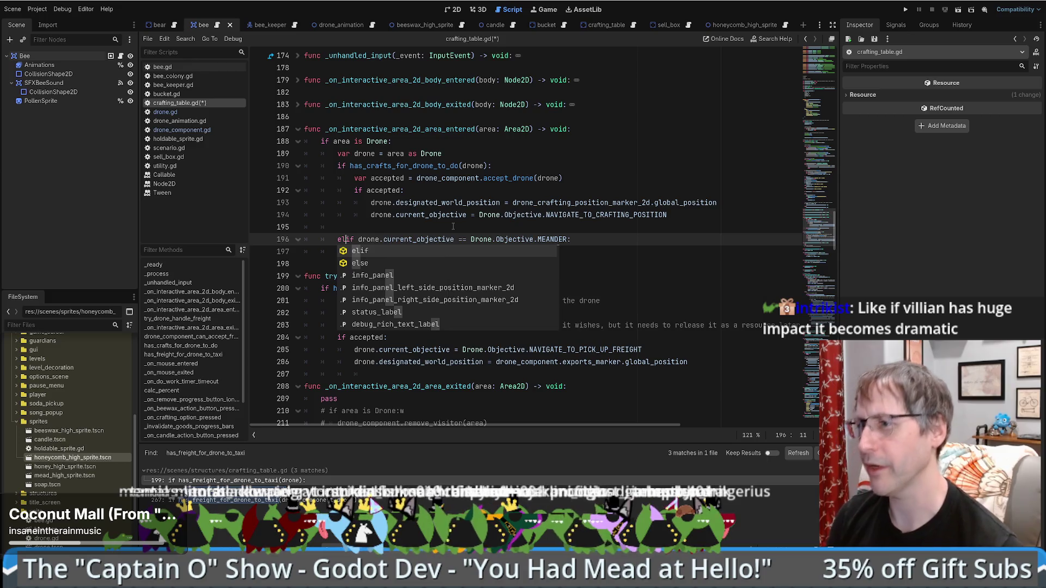
left_click_drag(426, 178, 531, 178)
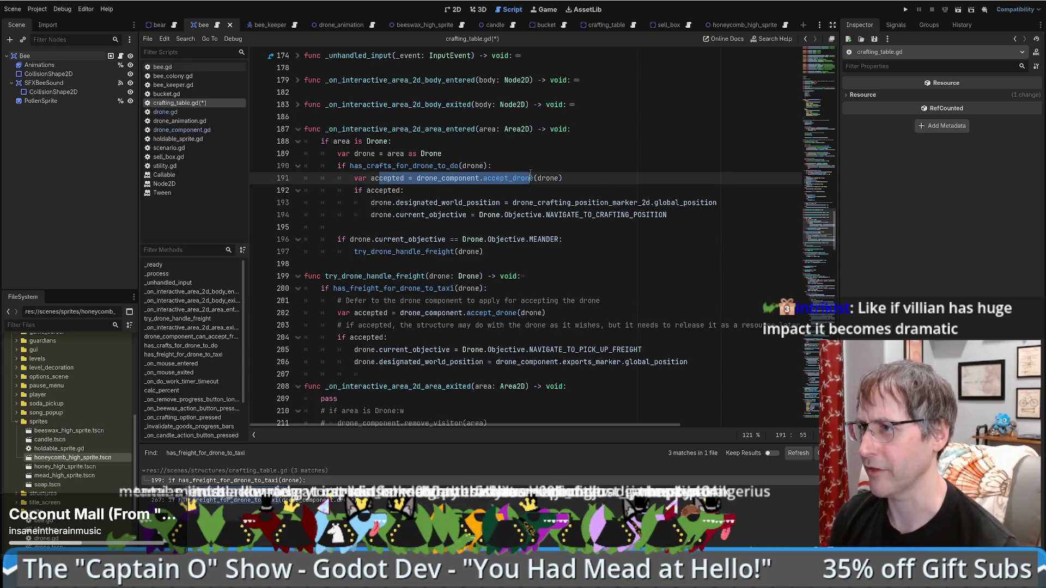
left_click(422, 214)
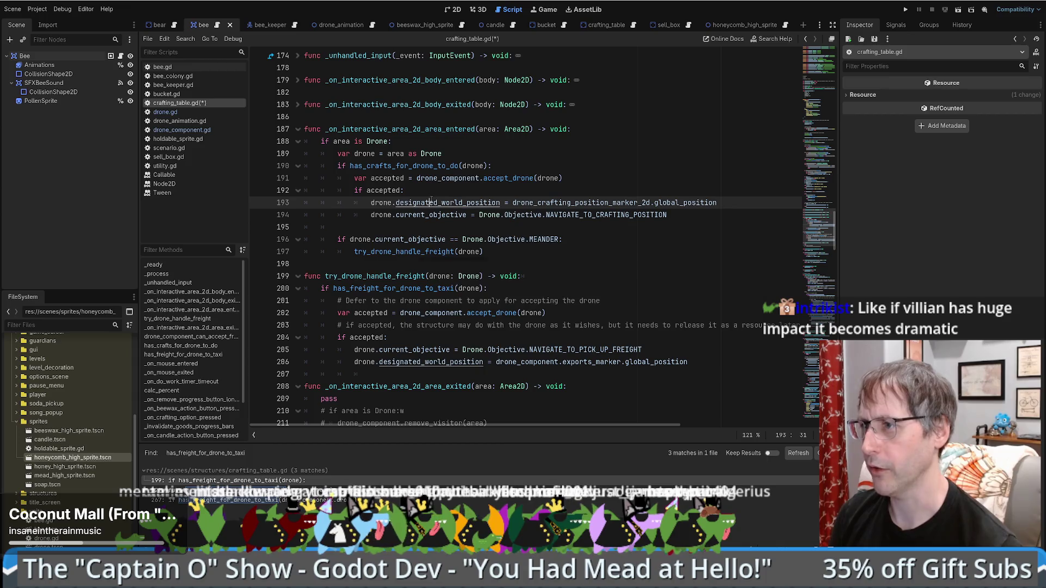
key("ctrl+s")
left_click_drag(371, 215, 647, 215)
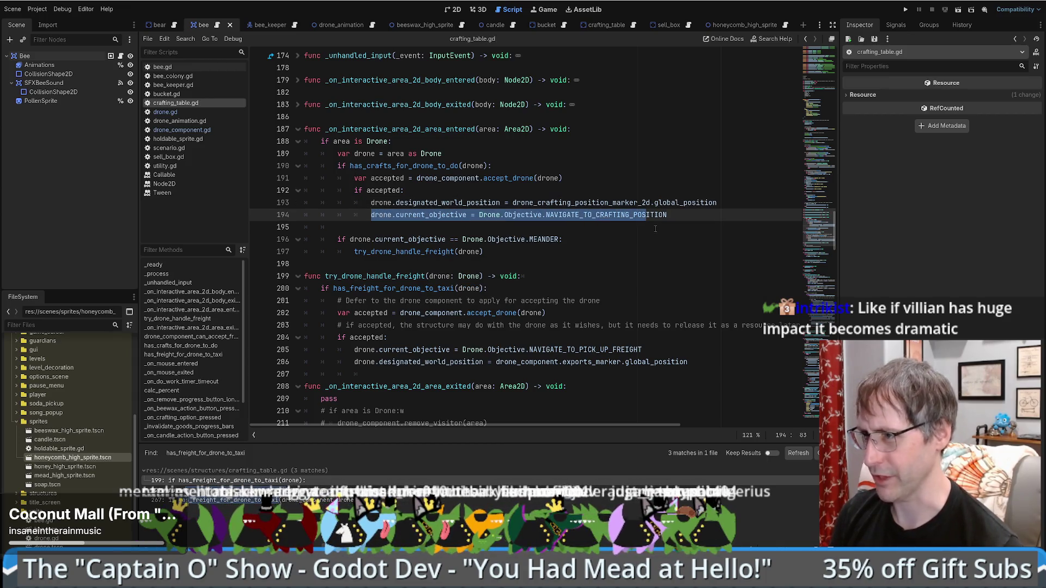
left_click(654, 229)
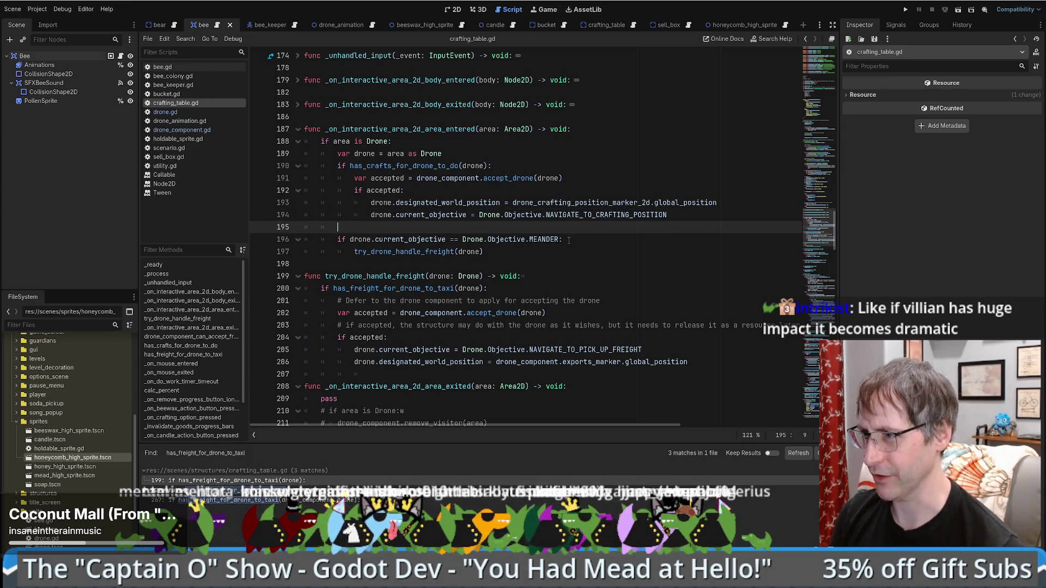
left_click_drag(563, 239, 401, 240)
- Follow try_drone_handle_freight into has_freight_for_drone_to_taxi, then return to line 200
left_click(414, 252, "ctrl")
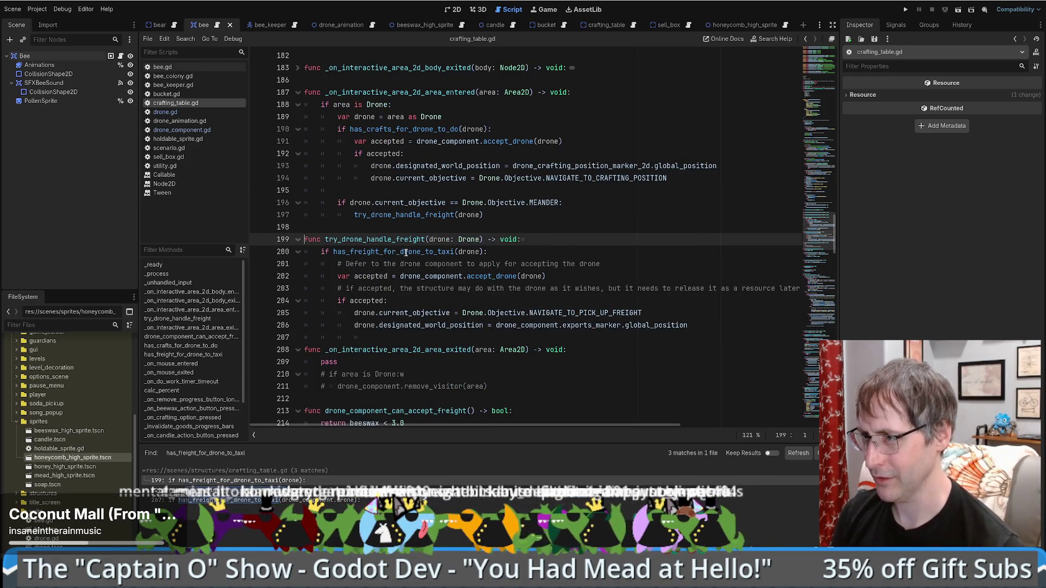
left_click(404, 253, "ctrl")
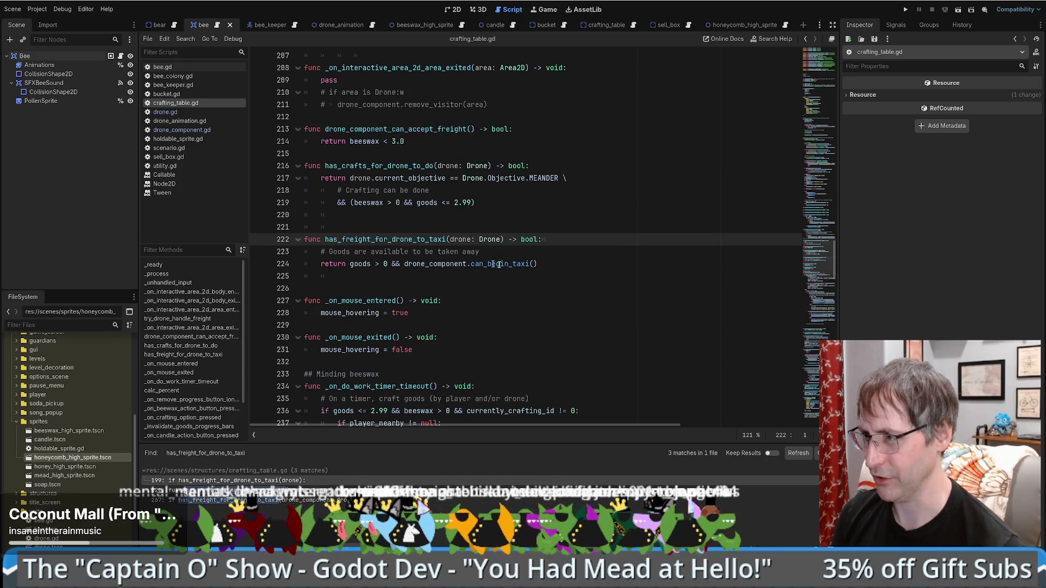
left_click(559, 265)
key("Return")
key("alt+Left")
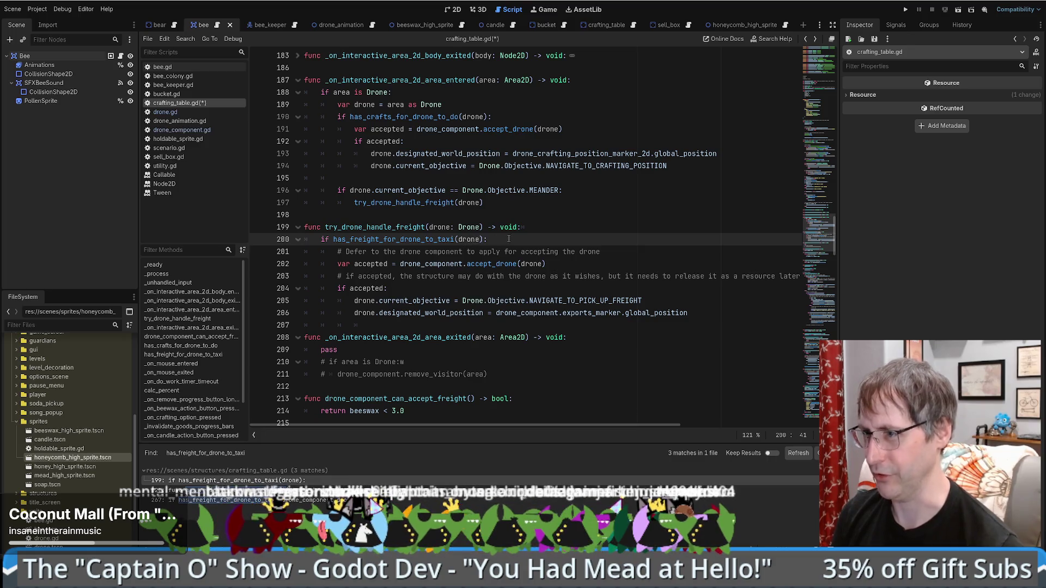
- Review the accept_drone call and pick-up objective lines 202–206, then jump to the line 267 freight check
scroll(456, 250, "down", 3)
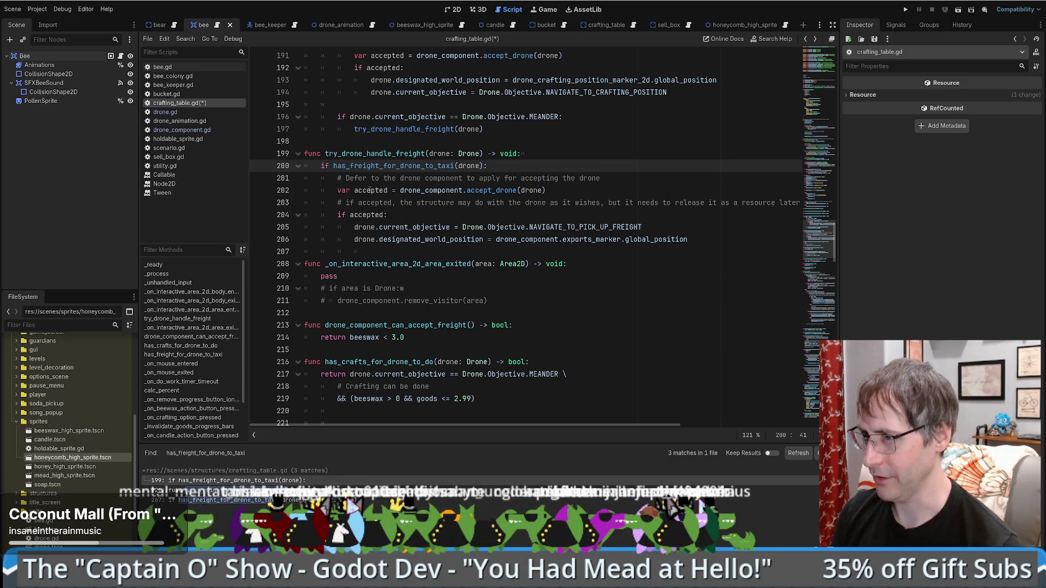
left_click_drag(370, 190, 512, 190)
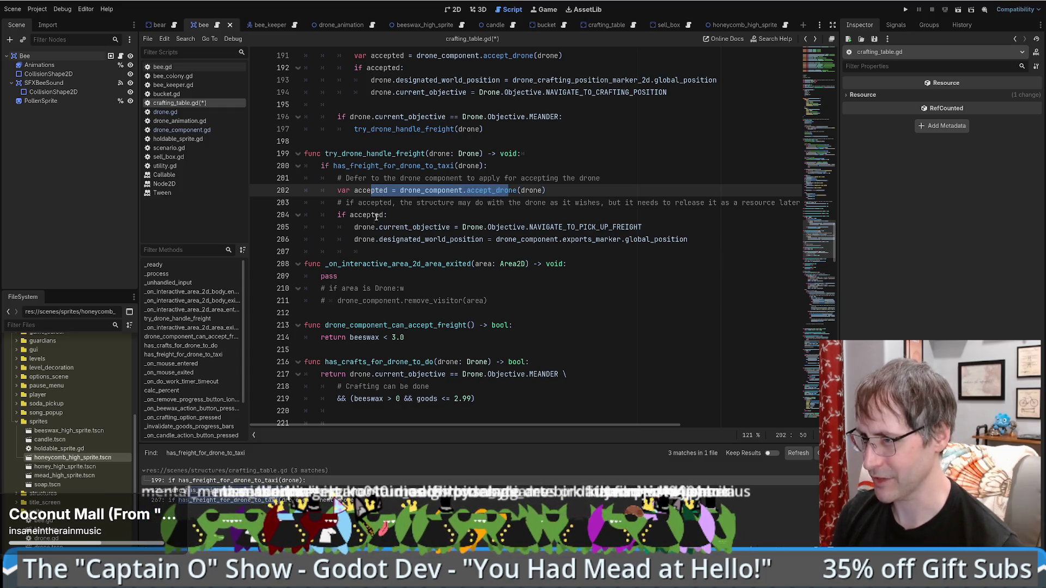
mouse_move(372, 227)
left_mouse_down()
mouse_move(643, 229)
mouse_move(529, 240)
left_mouse_up()
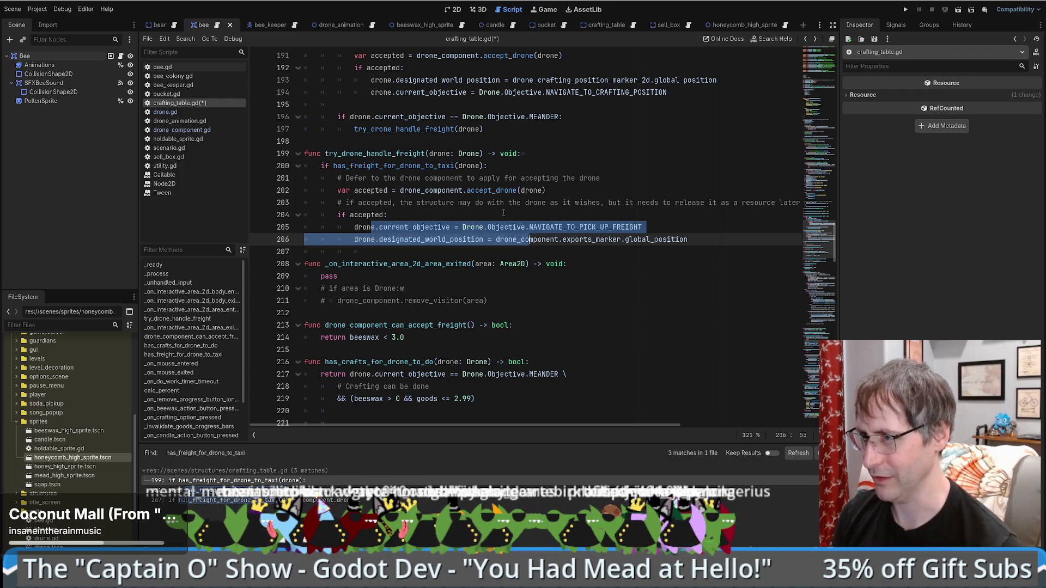
double_click(390, 154)
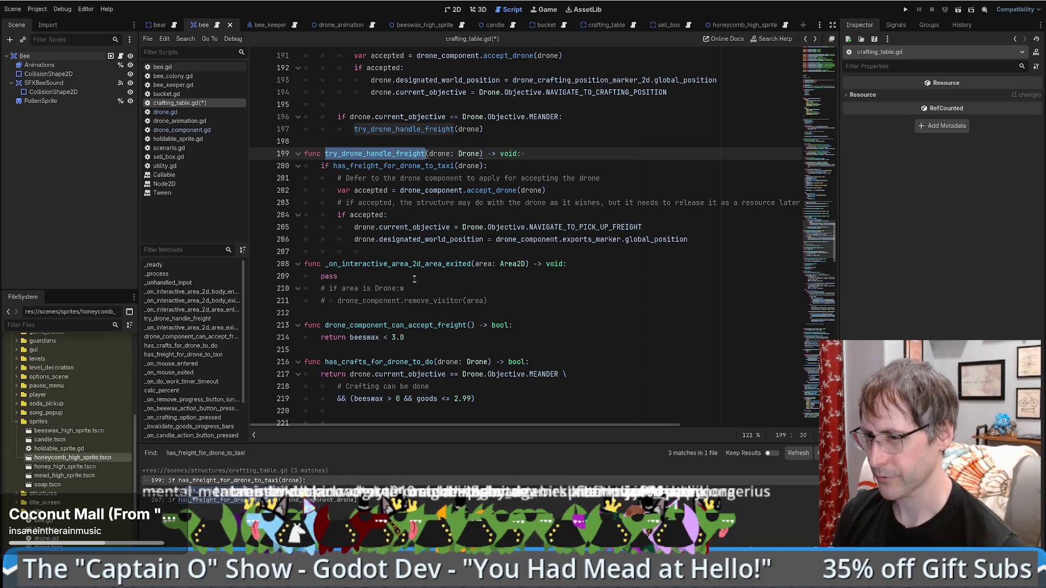
left_click(217, 500)
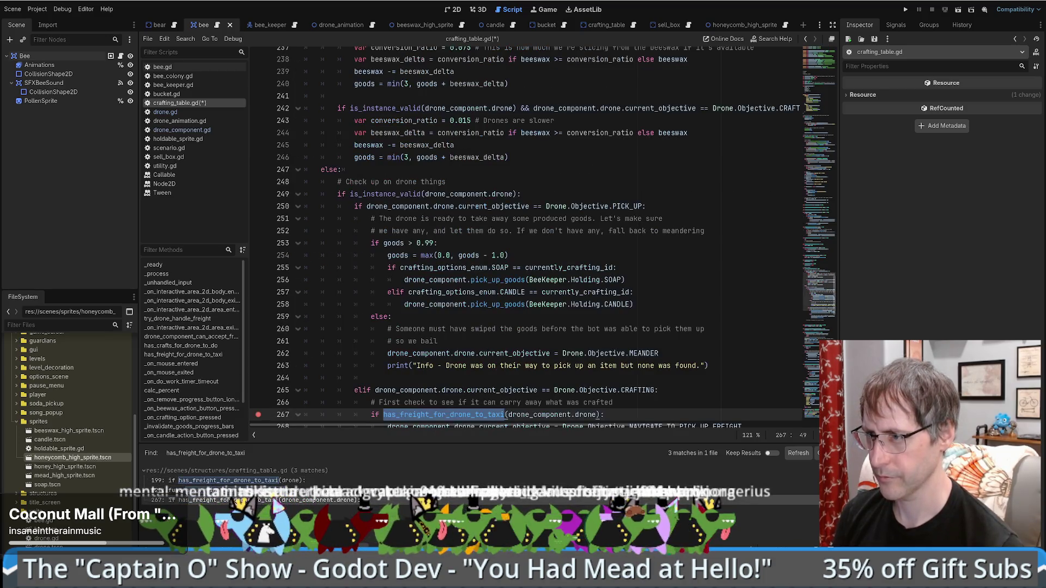
- Review the CRAFTING condition on line 265 and the freight check on line 267
scroll(538, 327, "down", 5)
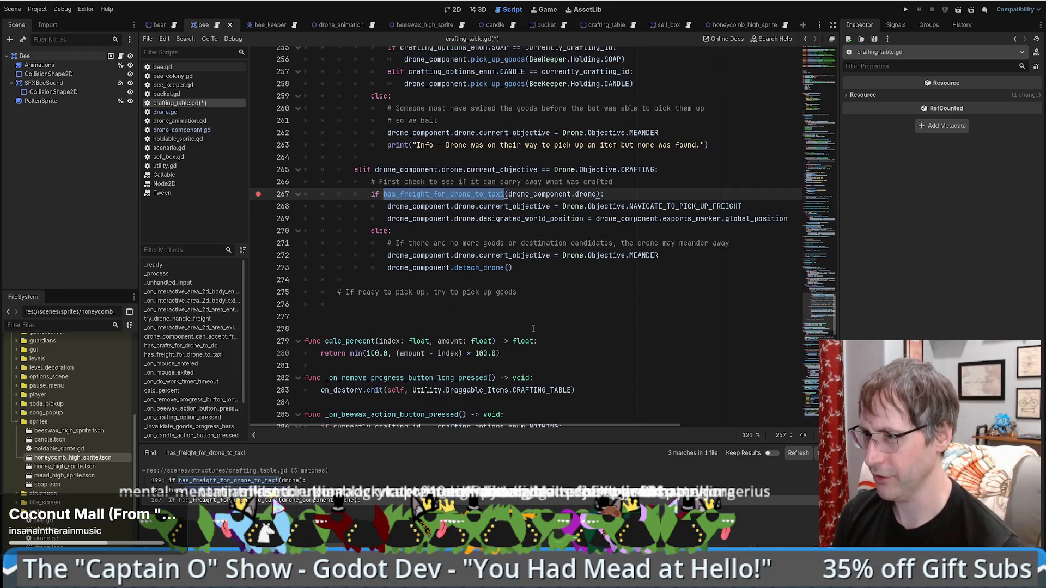
scroll(360, 230, "up", 6)
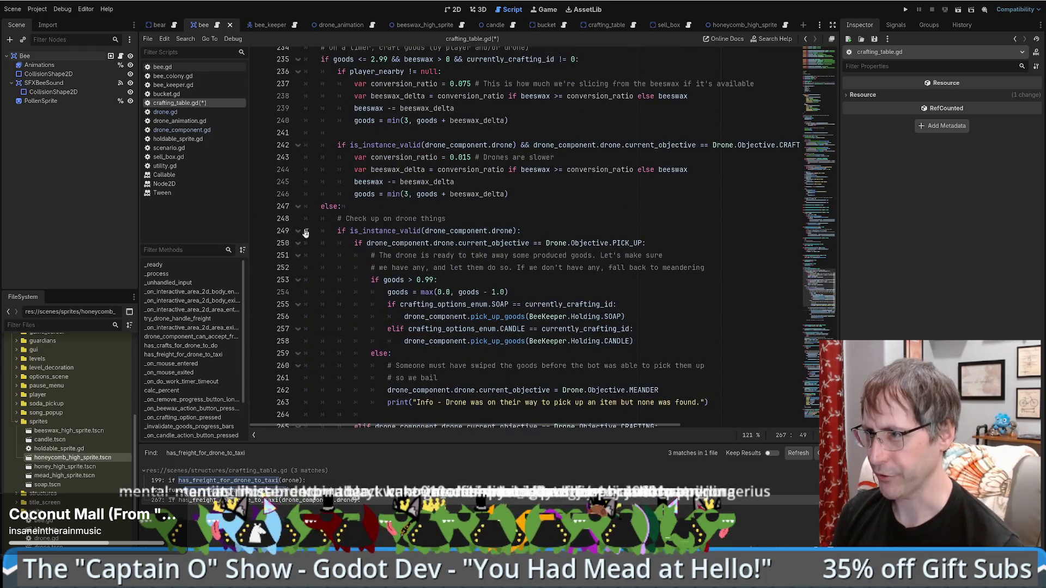
scroll(359, 230, "up", 6)
scroll(455, 237, "down", 8)
scroll(455, 237, "down", 5)
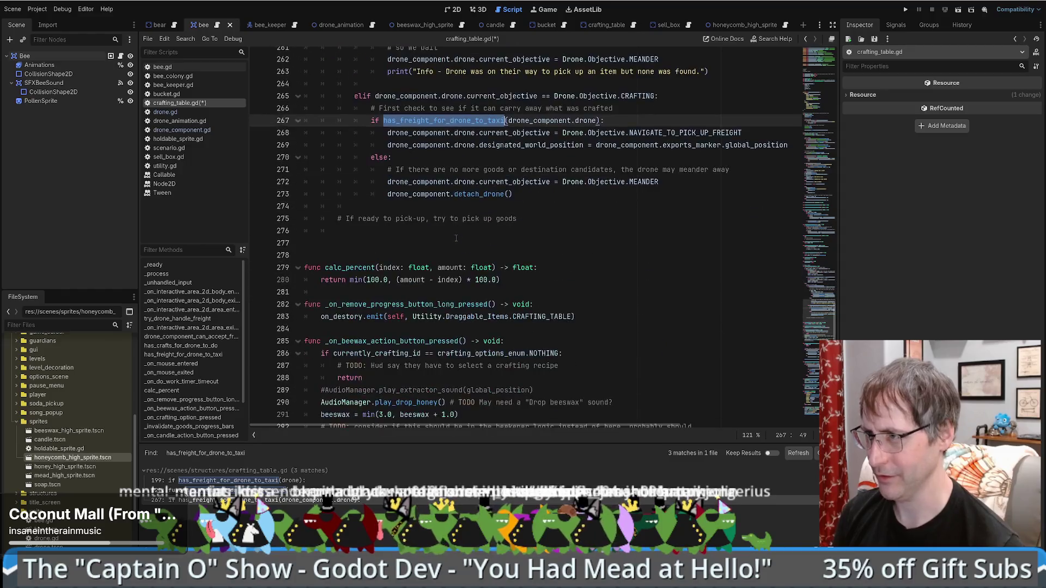
scroll(441, 250, "up", 4)
scroll(436, 254, "up", 2)
scroll(436, 255, "down", 3)
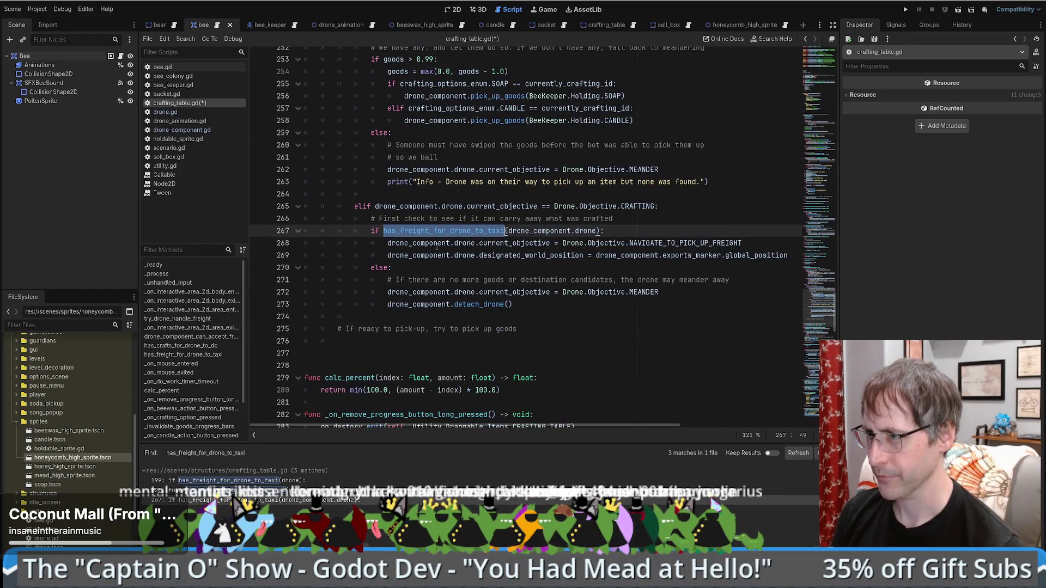
left_click(429, 243)
left_click_drag(508, 206, 630, 206)
mouse_move(404, 231)
left_mouse_down()
mouse_move(628, 230)
mouse_move(637, 255)
left_mouse_up()
left_click(613, 234)
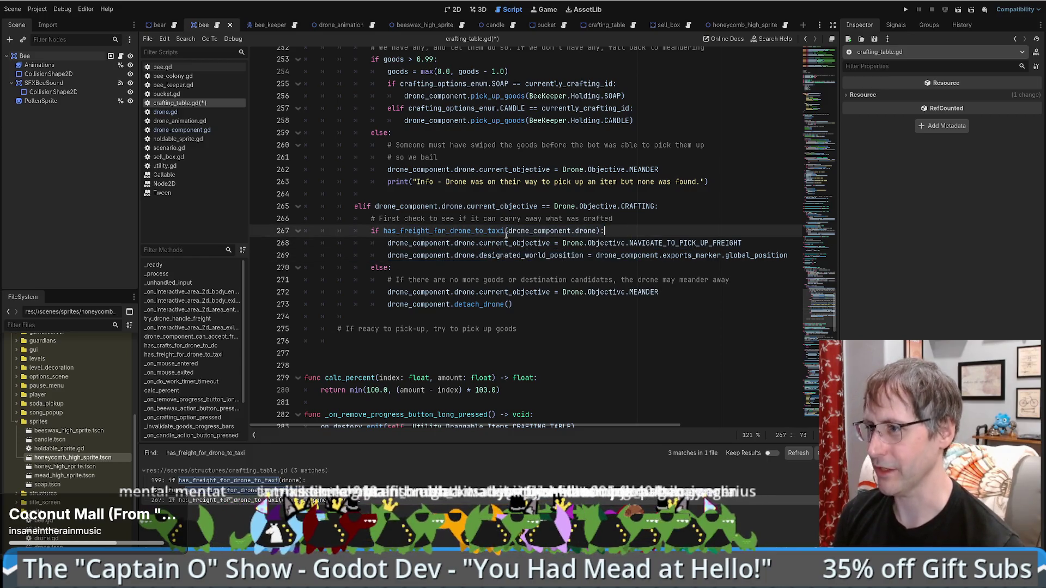
- Place the caret after the detach_drone call on line 273 and save the script
left_click_drag(470, 288, 512, 305)
left_click(512, 305)
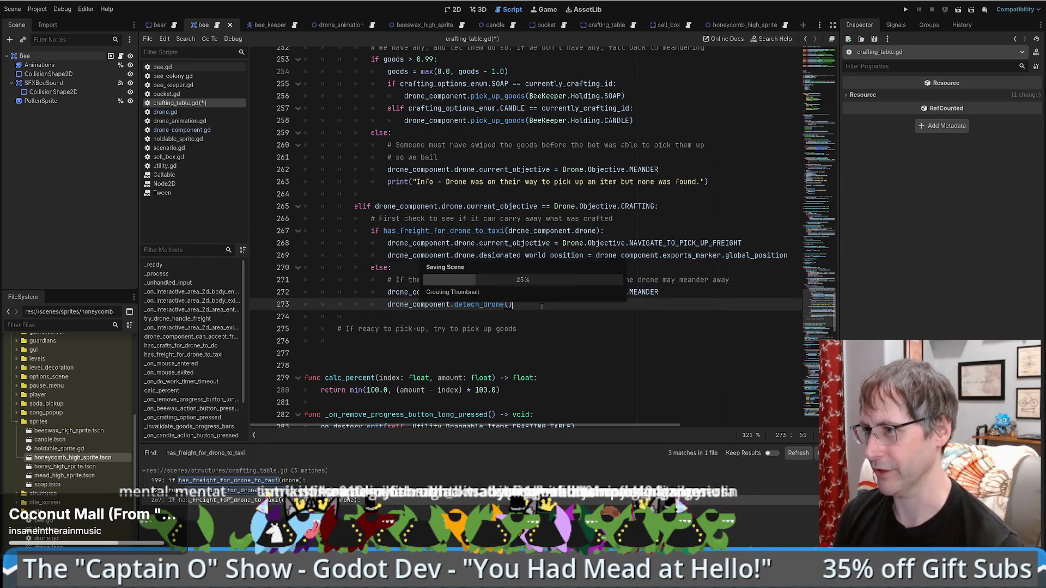
key("ctrl+s")
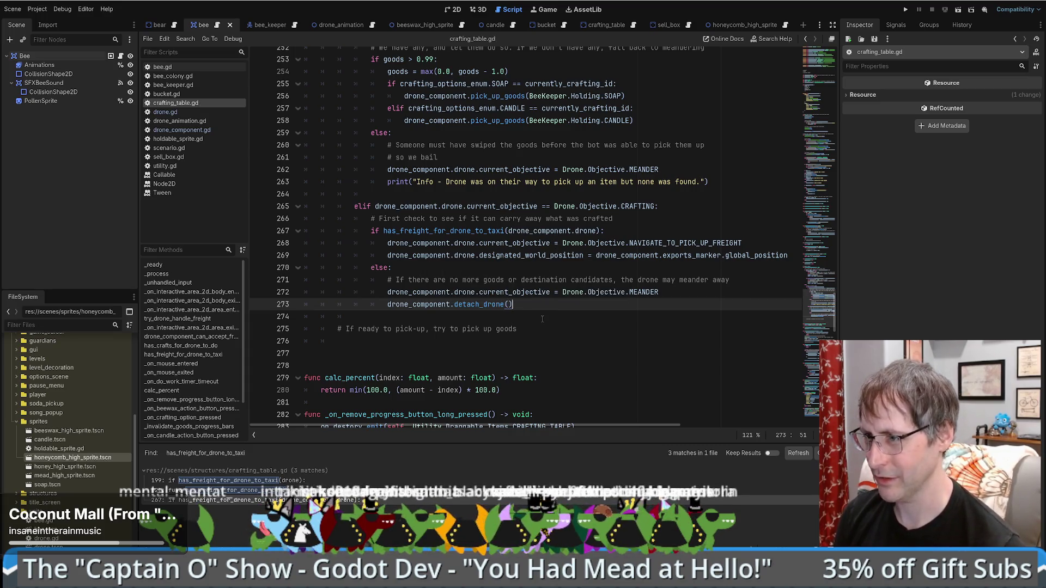
- Move the 'If ready to pick-up' comment into the CRAFTING branch, indent it, and run the game
mouse_move(542, 319)
left_mouse_down()
mouse_move(499, 330)
mouse_move(628, 210)
mouse_move(645, 213)
left_mouse_up()
left_click(344, 219)
key("Tab")
key("Tab")
key("Tab")
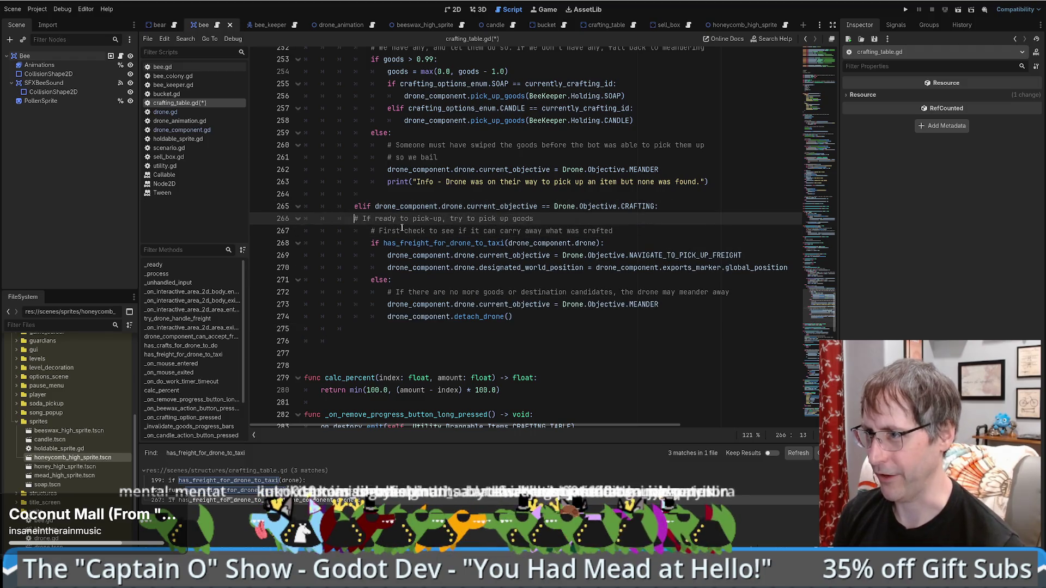
key("F5")
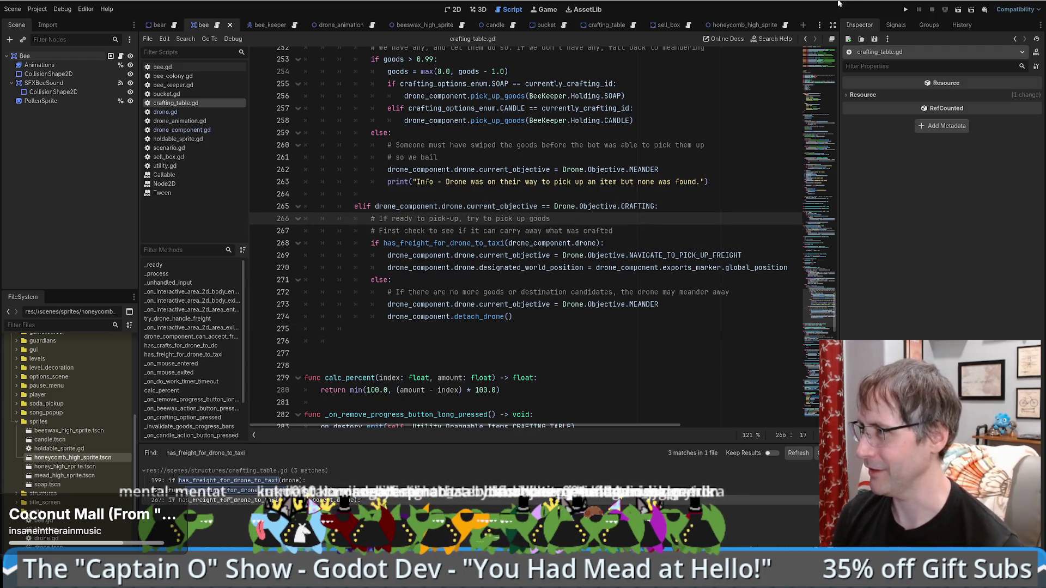
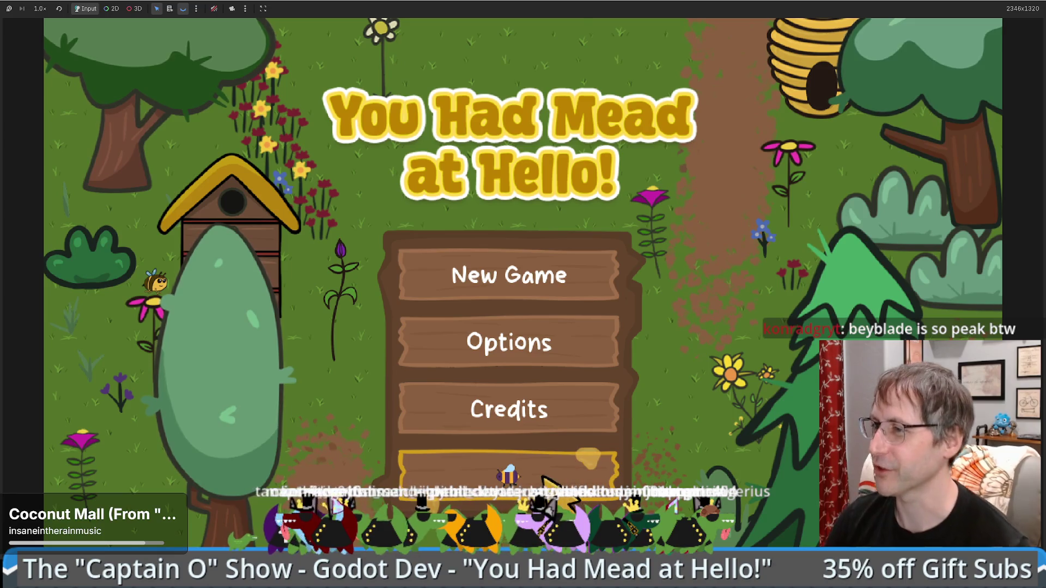
- Start a new game and place a honey extractor on the field
left_click(543, 479)
mouse_move(93, 275)
left_mouse_down()
mouse_move(561, 403)
mouse_move(638, 380)
left_mouse_up()
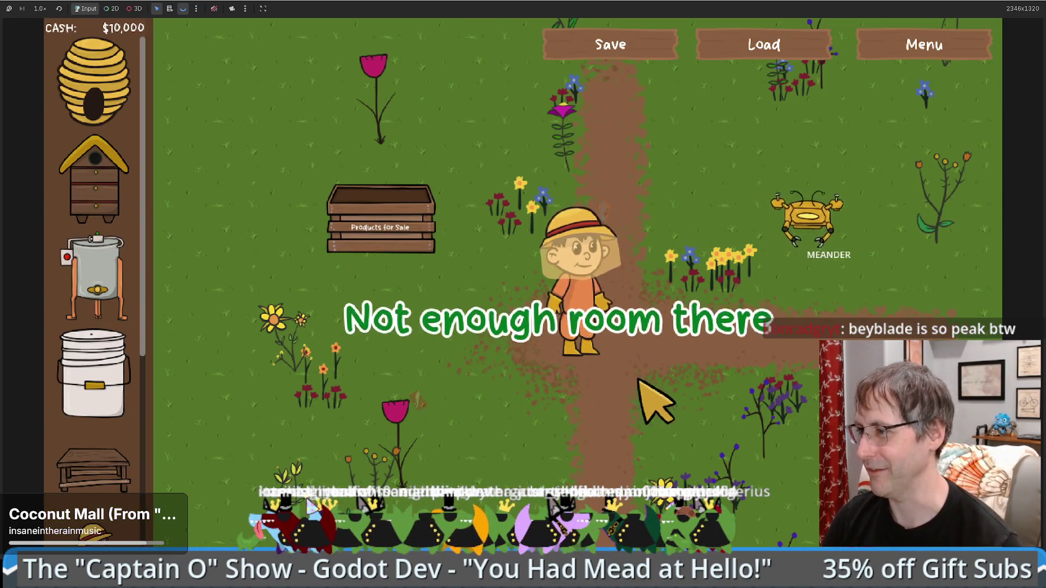
left_click_drag(105, 297, 654, 400)
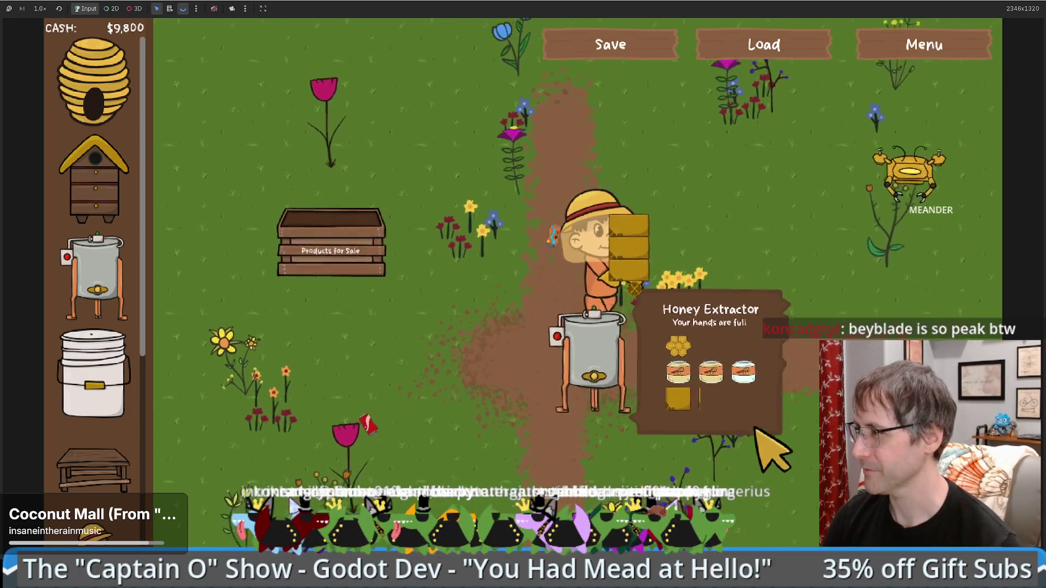
- Build three crafting tables around the beekeeper
key("w")
key("d")
left_click(92, 468)
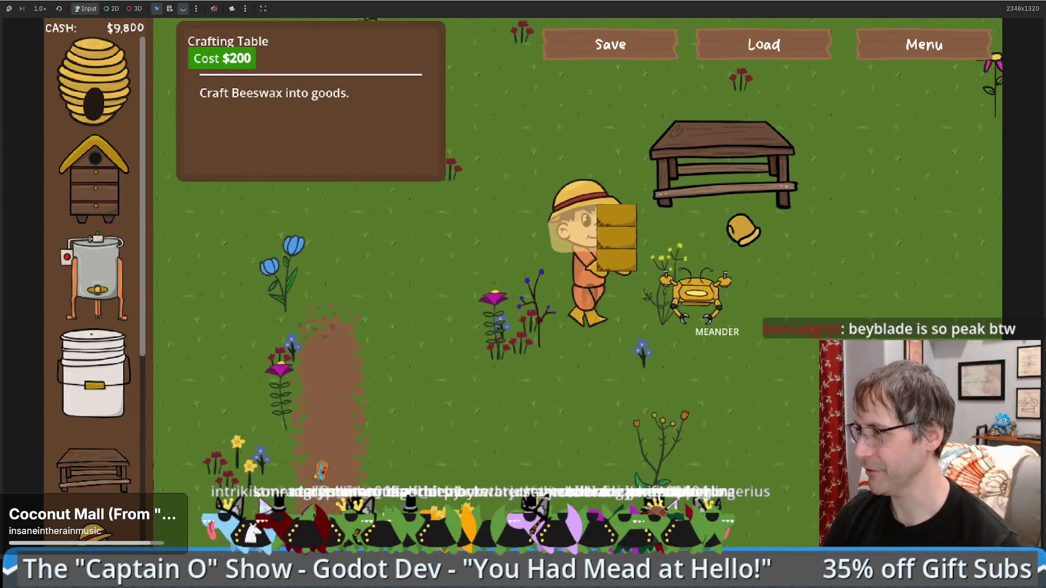
left_click(744, 229)
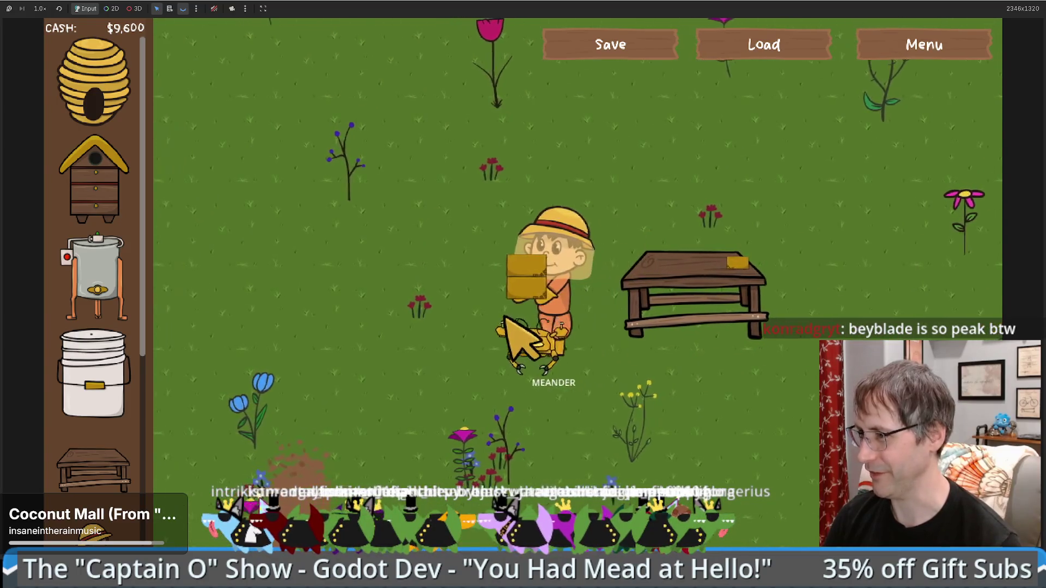
left_click(93, 468)
left_click(626, 436)
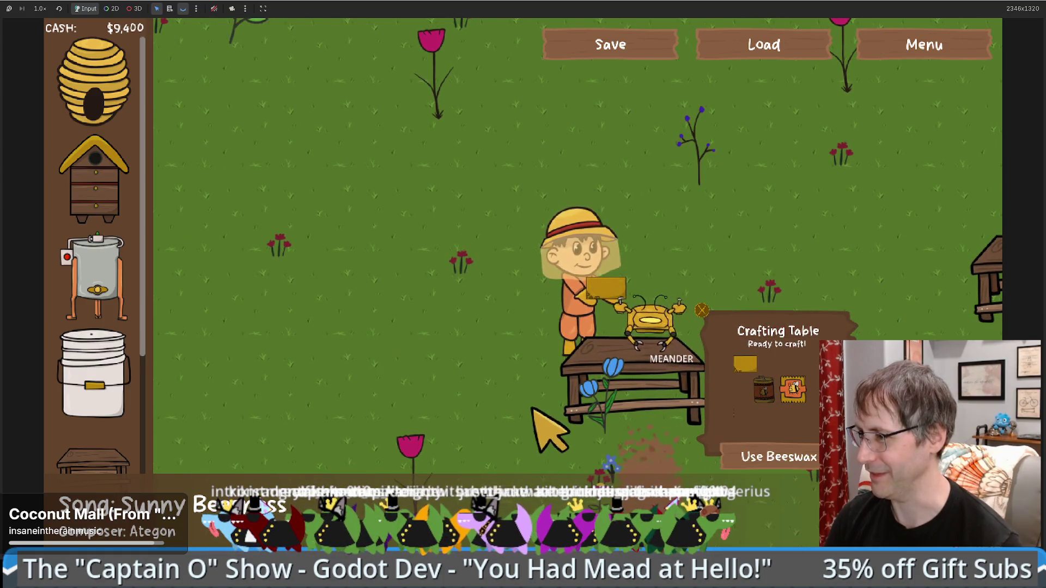
left_click(93, 466)
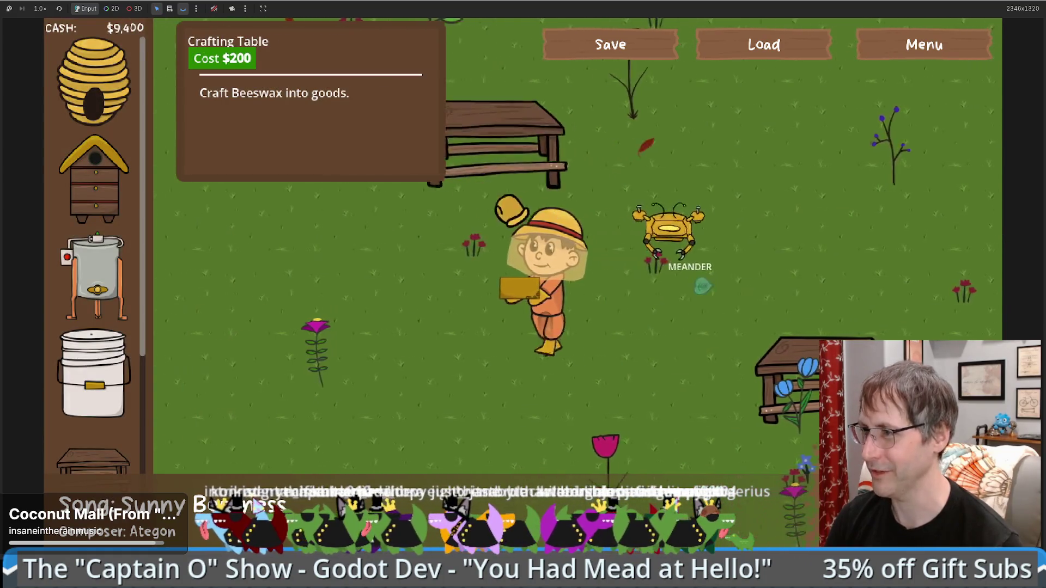
left_click(578, 269)
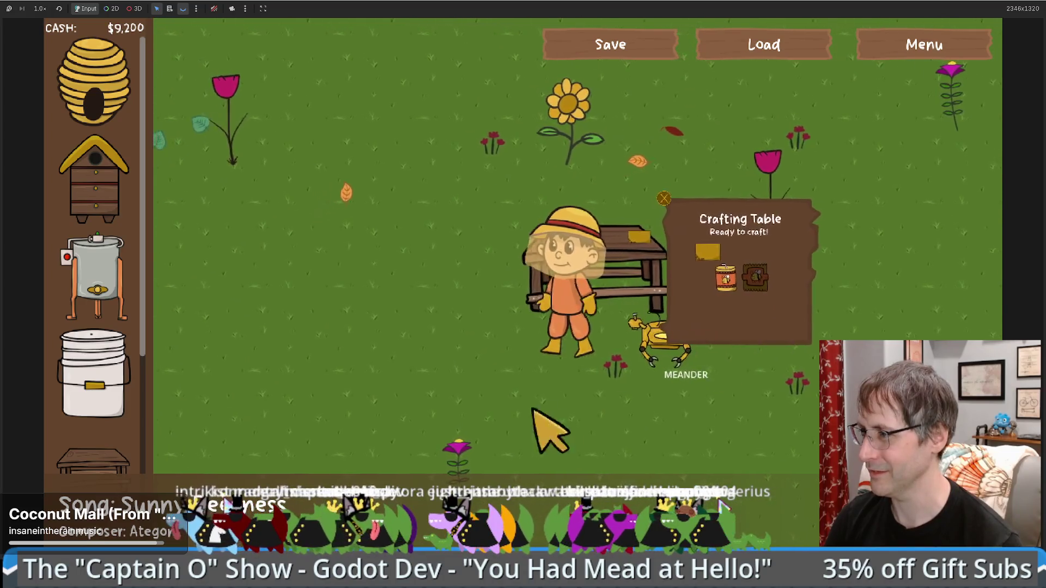
- Save & Close from Settings back to the title screen and start another New Game
key("a")
key("s")
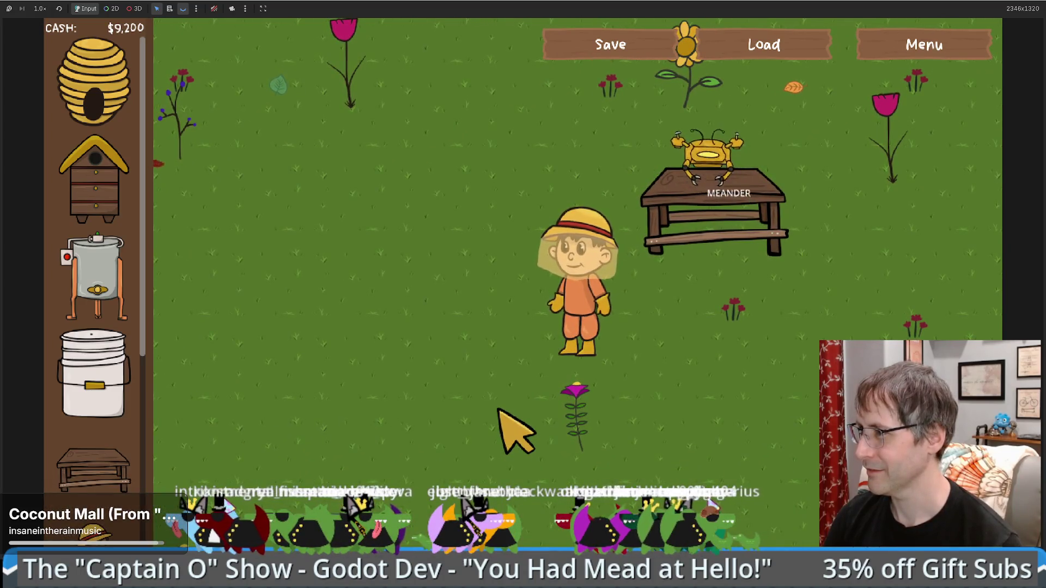
left_click(920, 44)
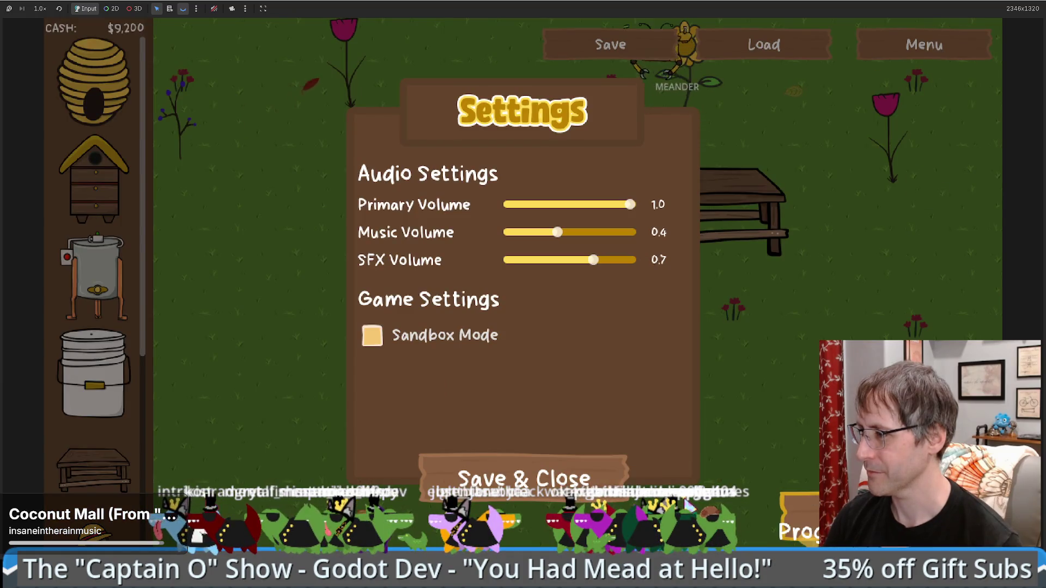
left_click(509, 476)
left_click(508, 475)
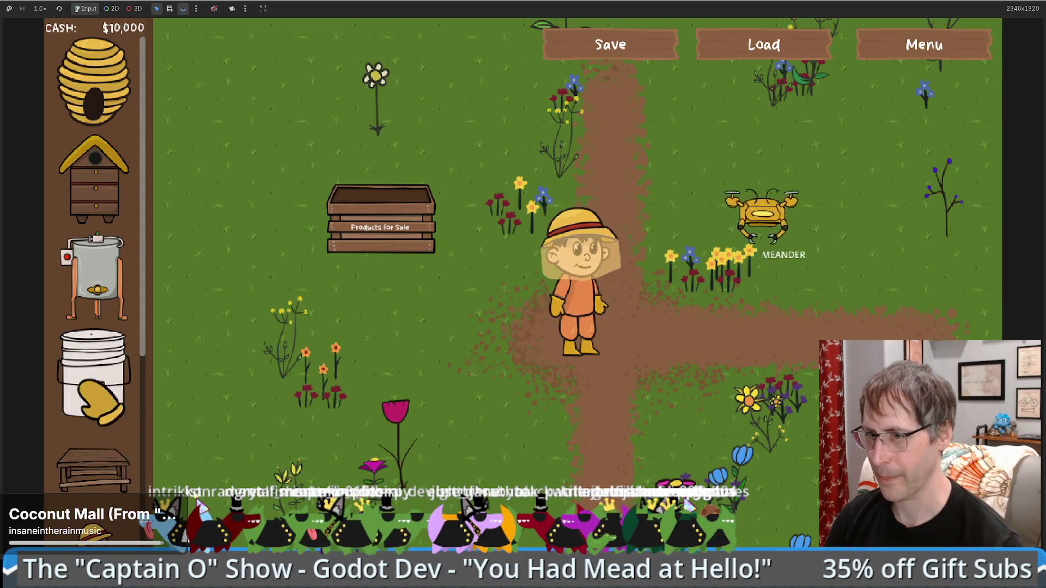
- Take the beeswax from the honey extractor and place a crafting table beside the beekeeper
left_click(475, 412)
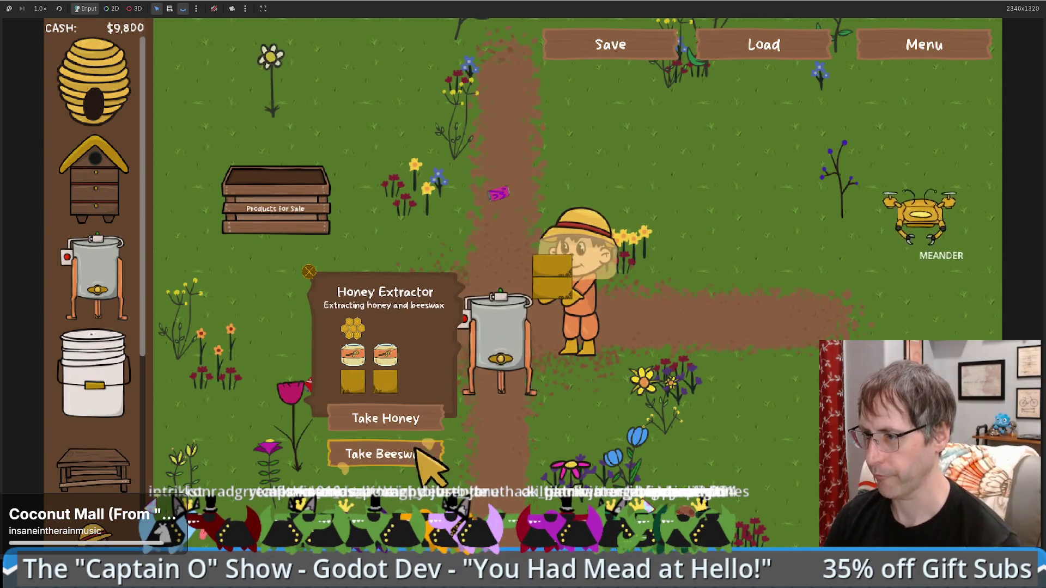
left_click(417, 452)
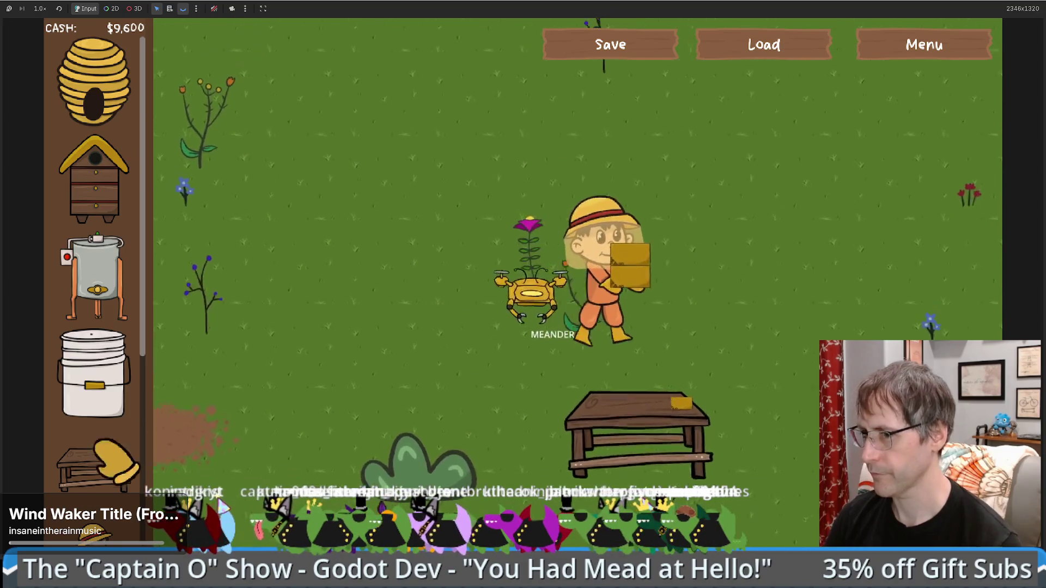
mouse_move(117, 462)
left_mouse_down()
mouse_move(630, 196)
mouse_move(642, 221)
left_mouse_up()
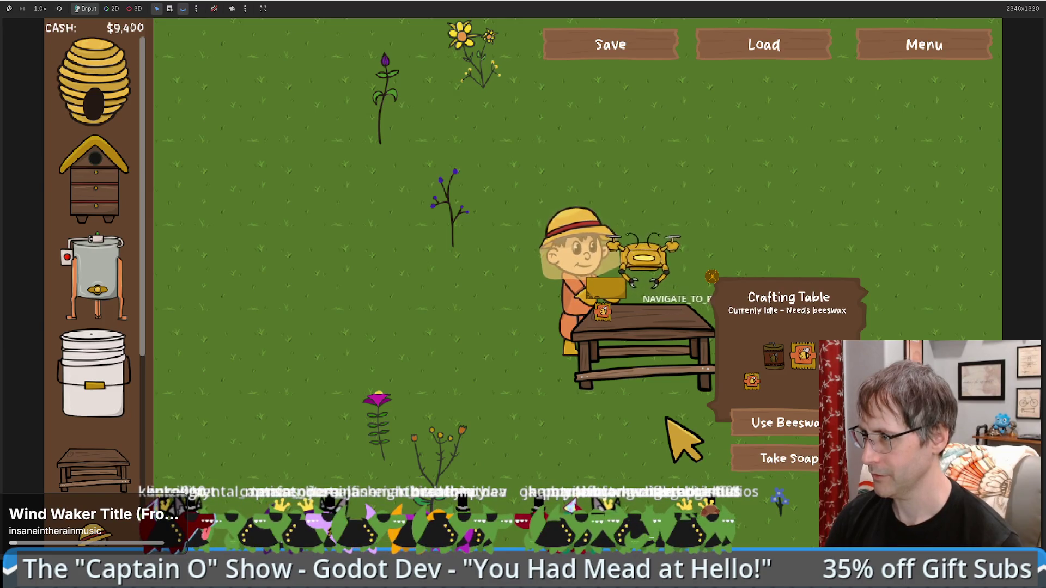
- Walk the beekeeper to the table, sell it back for $200, and stop the game with F8
key("d")
key("w")
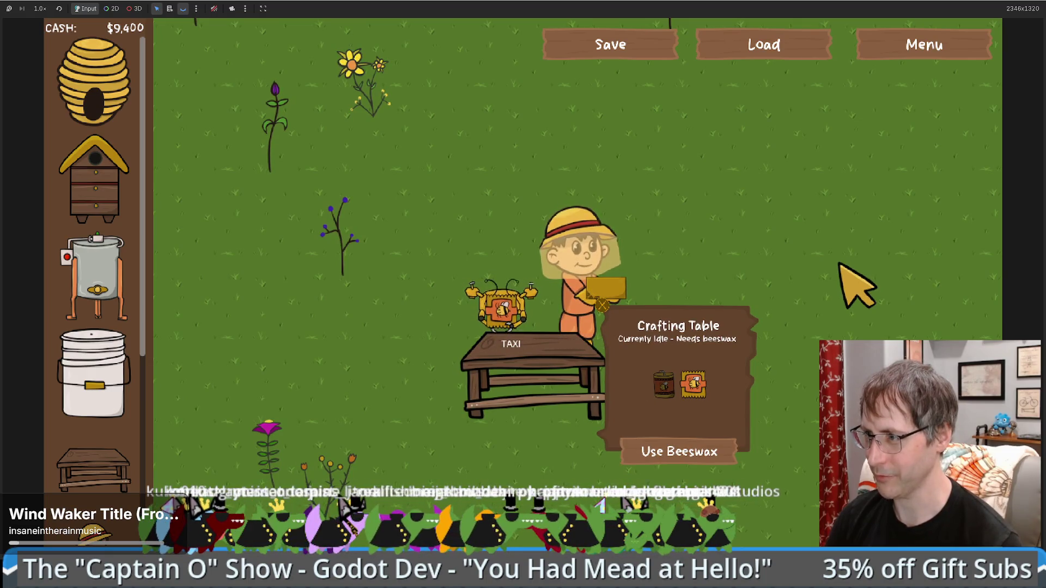
key("w")
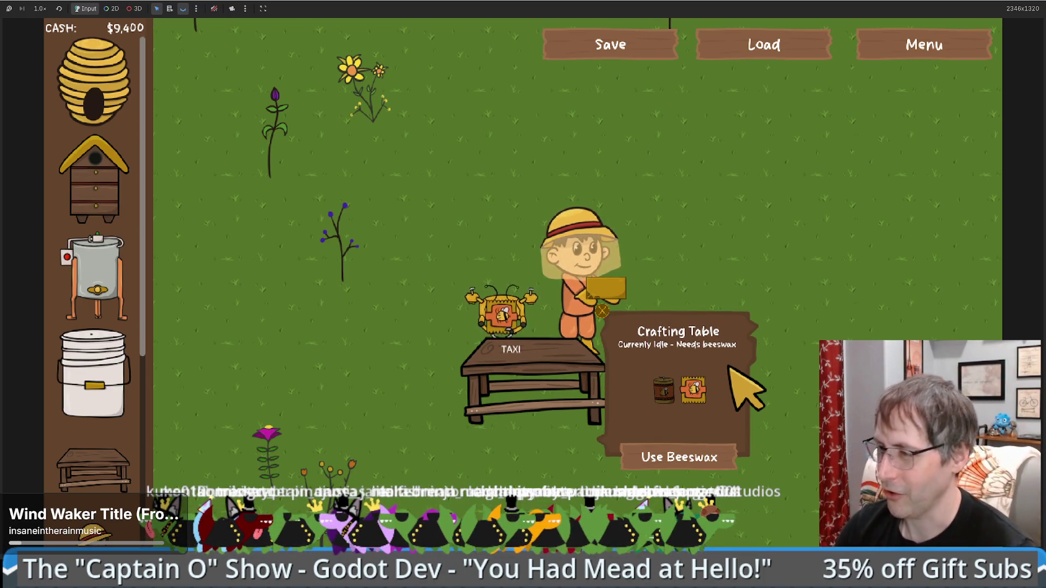
key("w")
key("s")
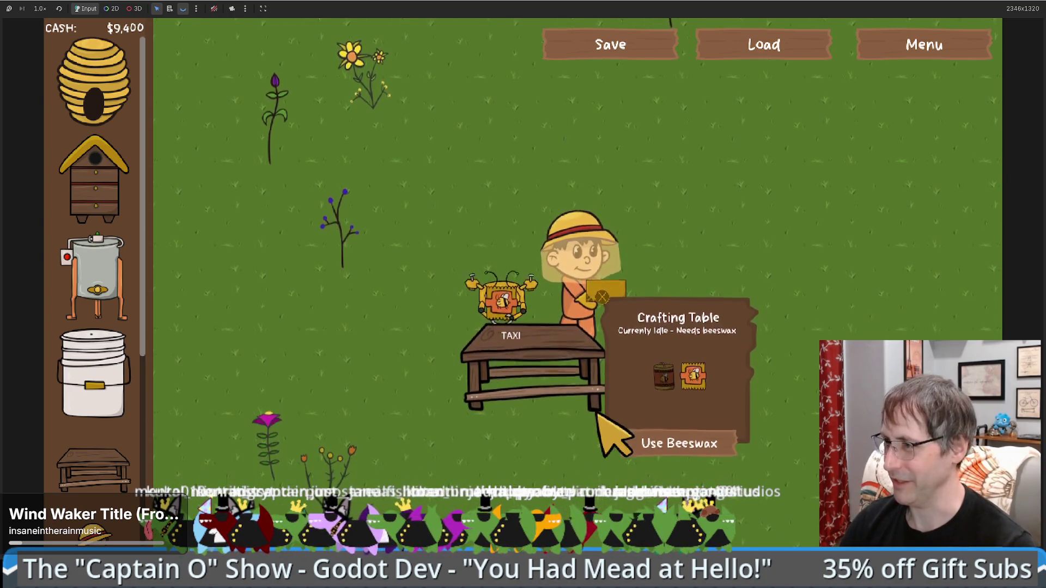
right_click(601, 292)
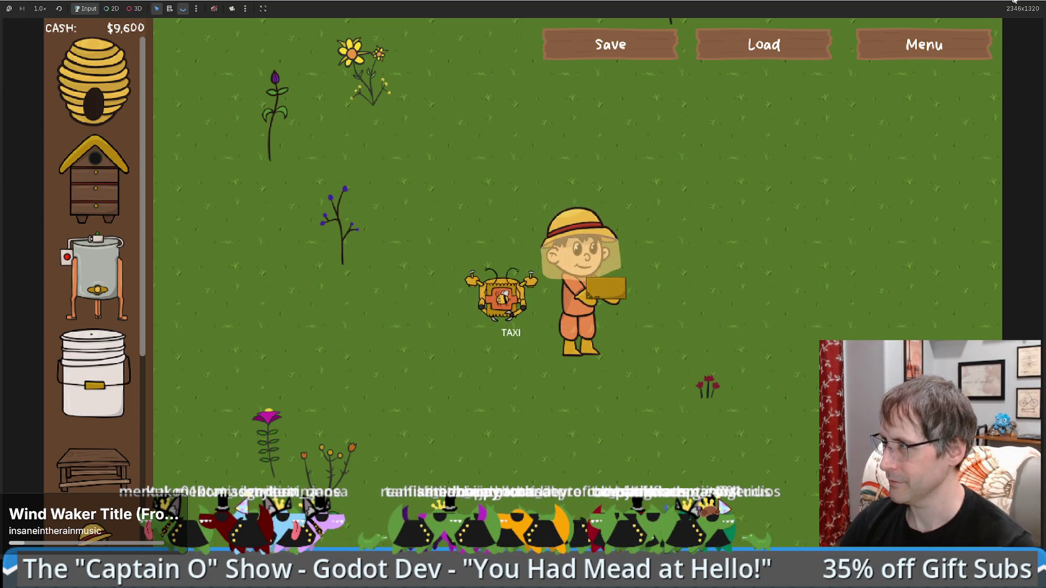
key("F8")
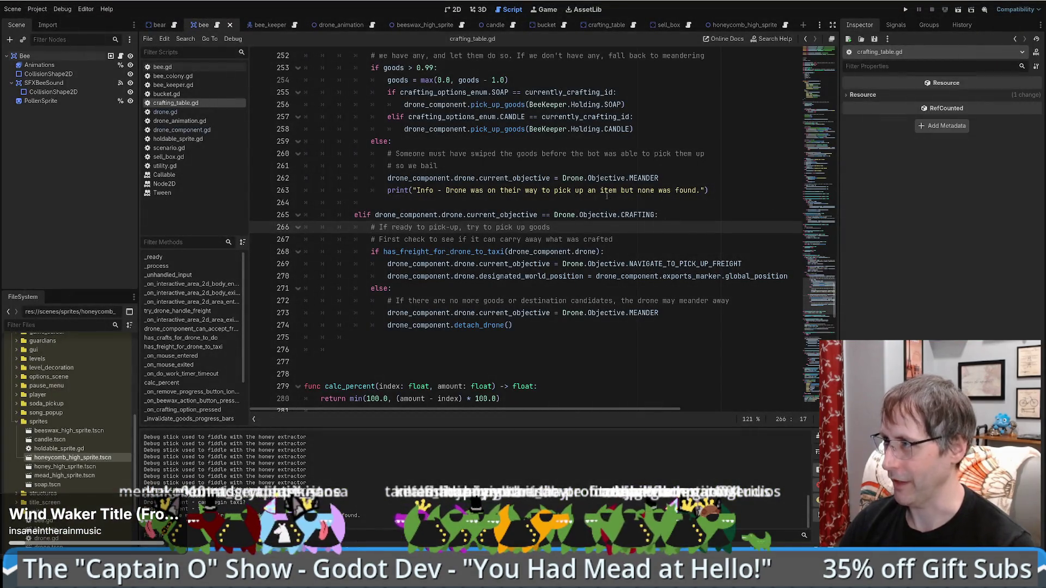
- Run the game, start a New Game, and place a bee hive and a bucket on the farm
left_click(905, 10)
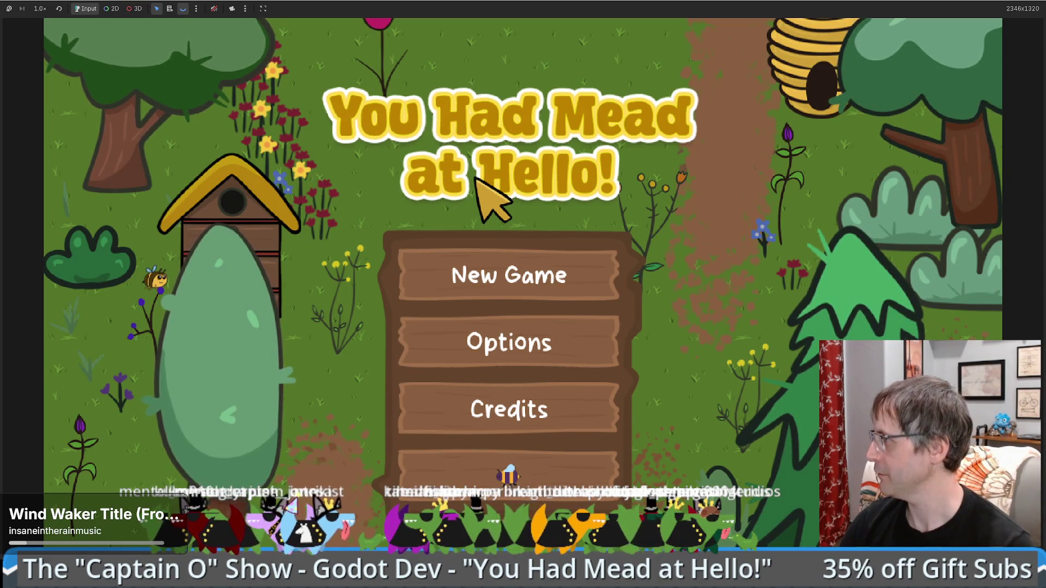
left_click(496, 270)
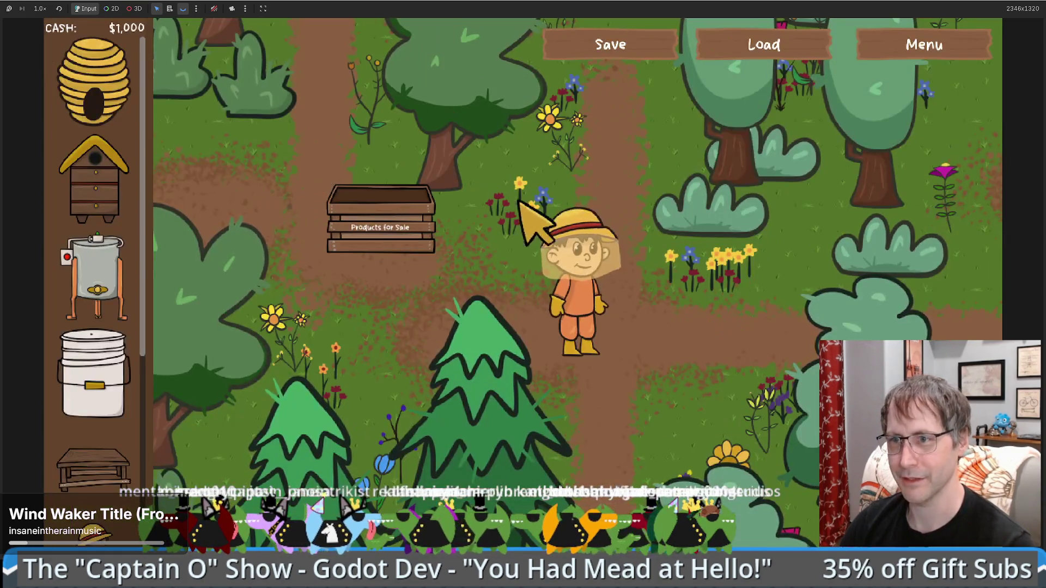
left_click_drag(96, 185, 626, 234)
left_click_drag(93, 376, 711, 370)
mouse_move(95, 180)
left_mouse_down()
mouse_move(367, 392)
mouse_move(571, 385)
mouse_move(583, 431)
mouse_move(226, 286)
left_mouse_up()
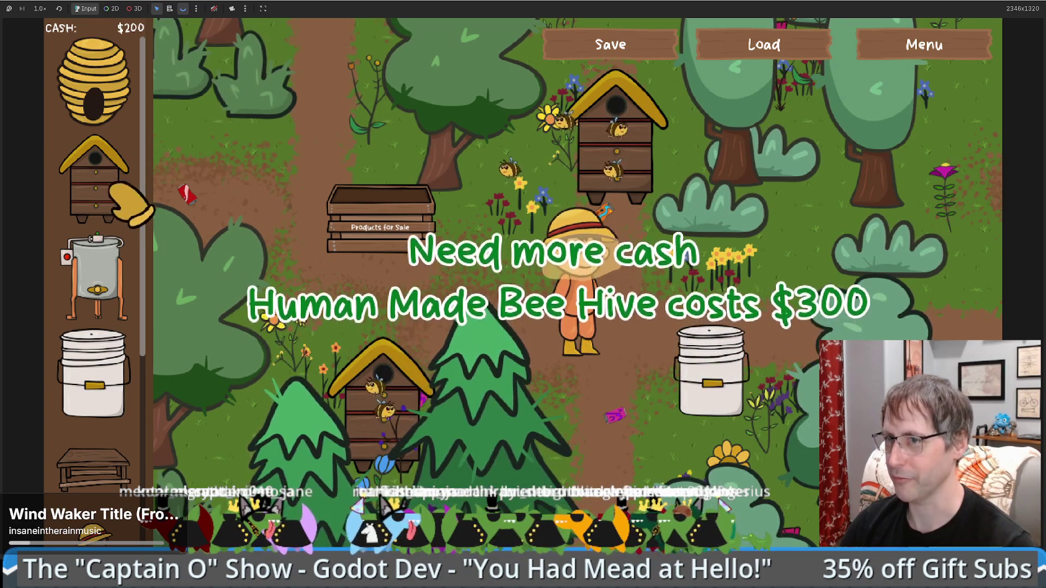
- Enable Sandbox Mode in the game's Settings and Save & Close
left_click(914, 46)
left_click(581, 468)
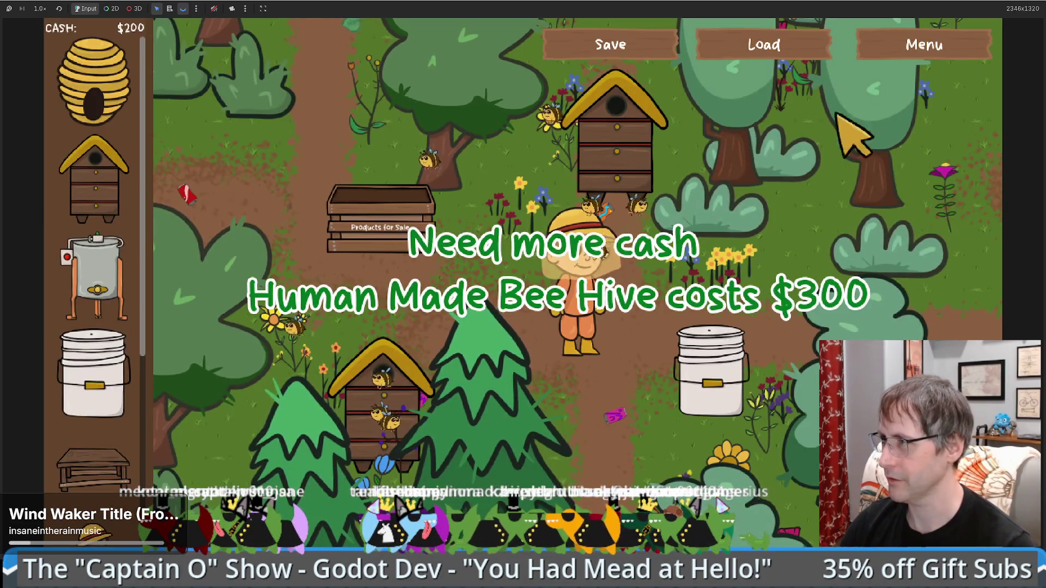
left_click(920, 46)
left_click(523, 478)
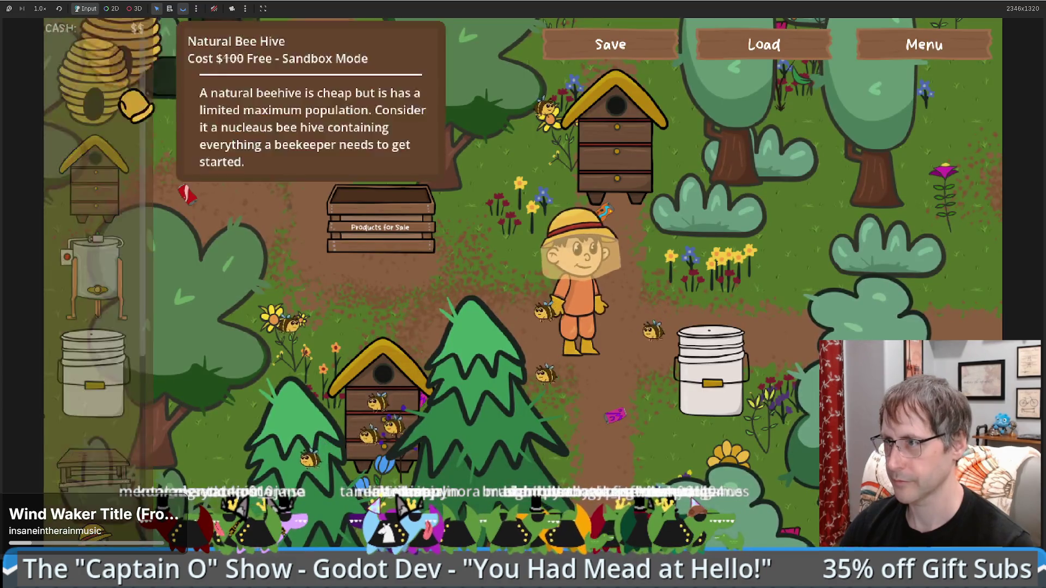
- Drop a Natural Bee Hive on the farm next to the Products for Sale crate
left_click_drag(93, 82, 238, 188)
left_click_drag(239, 233, 240, 234)
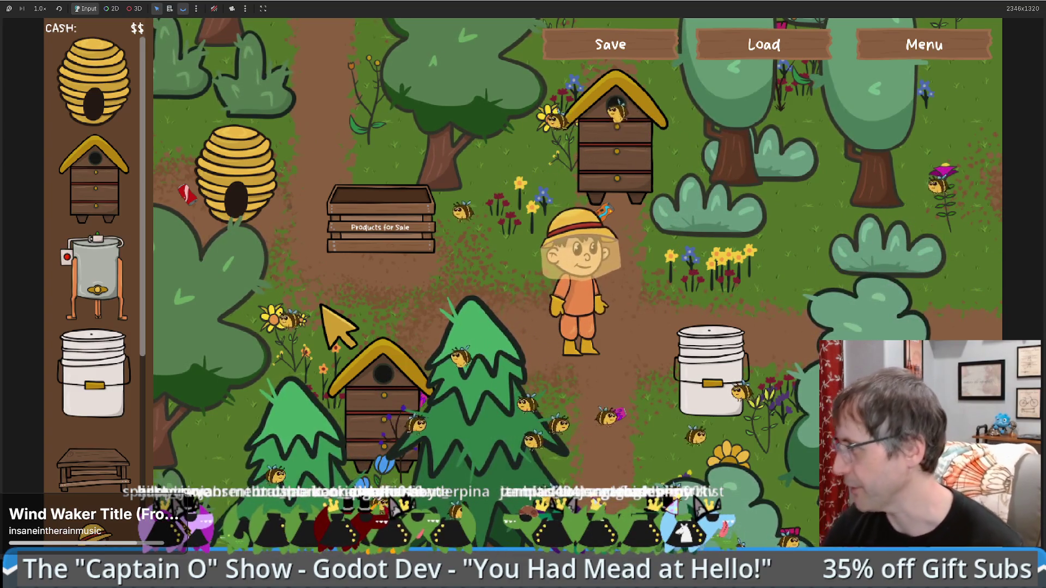
- Walk the beekeeper between the bucket and the sale crate, then stop the game with F8
key("Down")
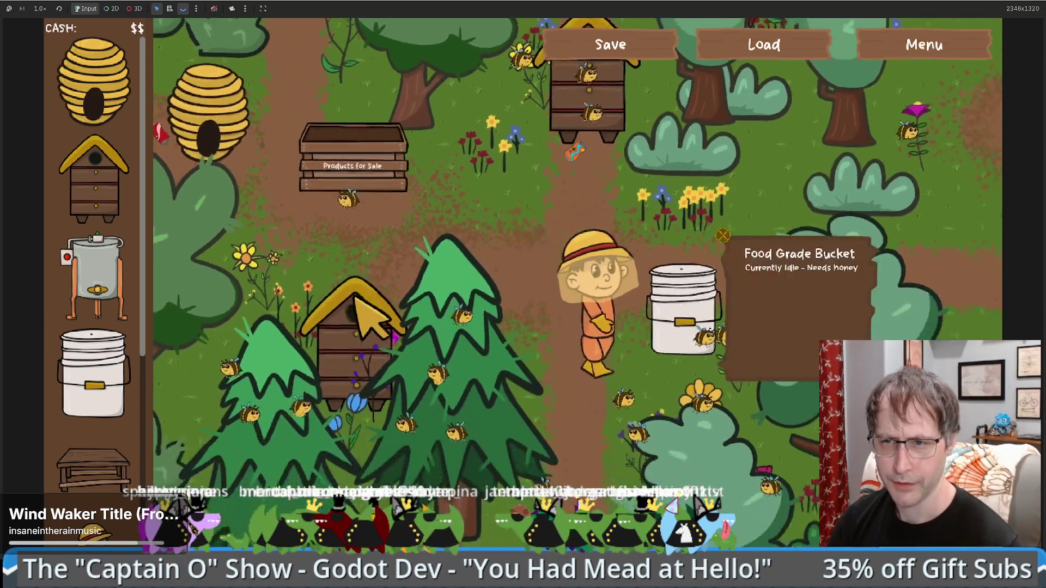
key("Down")
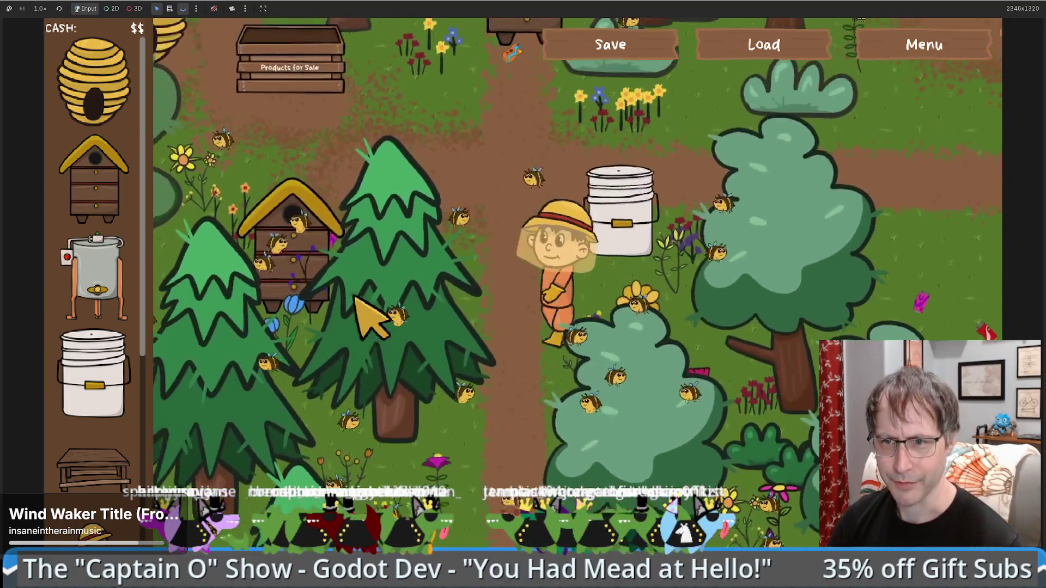
key("Left")
key("Up")
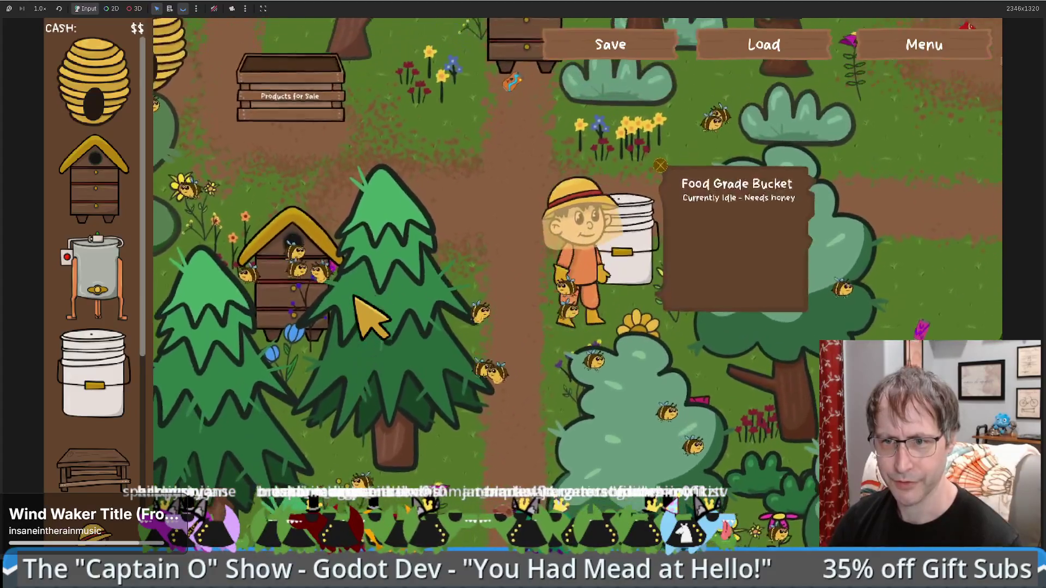
key("Up")
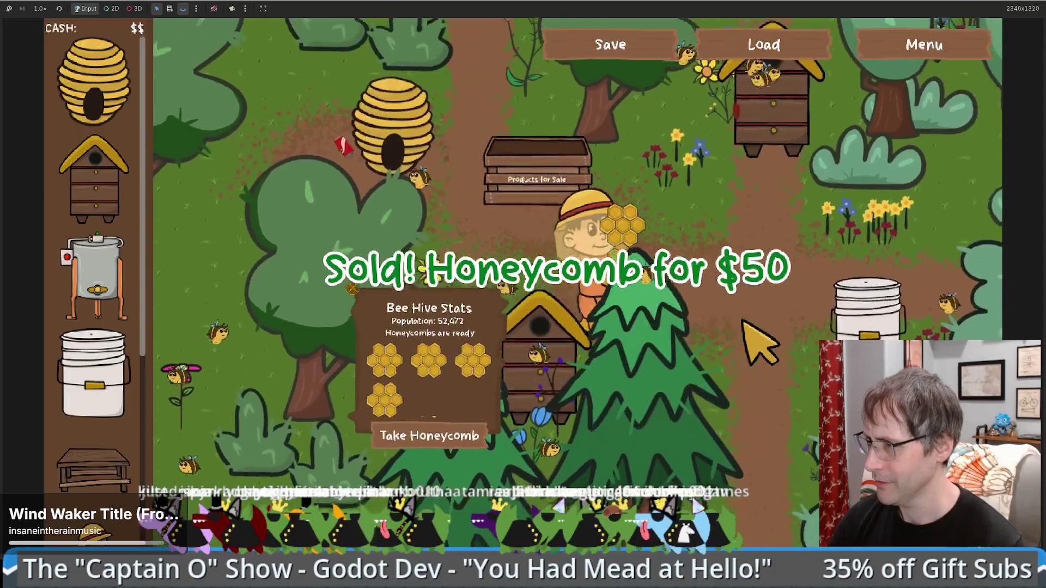
key("w")
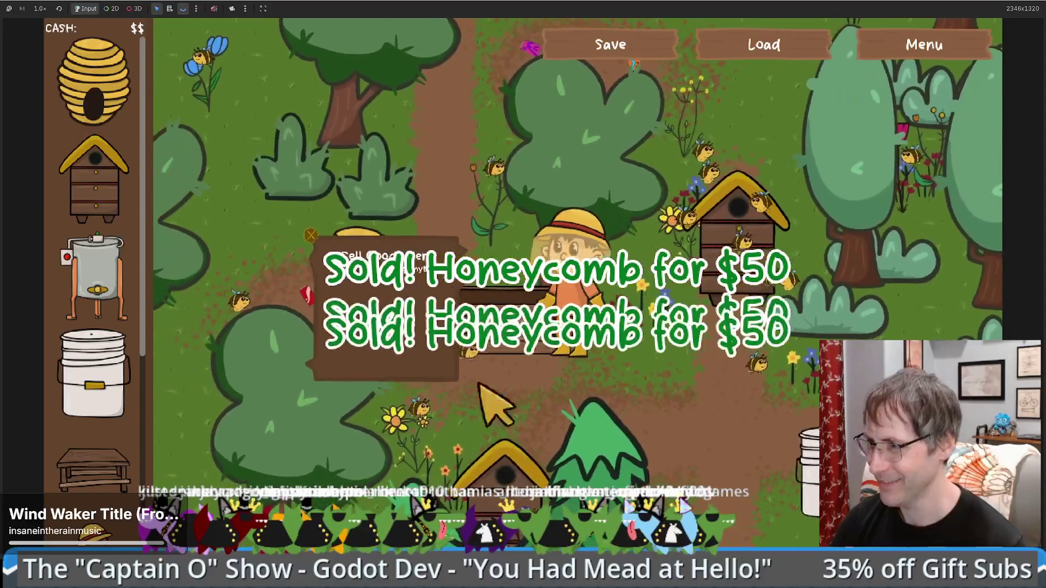
key("s")
key("d")
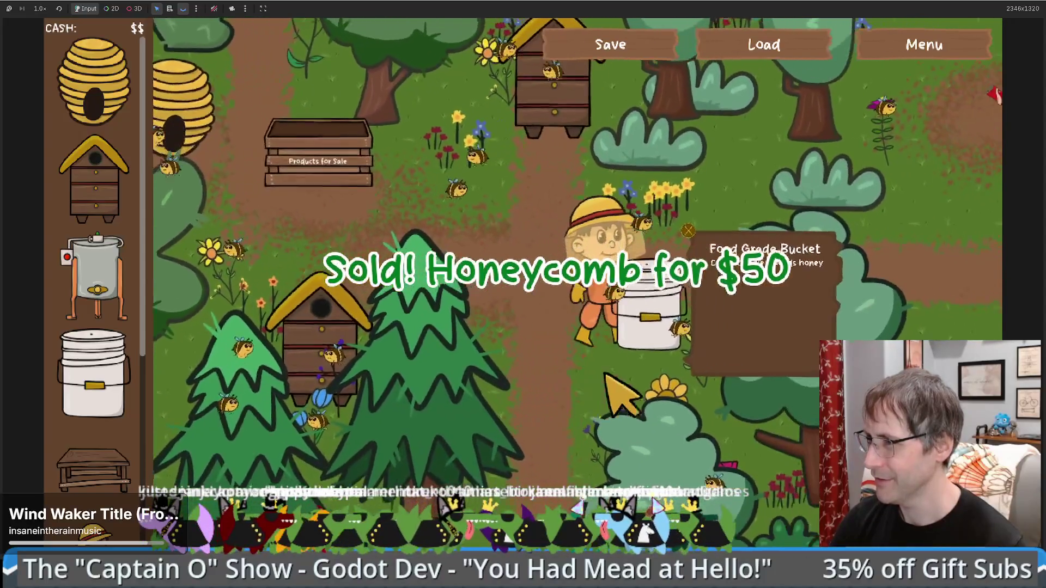
key("w")
key("d")
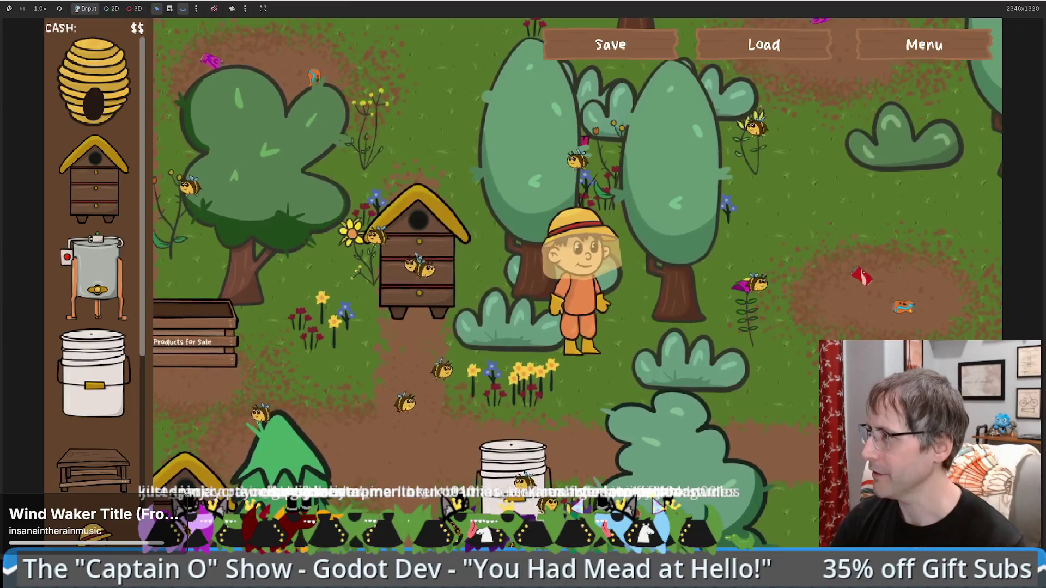
key("F8")
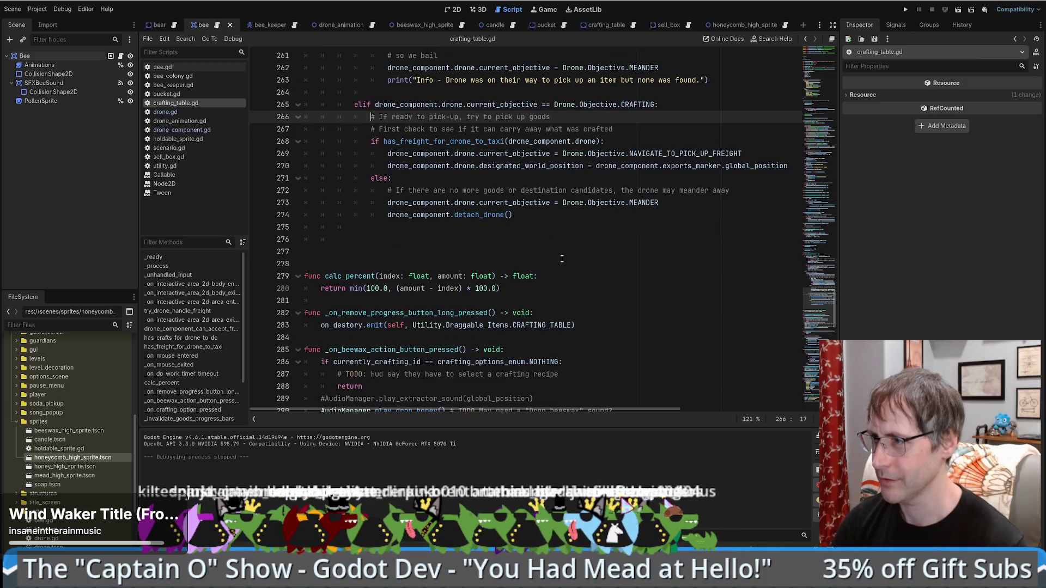
- Inspect the has_freight_for_drone_to_taxi call and designated_world_position property in crafting_table.gd
left_click(486, 216)
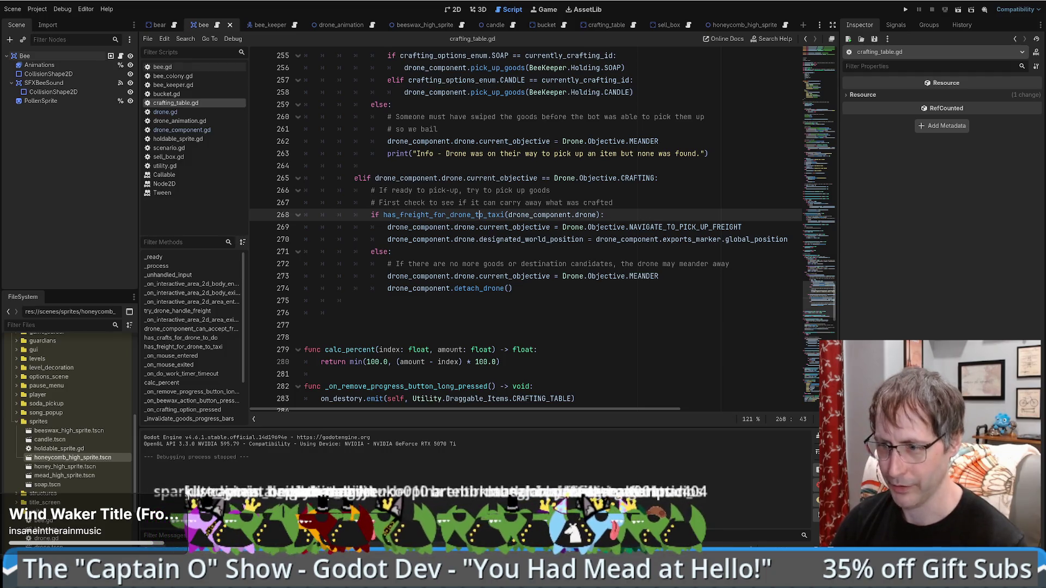
key("ctrl+j")
key("ctrl+j")
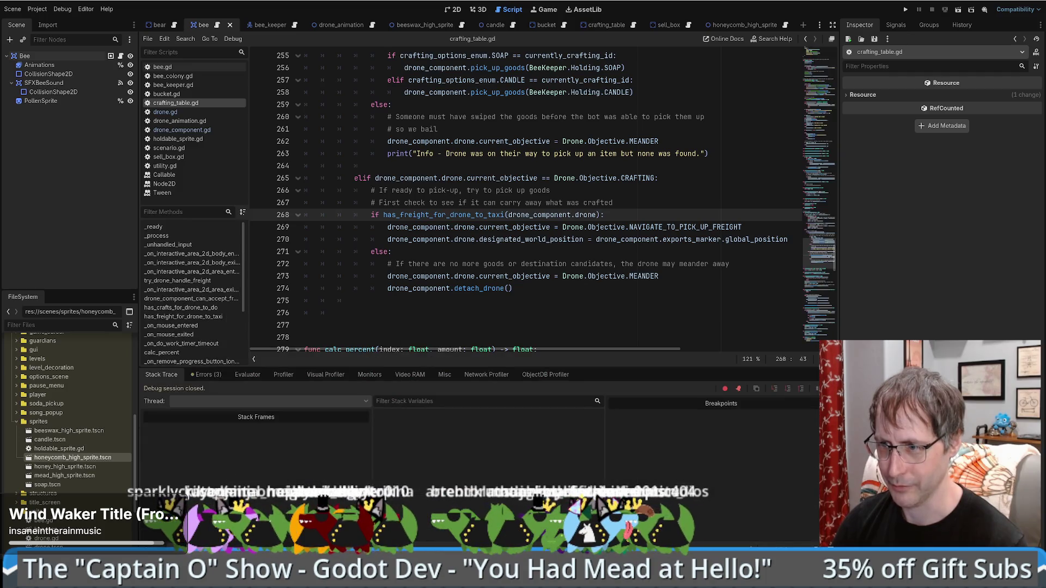
key("ctrl+j")
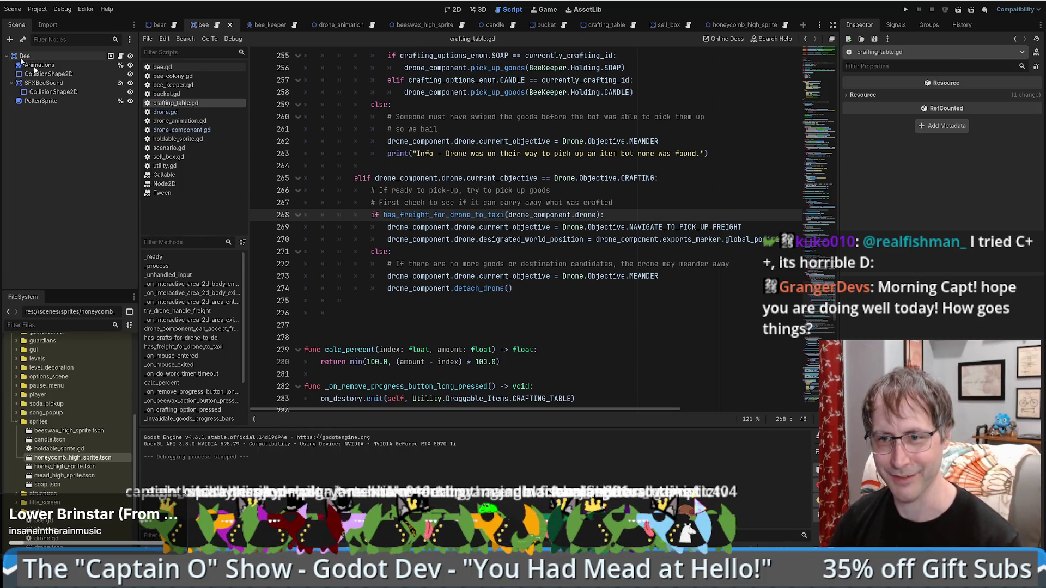
left_click(525, 227)
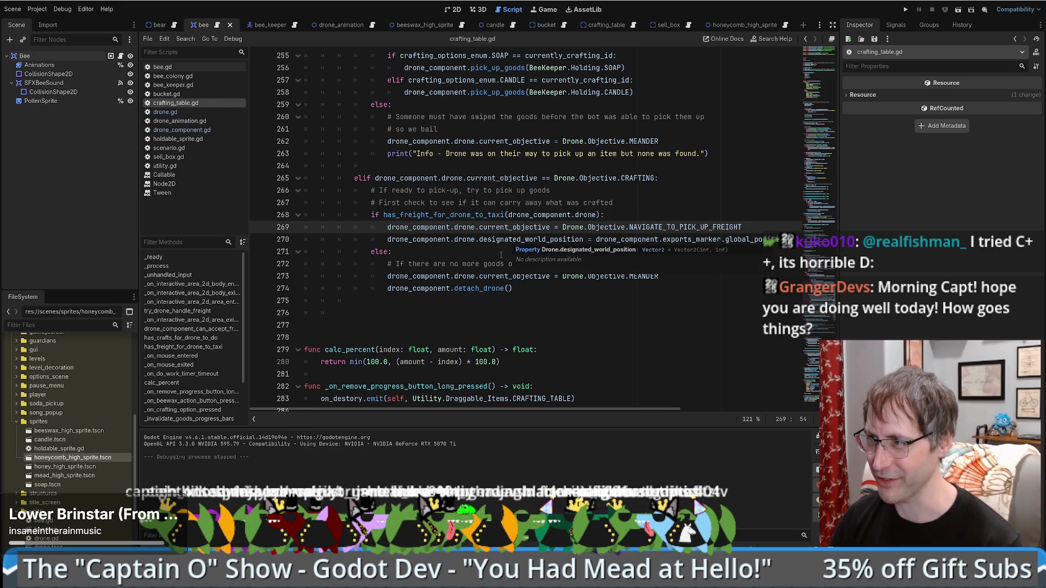
scroll(501, 255, "down", 6)
scroll(497, 259, "up", 5)
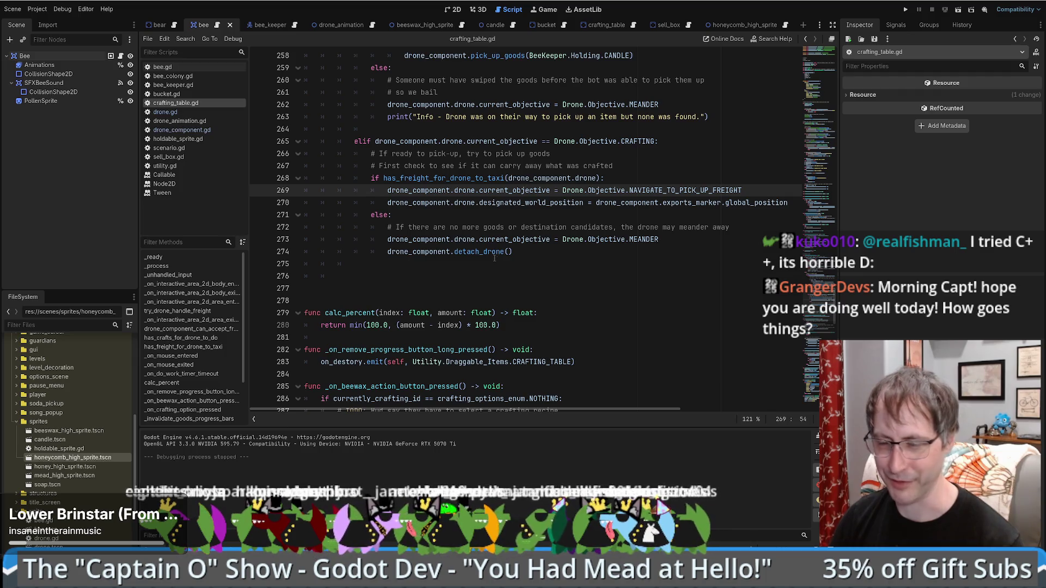
scroll(493, 258, "down", 3)
scroll(515, 266, "up", 4)
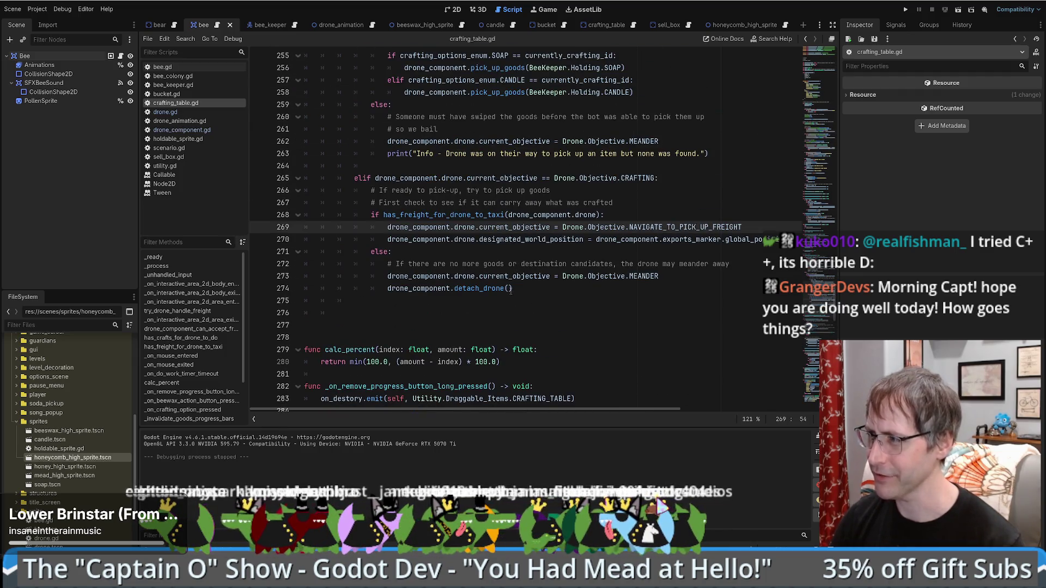
- Delete the blank lines between the detach_drone() call and func calc_percent
left_click(511, 289)
left_click(367, 313)
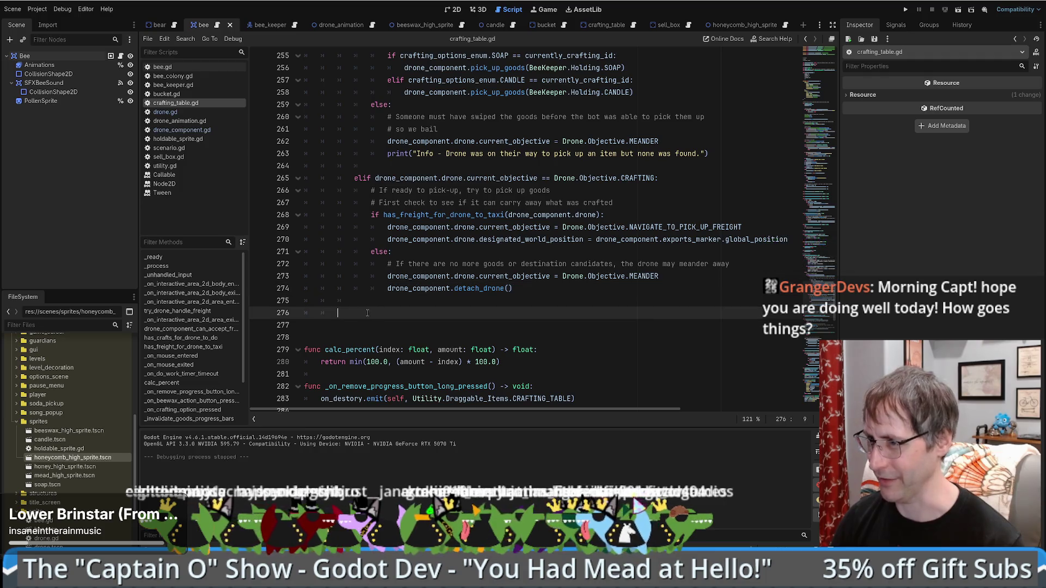
key("shift+Up")
key("BackSpace")
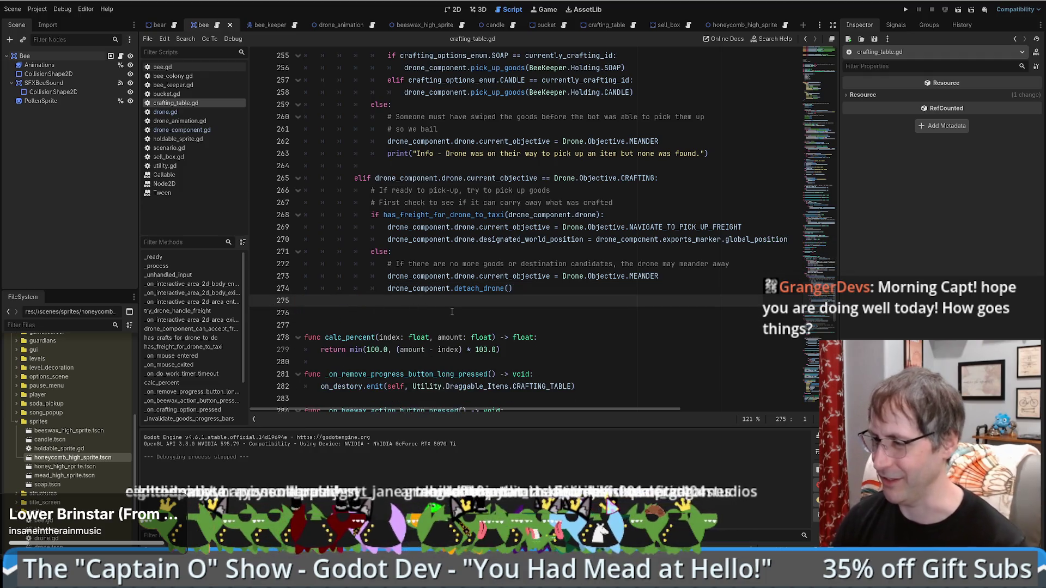
key("Delete")
key("Delete")
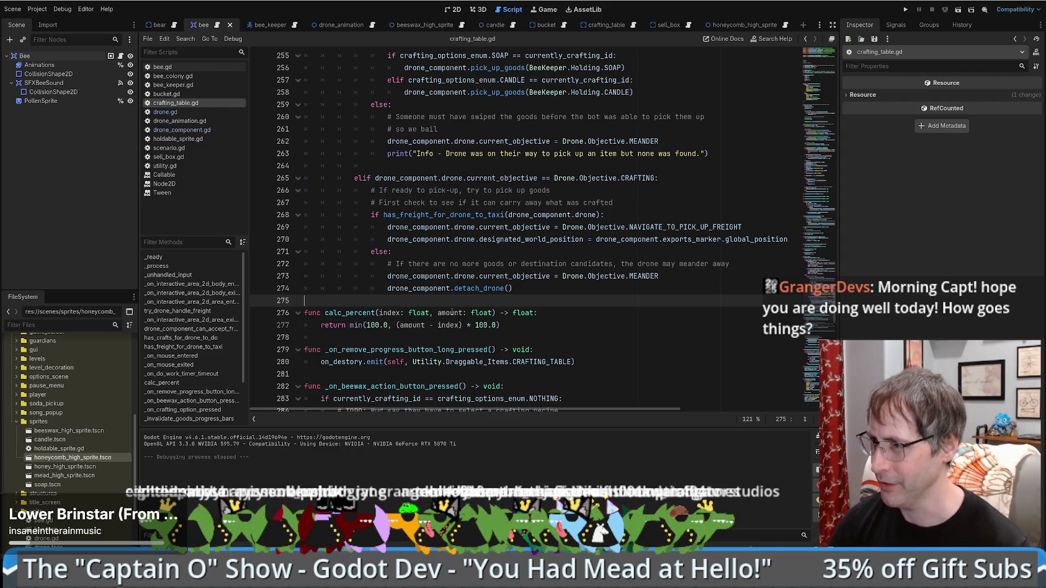
key("Left")
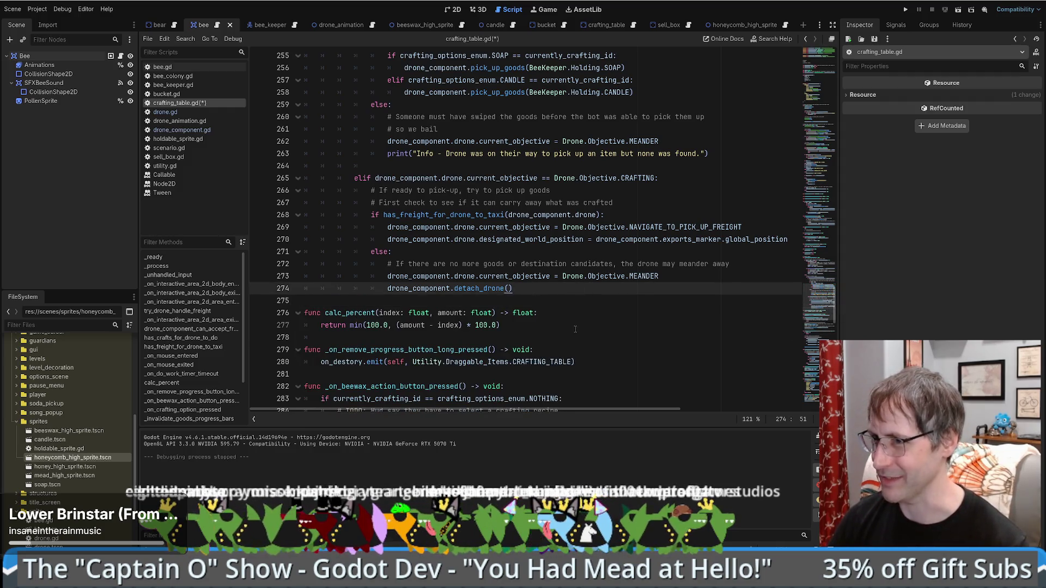
- Jump through to the can_begin_taxi function in drone.gd
scroll(575, 329, "up", 1)
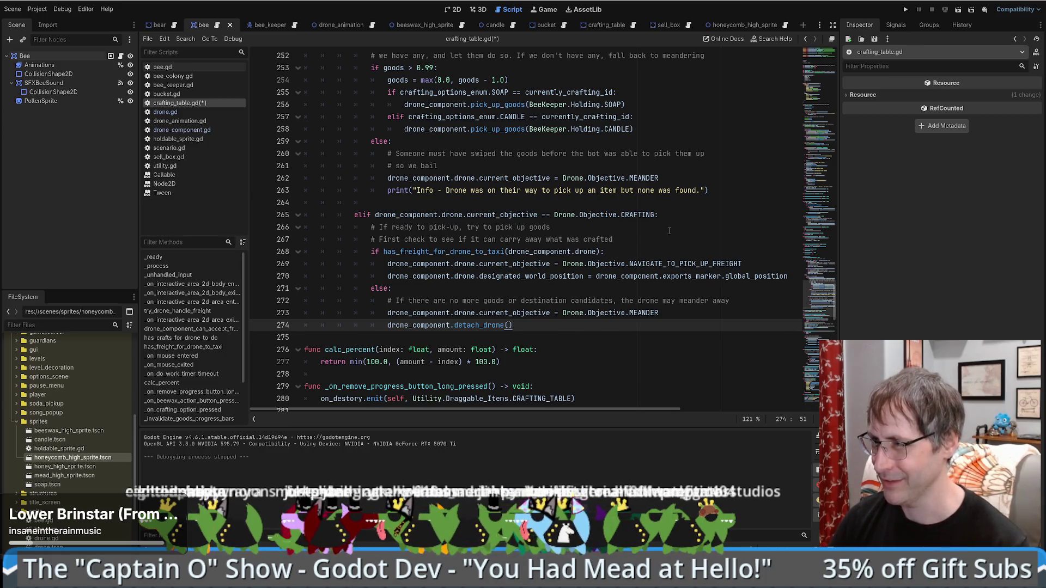
scroll(641, 224, "down", 7)
scroll(641, 225, "up", 8)
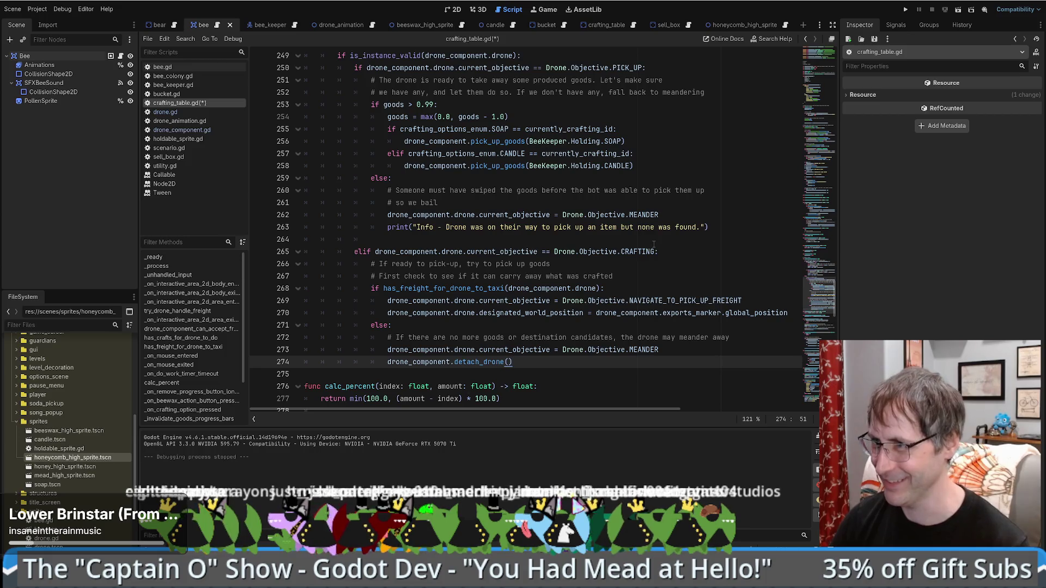
scroll(672, 229, "up", 1)
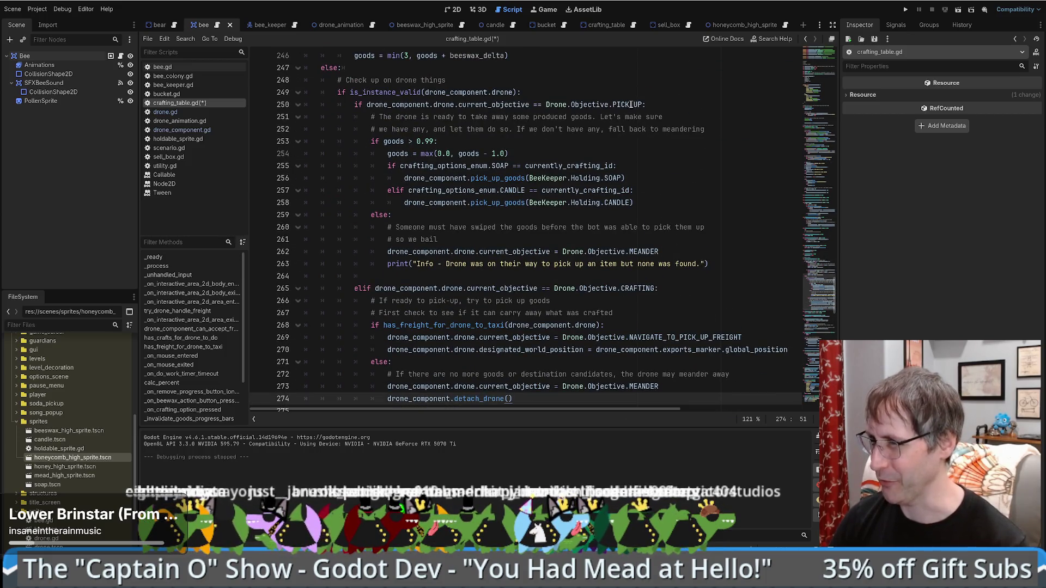
left_click(631, 104, "ctrl")
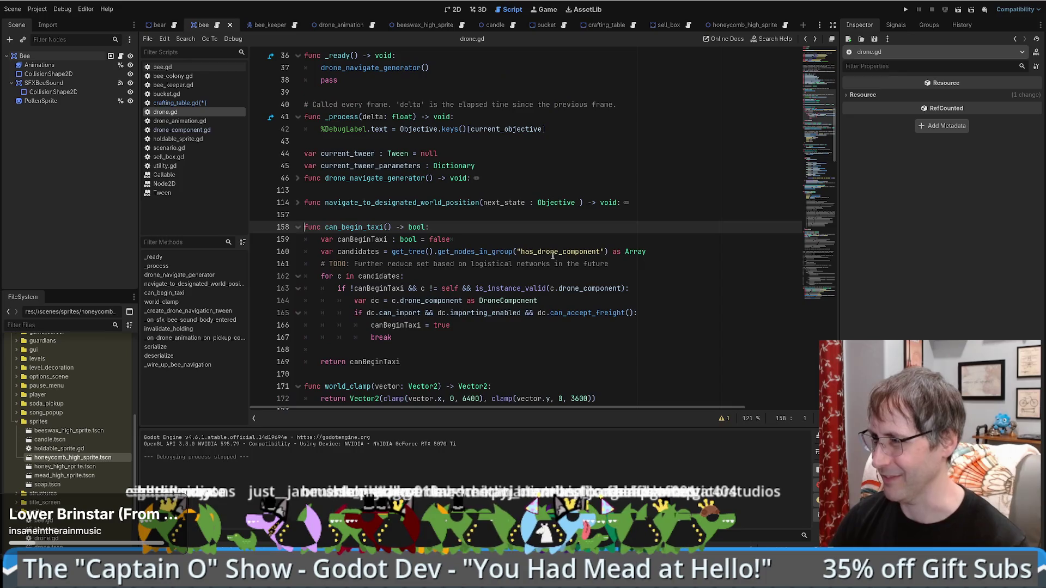
- Review can_begin_taxi in drone.gd: its header, has_drone_component check, candidates loop and return
scroll(559, 234, "down", 3)
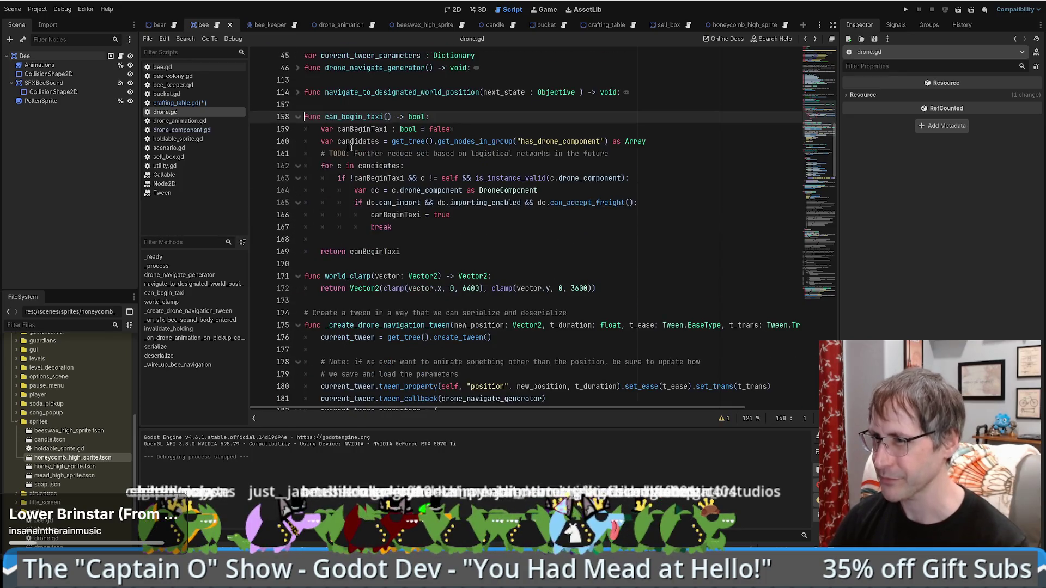
triple_click(364, 118)
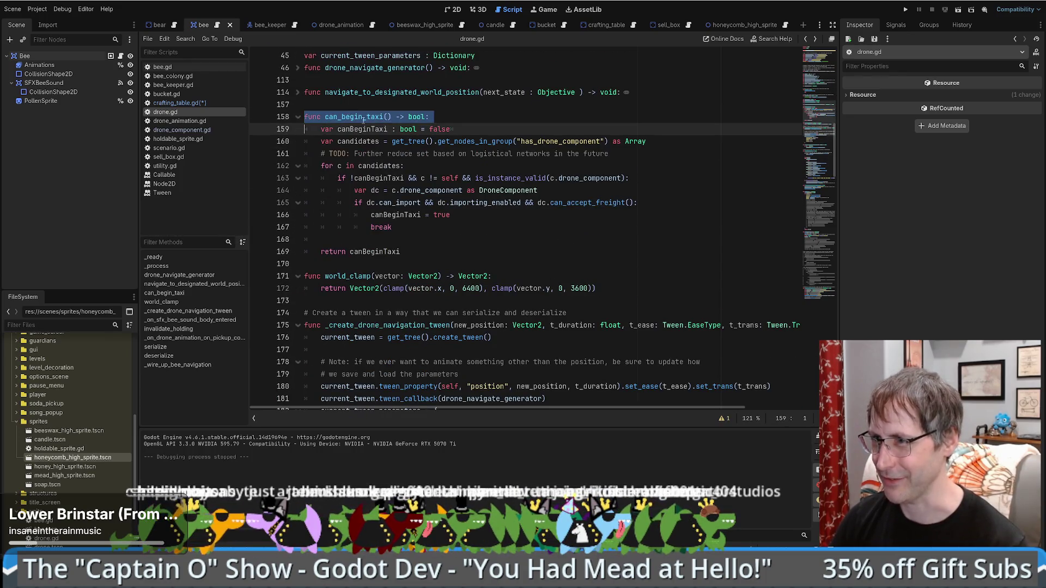
left_click(403, 252)
left_click(518, 141)
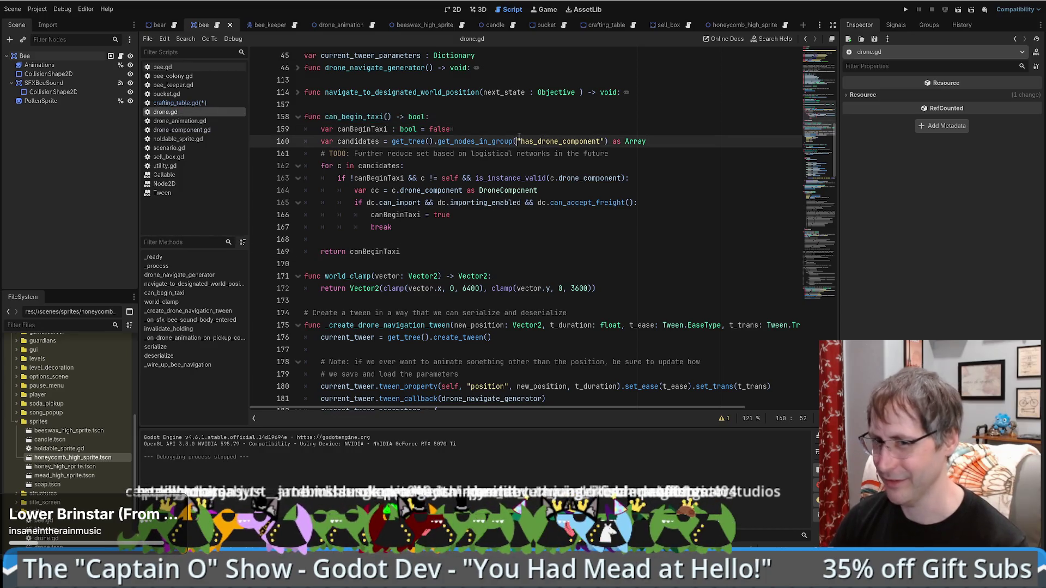
scroll(449, 226, "down", 3)
left_click(458, 141)
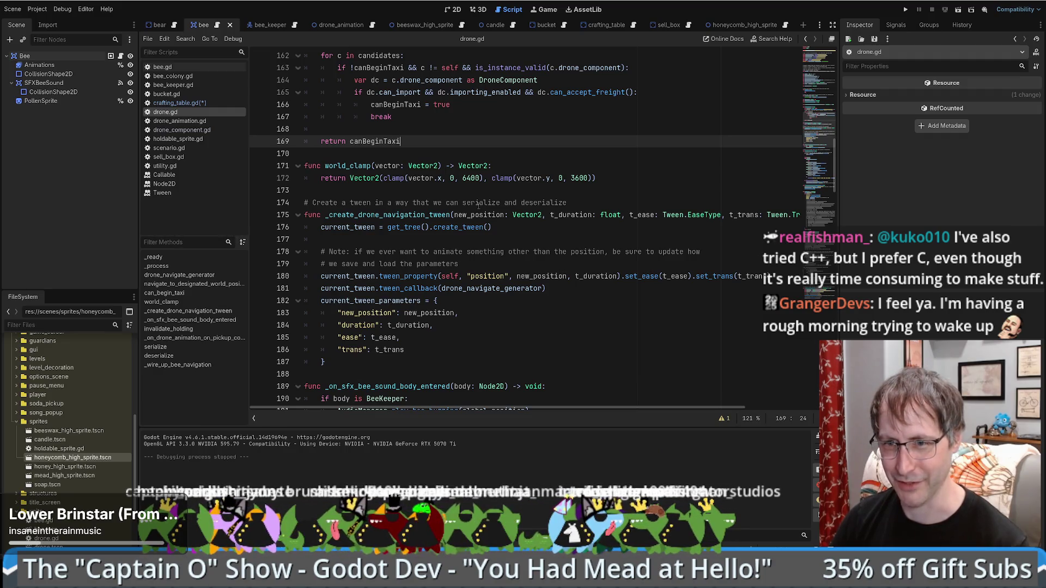
scroll(478, 207, "up", 4)
left_click(478, 266)
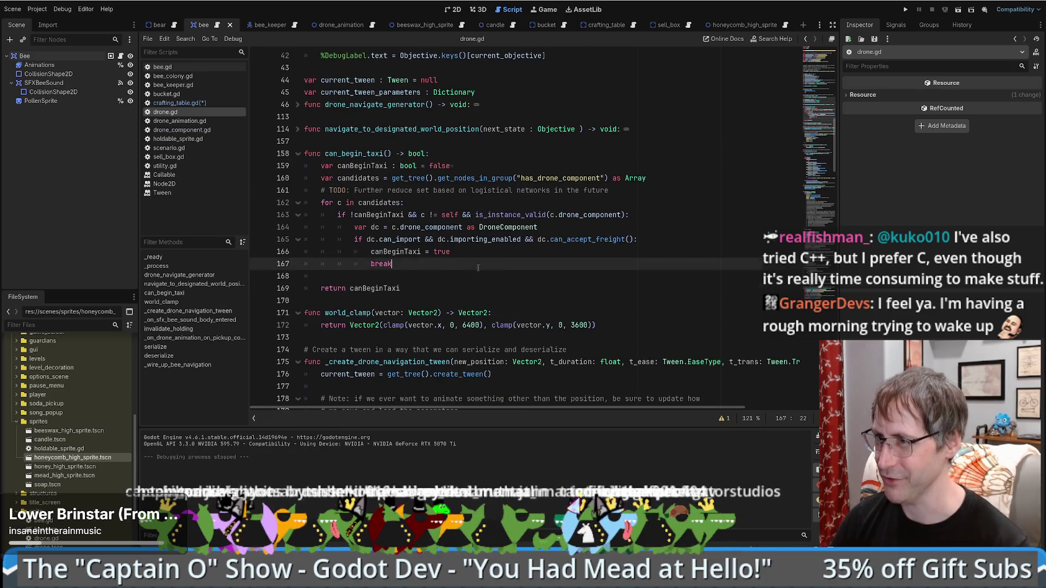
left_click(617, 193)
left_click(688, 183)
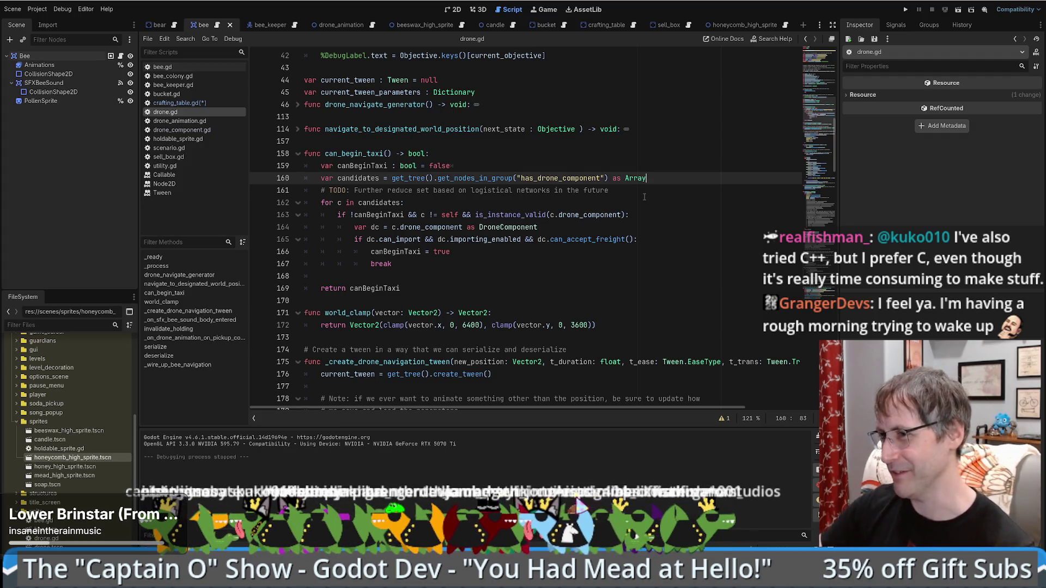
left_click(643, 196)
left_click(666, 184)
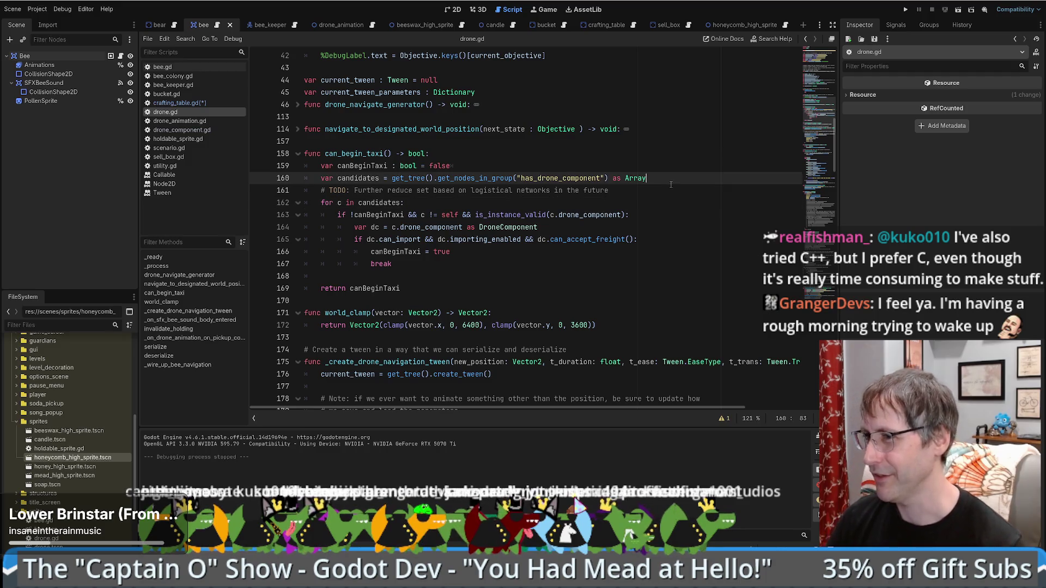
- Insert a blank line after the candidates line, then delete it again
key("Return")
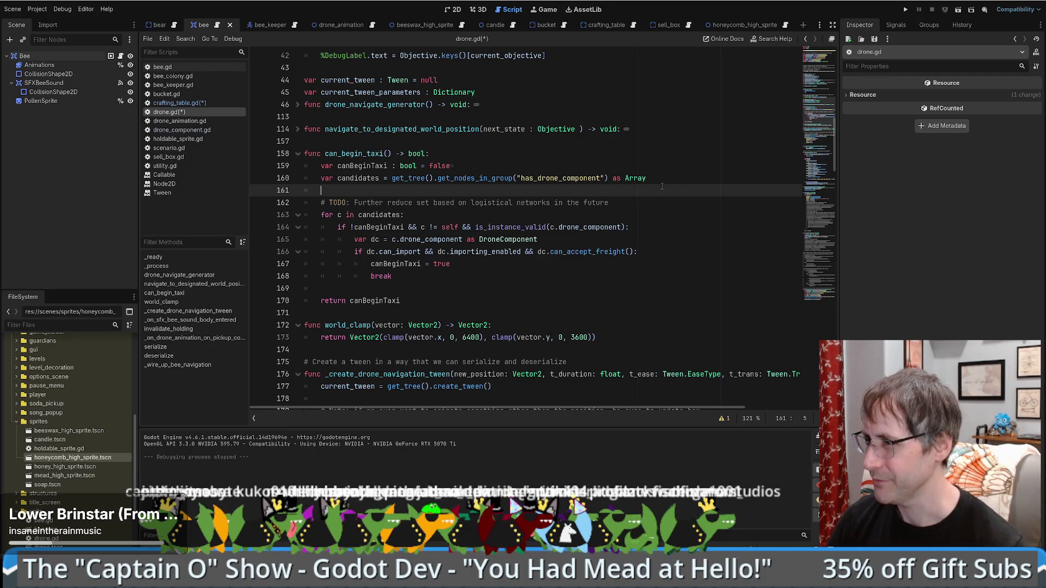
left_click_drag(661, 186, 669, 193)
key("BackSpace")
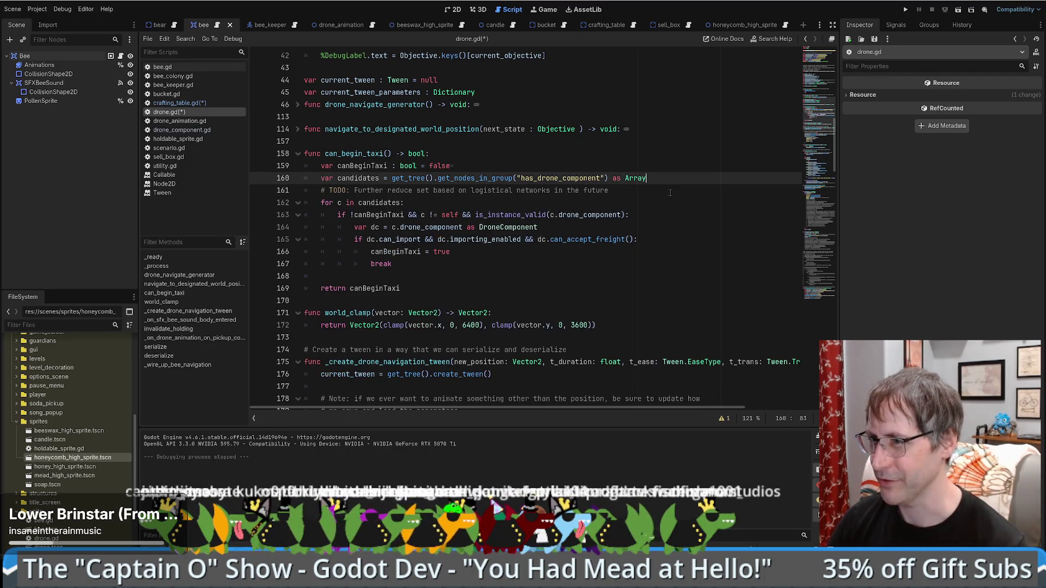
left_click_drag(624, 190, 387, 190)
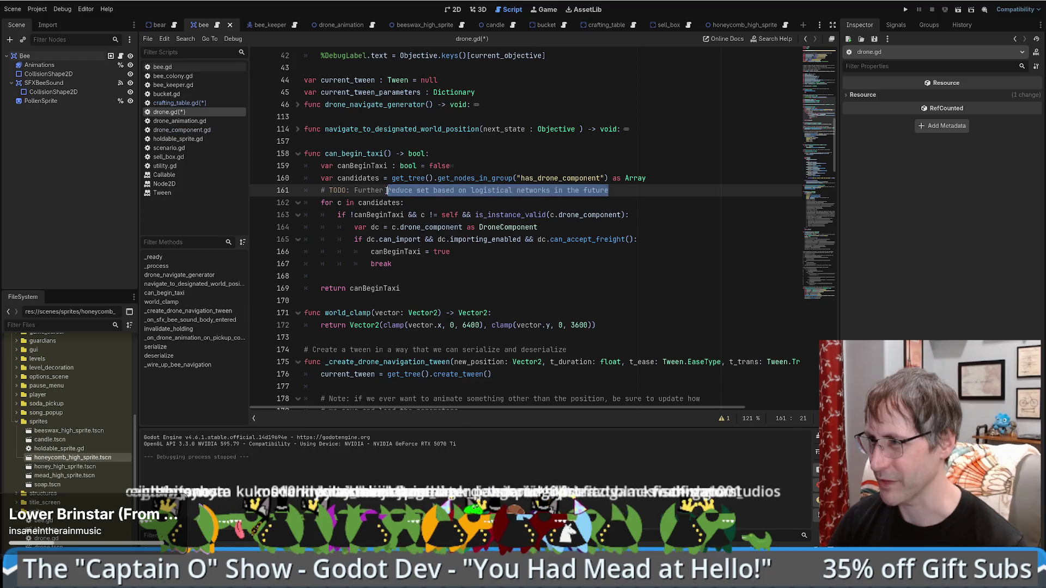
left_click(500, 190)
- Search drone.gd for can_begin_taxi, finding 1 of 1 match
scroll(476, 201, "down", 1)
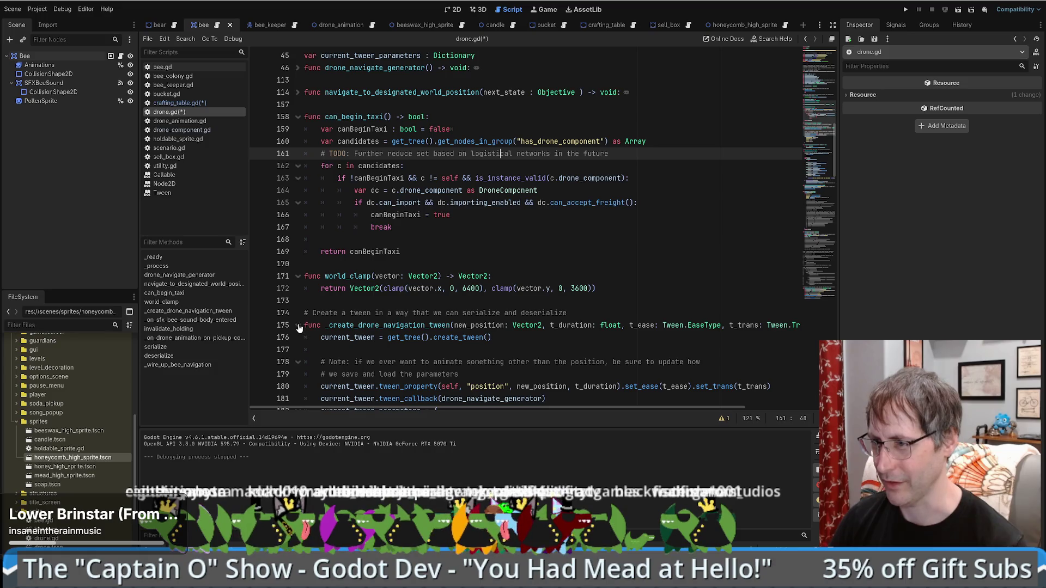
scroll(412, 317, "down", 8)
scroll(412, 317, "up", 15)
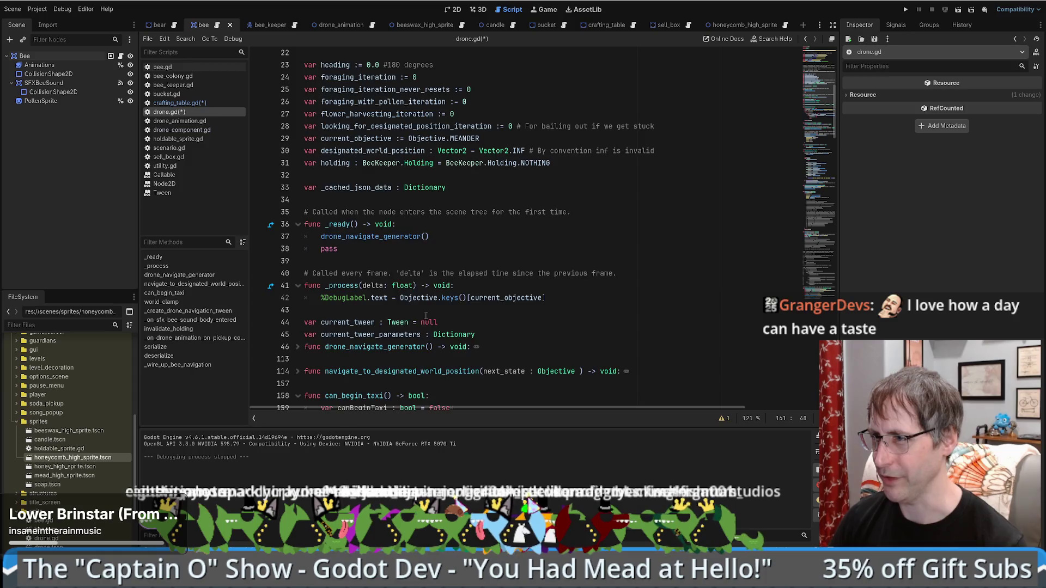
scroll(526, 244, "down", 8)
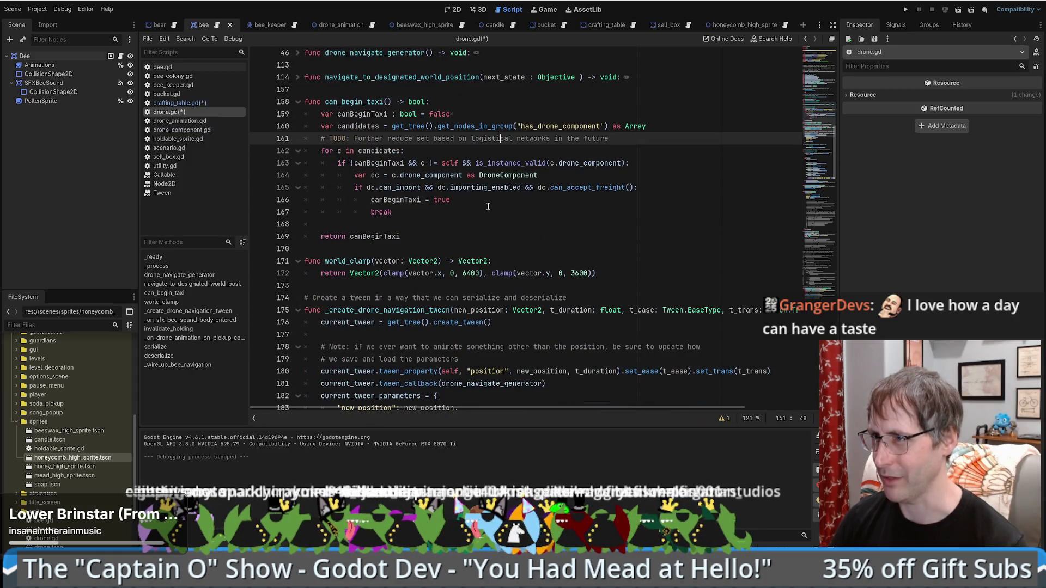
double_click(371, 102)
key("ctrl+f")
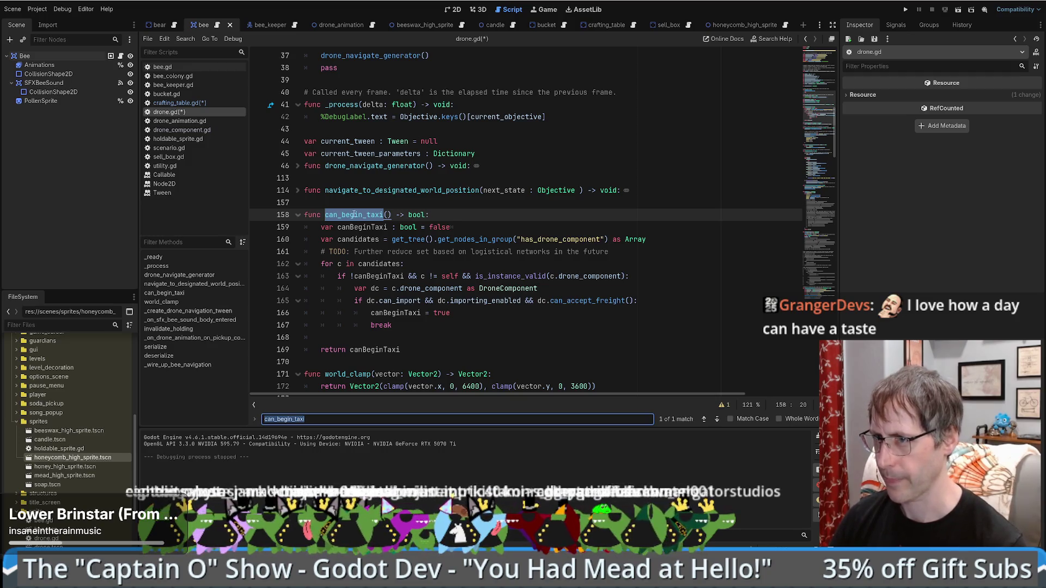
- Open drone_component.gd and inspect its can_begin_taxi wrapper calling drone.can_begin_taxi on line 44
left_click(186, 130)
scroll(503, 272, "down", 9)
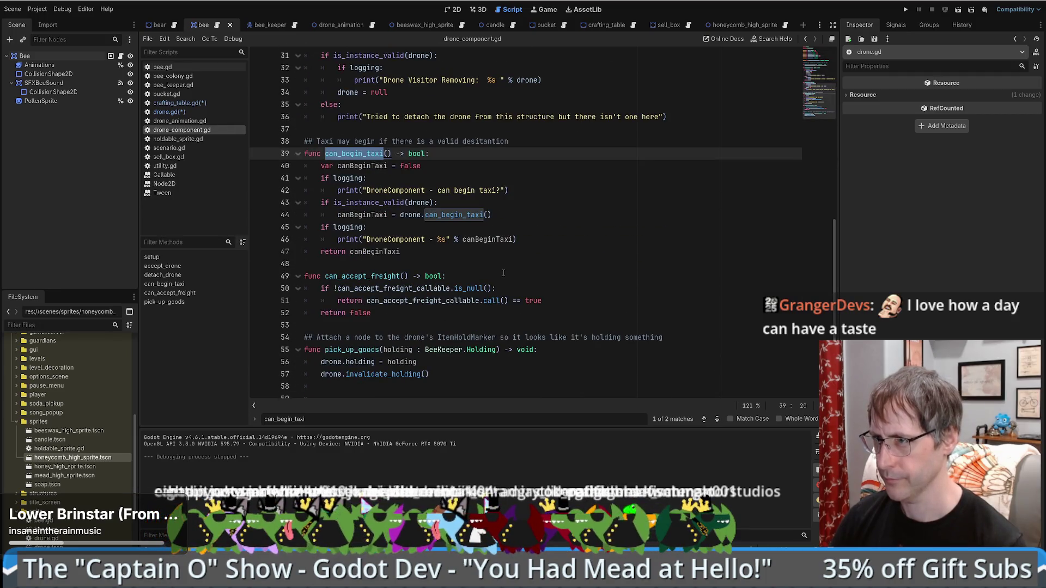
left_click(434, 217)
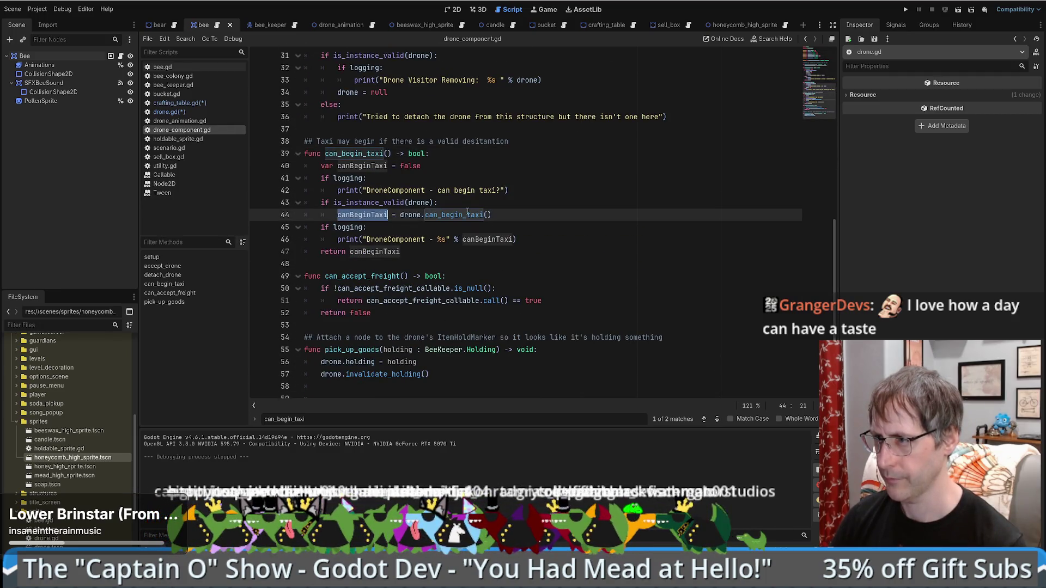
left_click(434, 216)
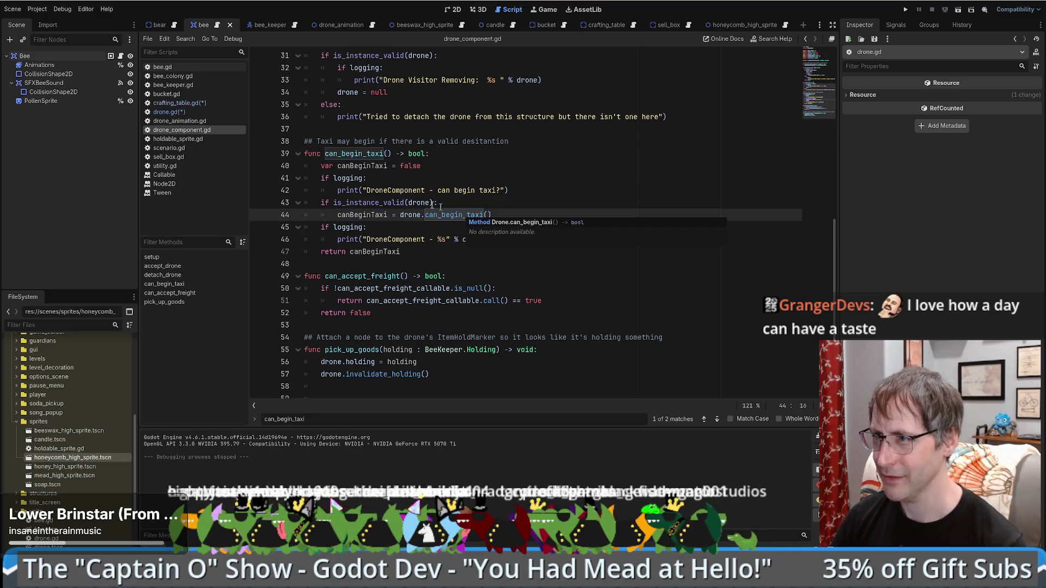
scroll(401, 238, "up", 2)
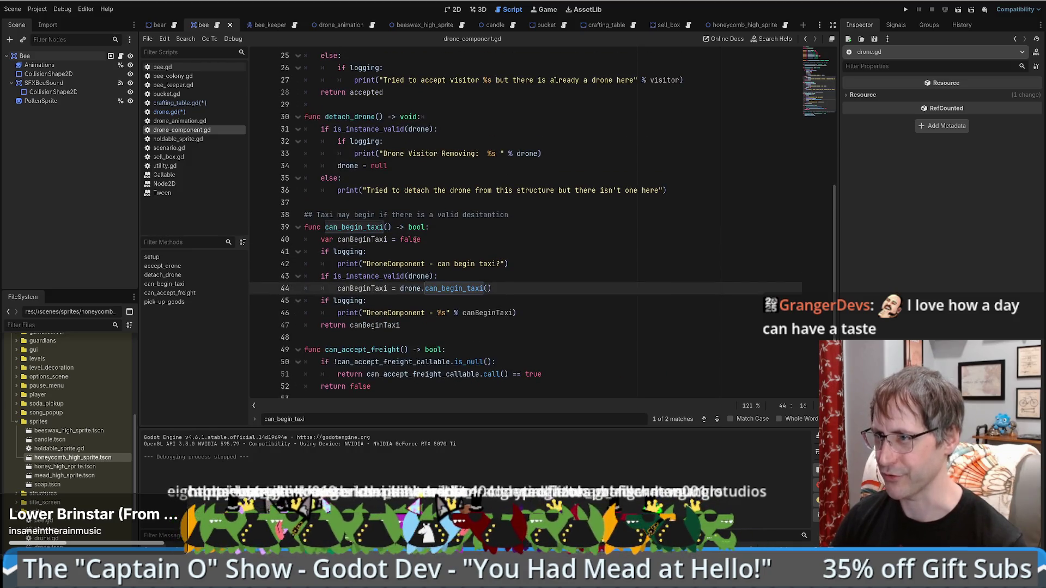
scroll(417, 239, "up", 4)
scroll(416, 239, "down", 5)
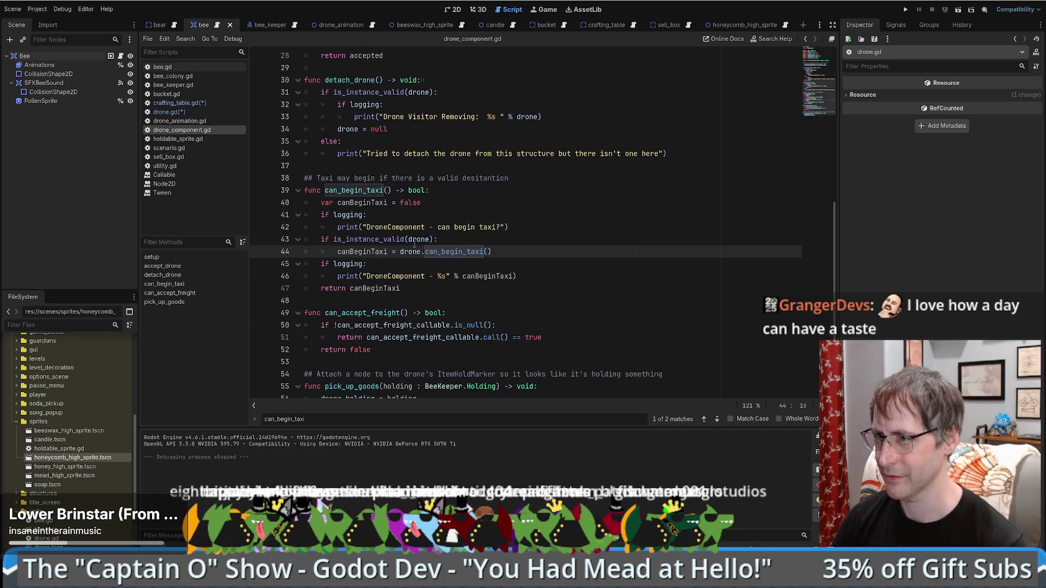
scroll(409, 240, "down", 2)
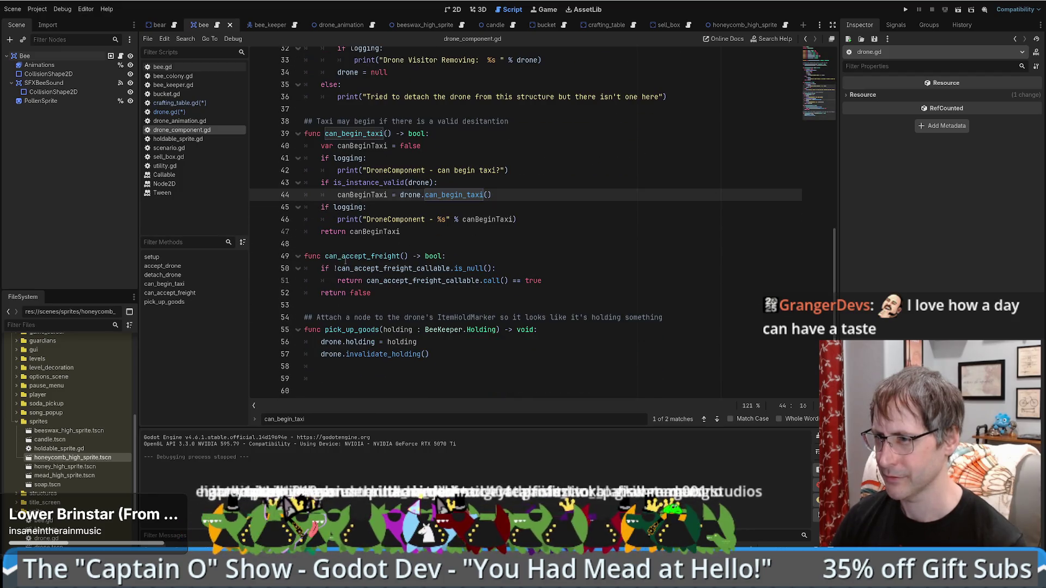
scroll(429, 222, "up", 1)
left_click(491, 233)
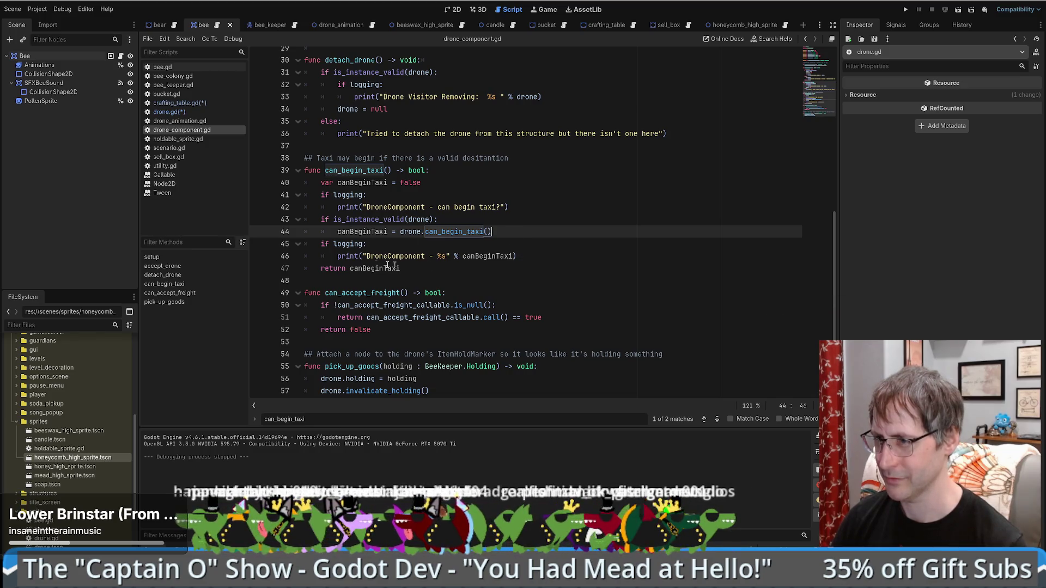
- Run Find in Files for can_begin_taxi, listing 4 matches in 3 files
key("ctrl+f")
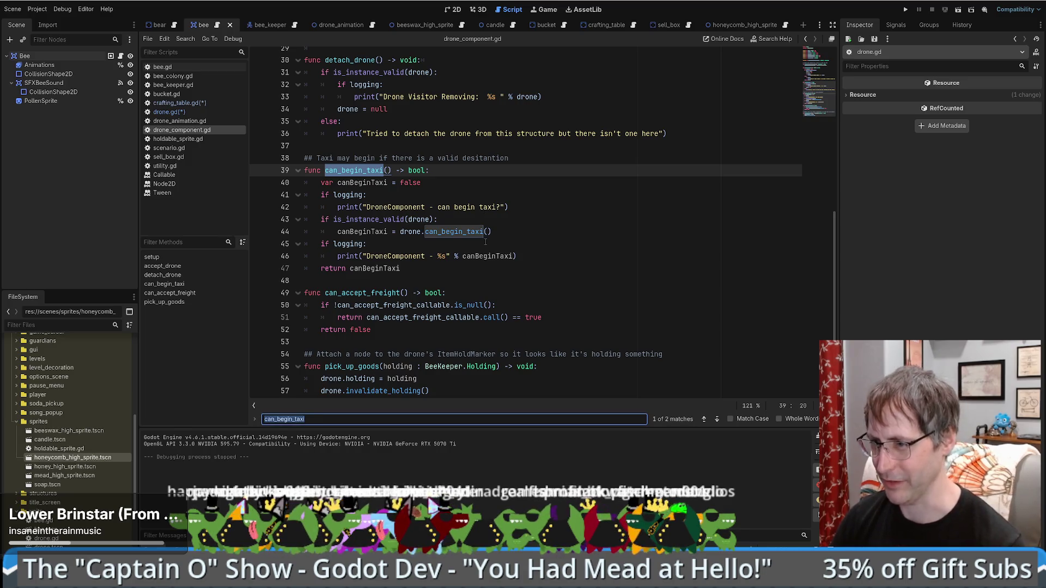
key("ctrl+shift+f")
key("Return")
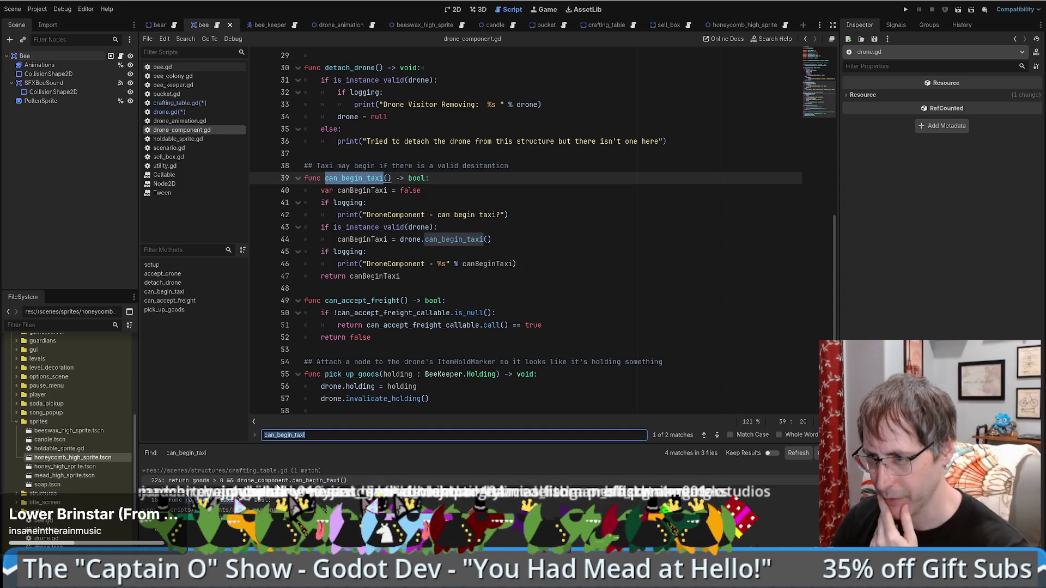
- Open the crafting_table.gd match and scroll through its drone pickup code
left_click(245, 480)
scroll(496, 305, "up", 4)
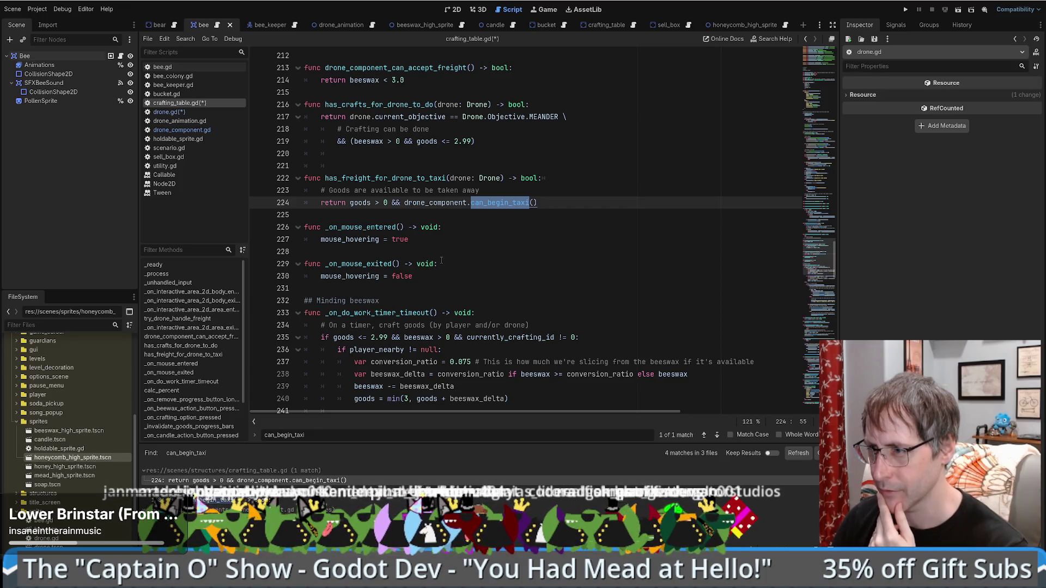
scroll(578, 299, "down", 3)
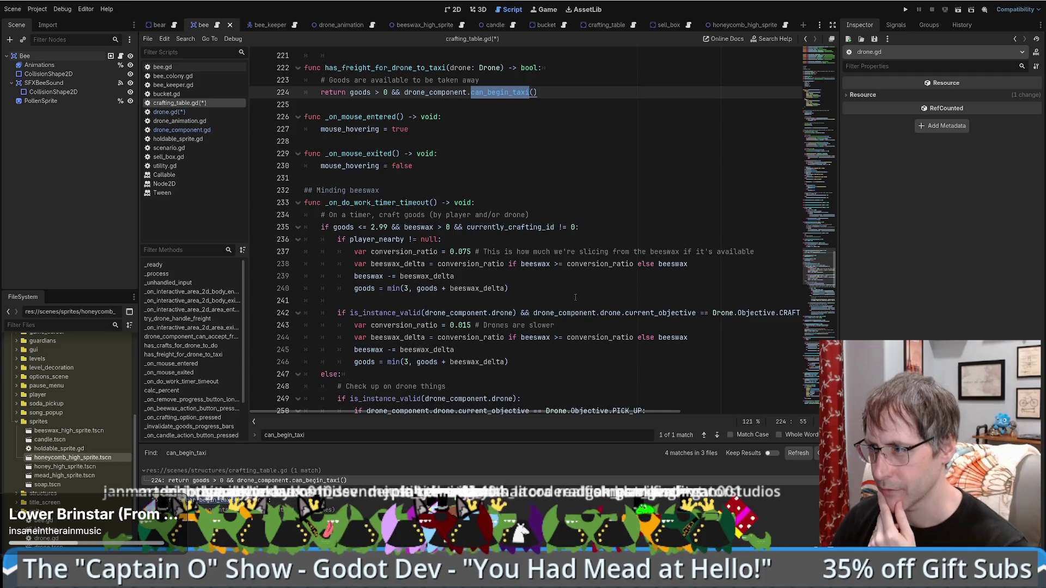
scroll(534, 277, "down", 5)
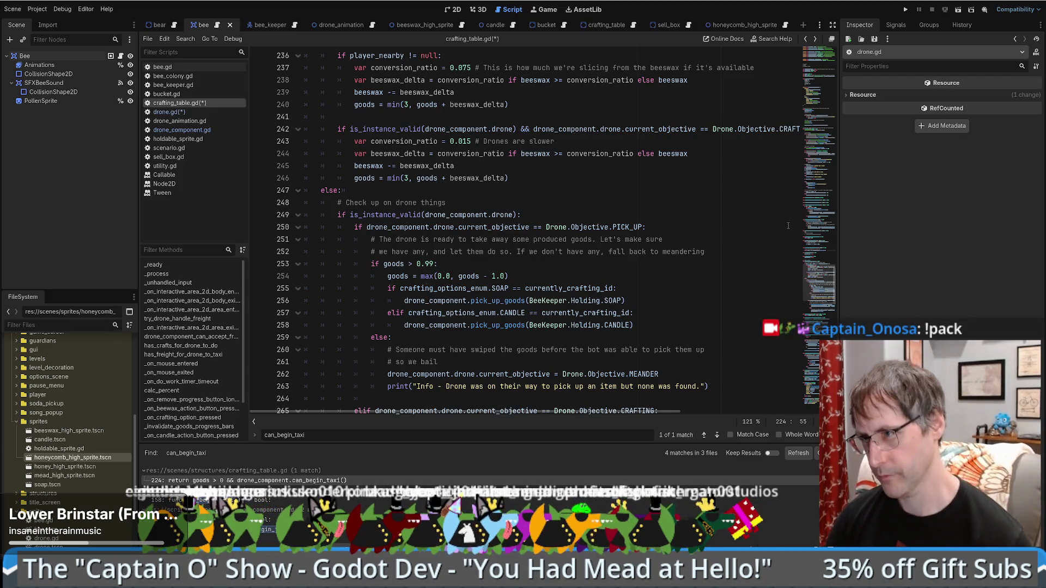
scroll(650, 268, "down", 4)
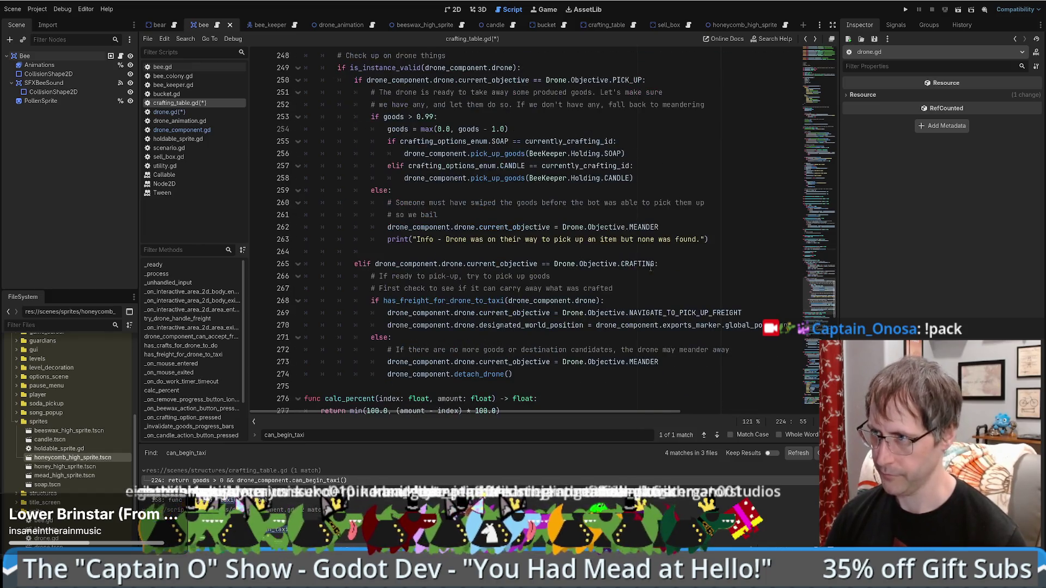
scroll(694, 250, "up", 3)
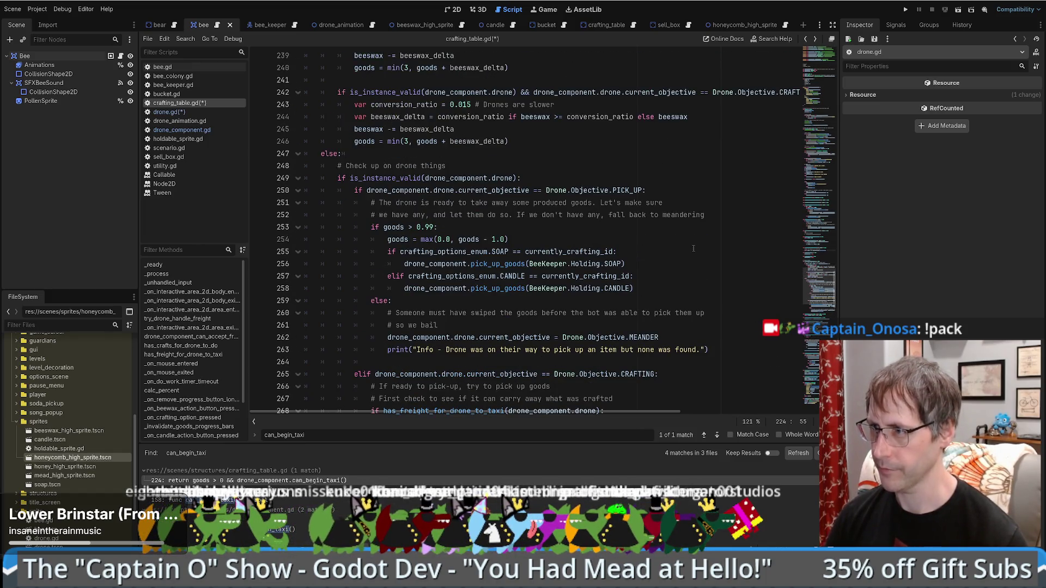
scroll(693, 248, "down", 1)
scroll(708, 274, "down", 5)
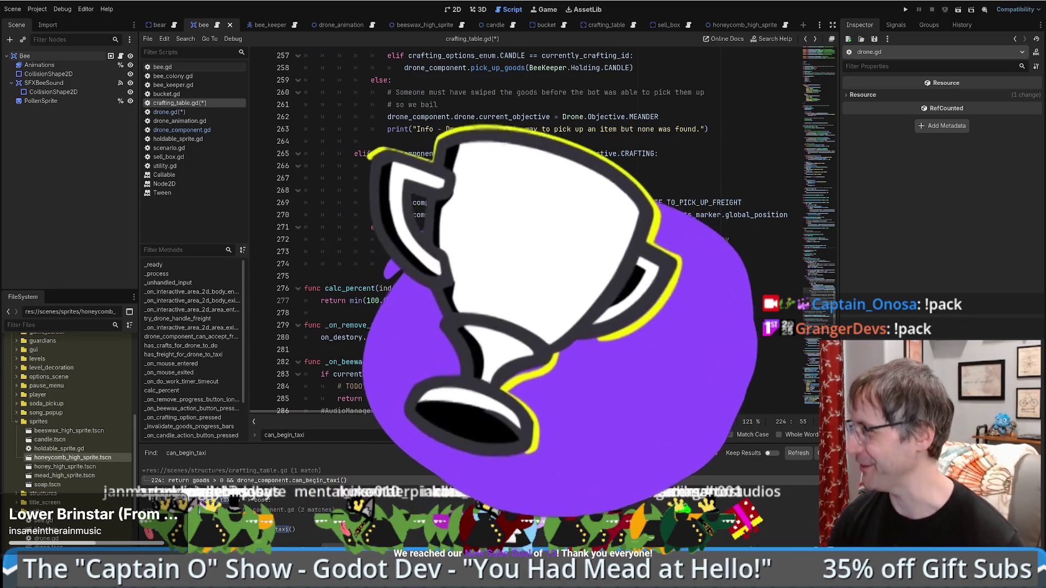
scroll(644, 293, "down", 5)
scroll(622, 283, "up", 5)
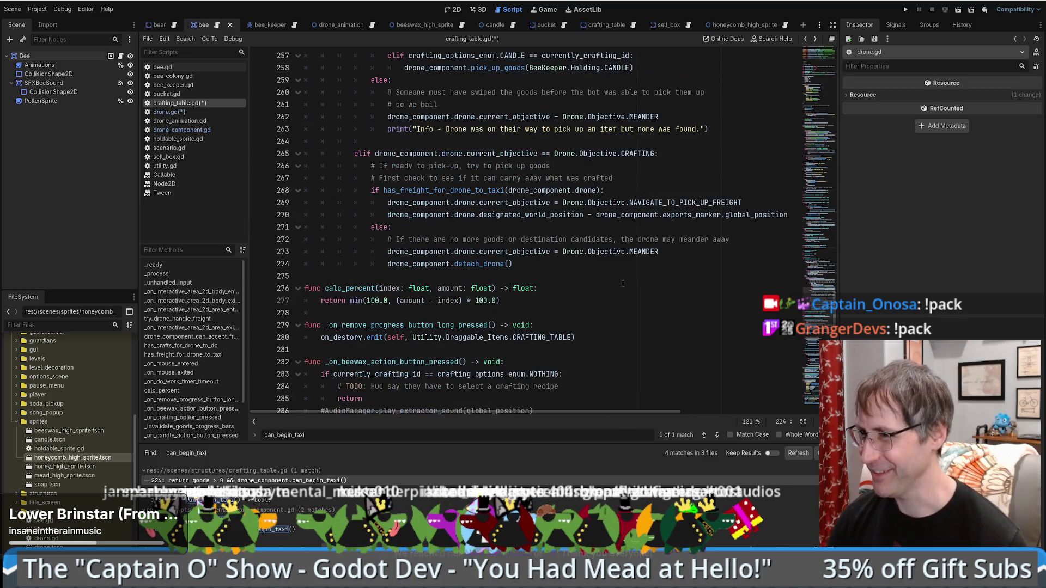
- Mark the detach_drone call on line 274 and review the surrounding PICK_UP and CRAFTING handling
left_click(582, 267)
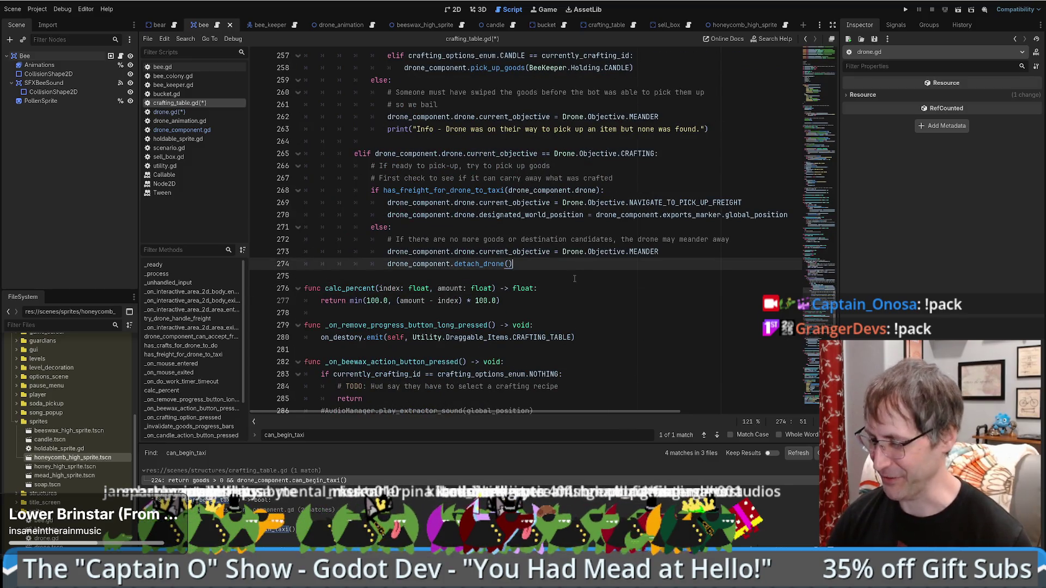
scroll(614, 284, "up", 5)
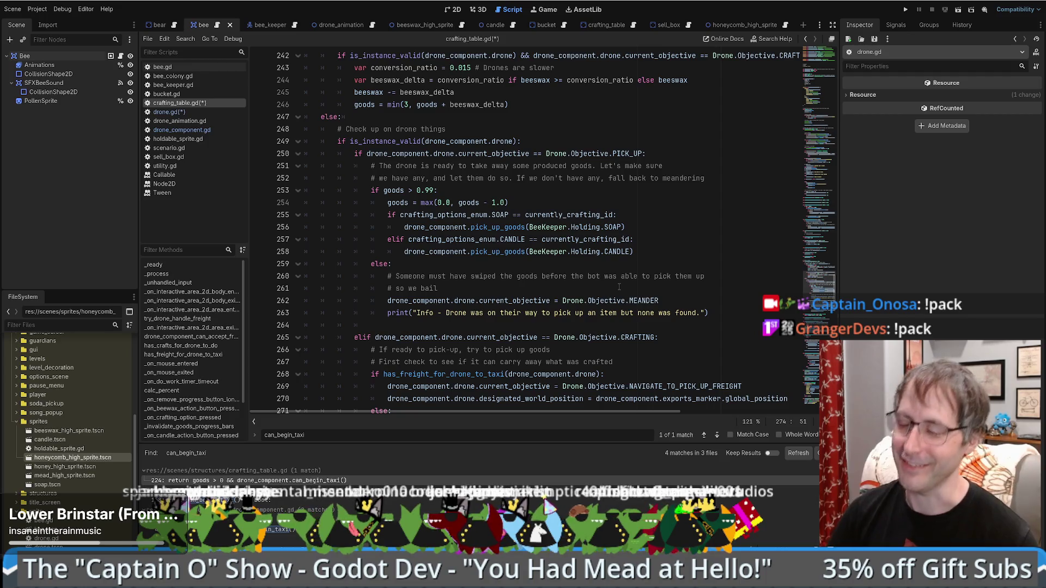
scroll(613, 293, "down", 5)
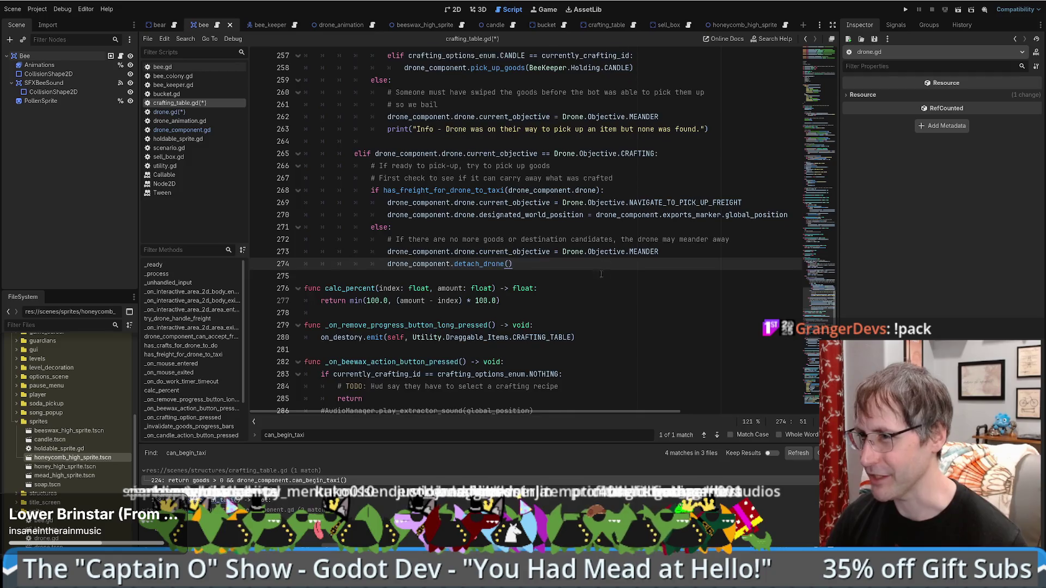
scroll(675, 264, "up", 5)
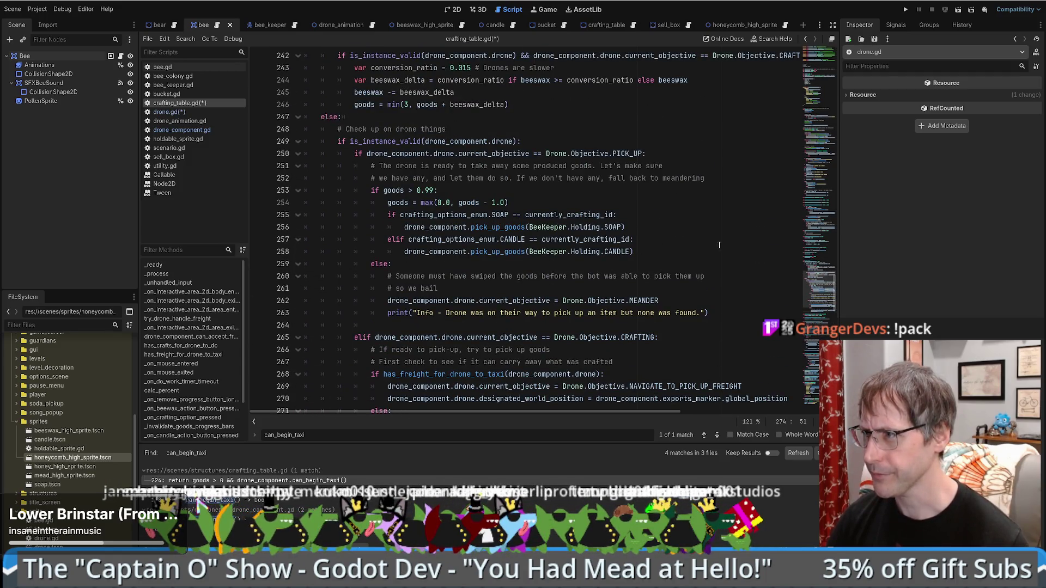
scroll(704, 238, "down", 6)
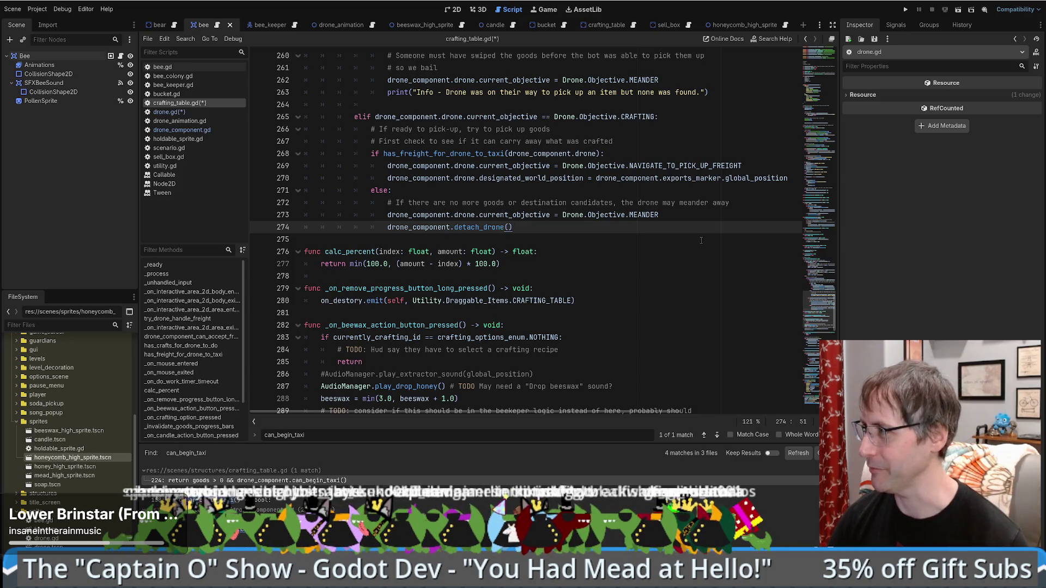
scroll(701, 240, "up", 5)
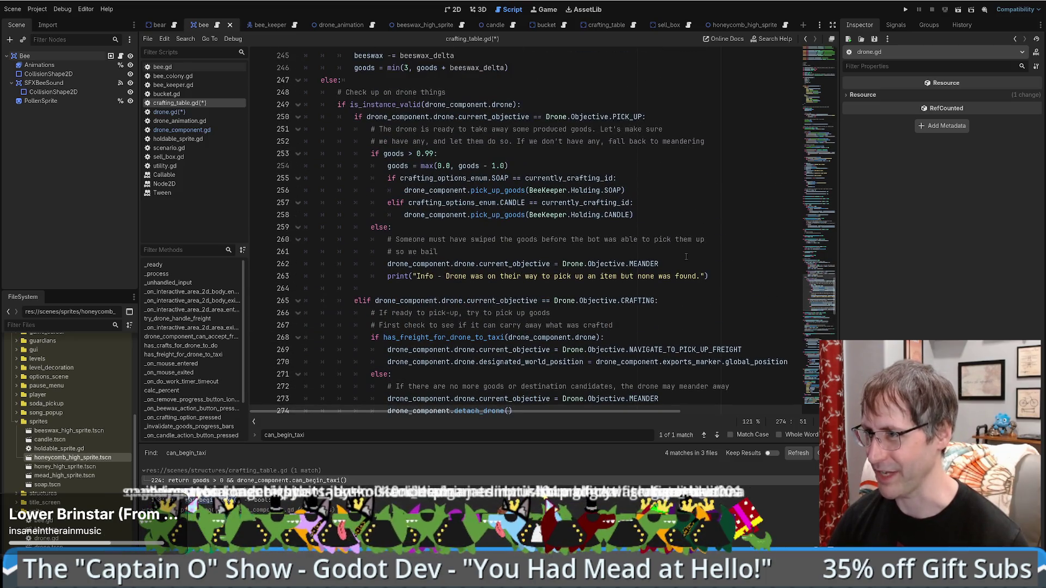
scroll(686, 256, "down", 5)
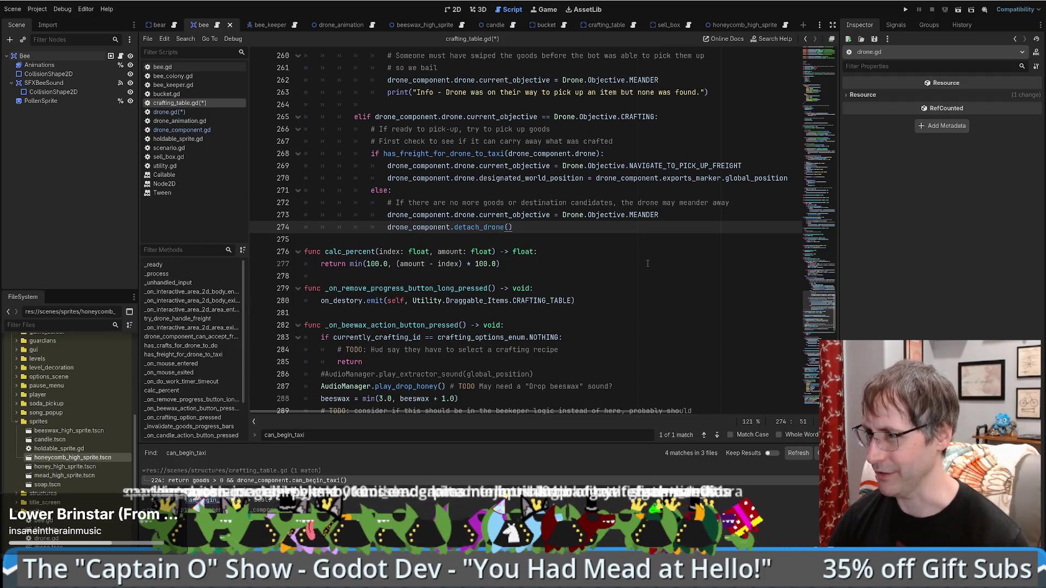
scroll(651, 261, "up", 2)
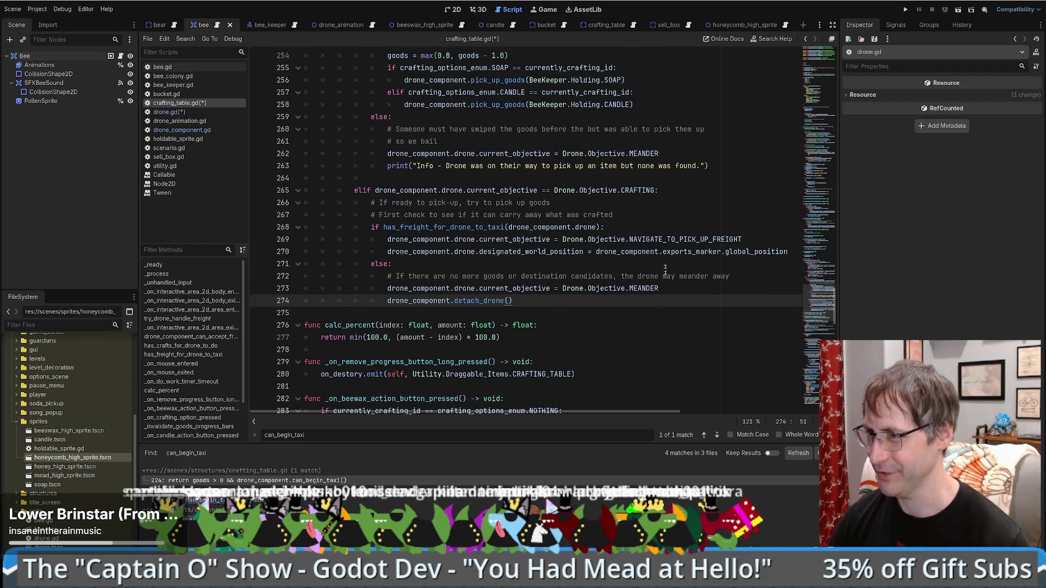
scroll(549, 316, "down", 3)
scroll(550, 316, "up", 4)
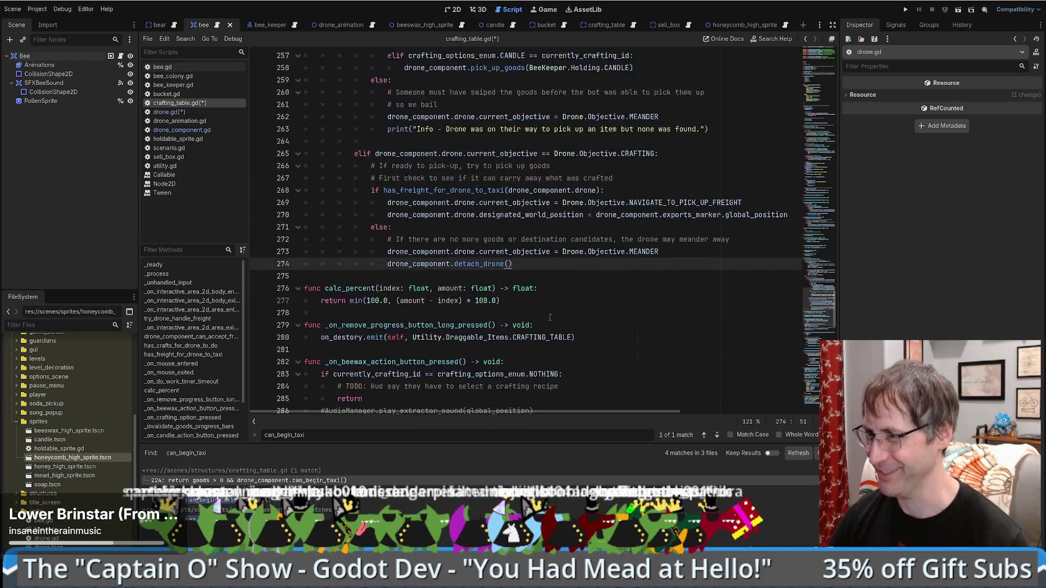
scroll(551, 322, "down", 2)
scroll(552, 322, "up", 7)
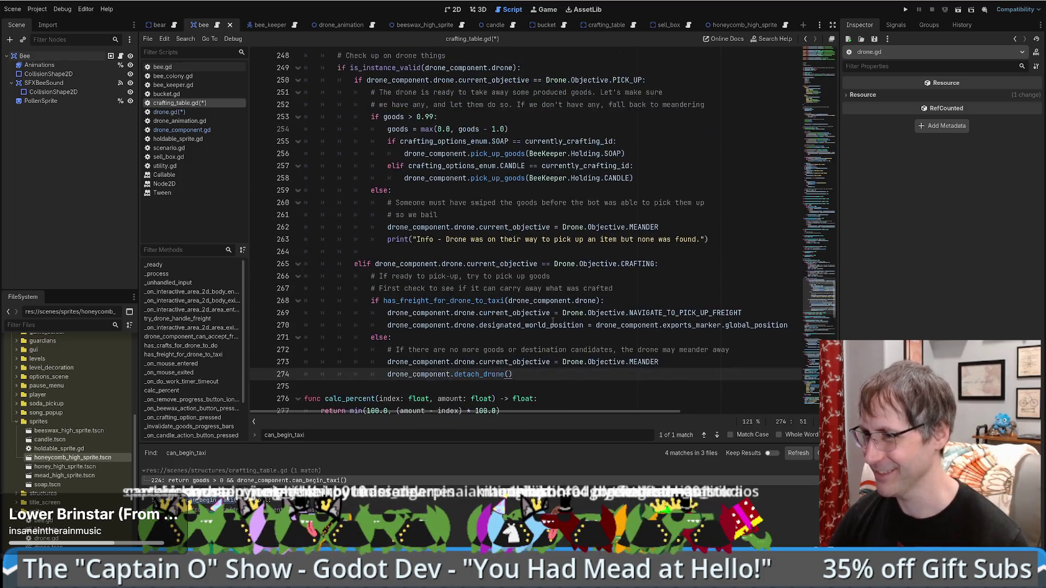
scroll(549, 325, "up", 5)
scroll(550, 322, "down", 6)
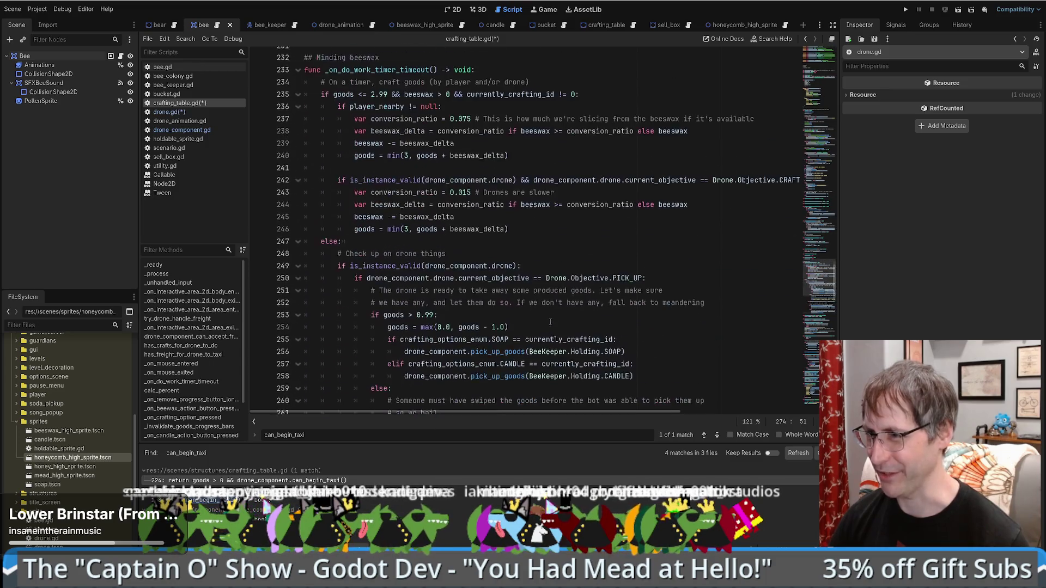
scroll(550, 322, "down", 6)
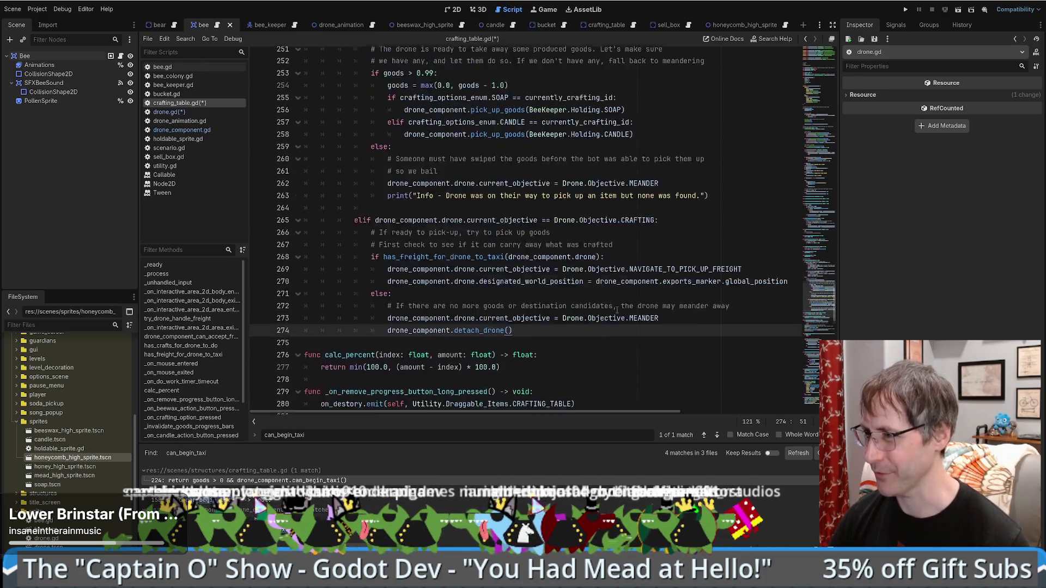
scroll(611, 313, "up", 5)
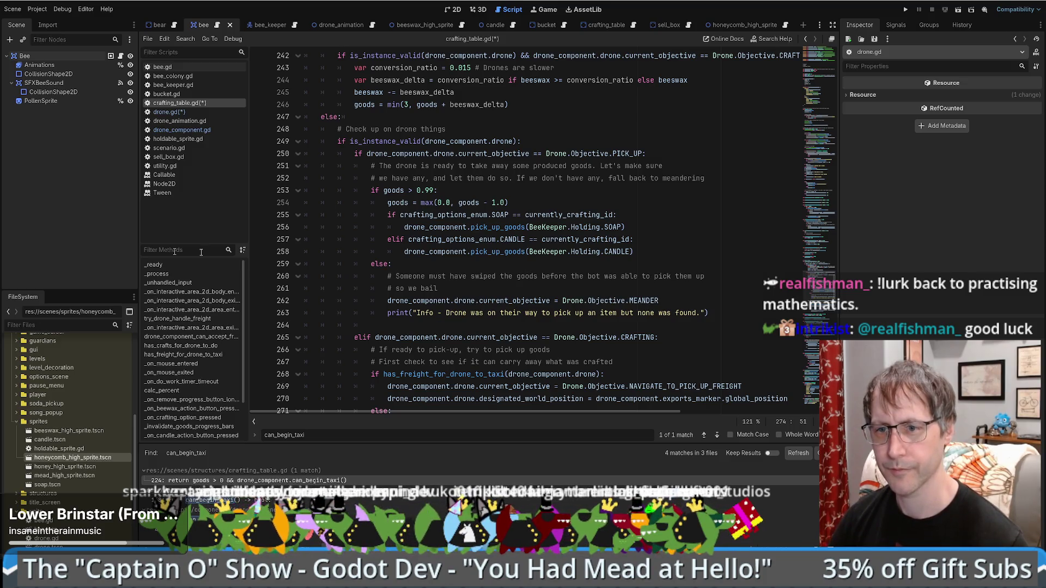
- Select the drone validity check on line 249 and the PICK_UP comparison on line 250
left_click(439, 288)
scroll(358, 178, "up", 1)
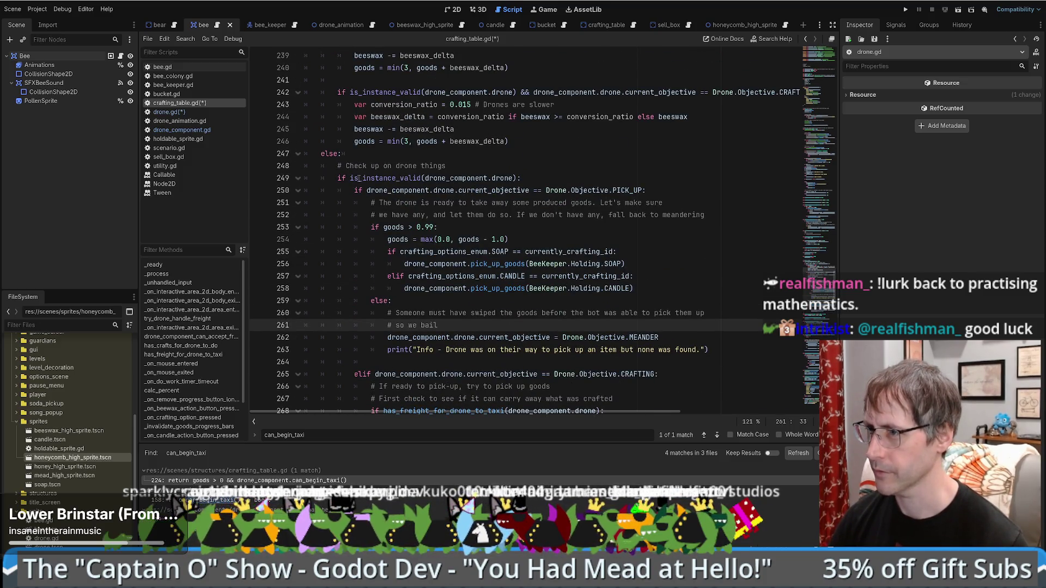
left_click_drag(359, 178, 529, 180)
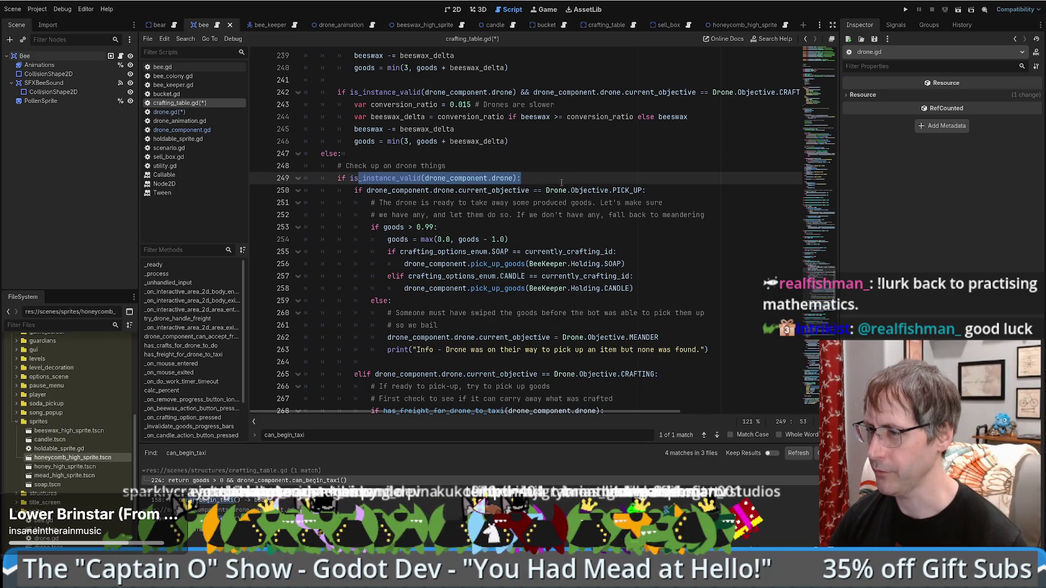
left_click_drag(646, 190, 518, 190)
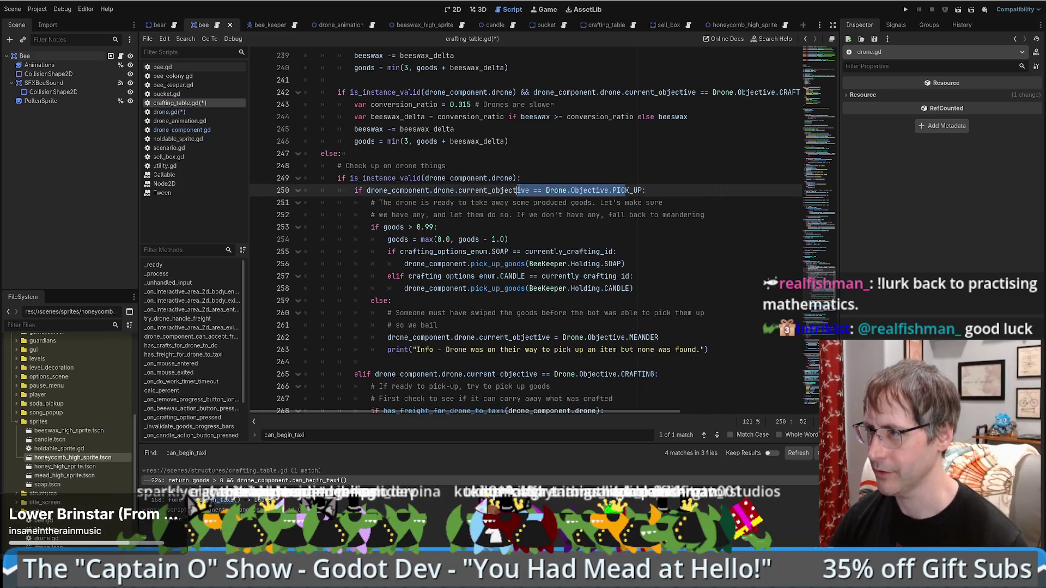
- Read detach_drone's doc tooltip, then jump to the has_freight_for_drone_to_taxi definition
scroll(515, 192, "down", 3)
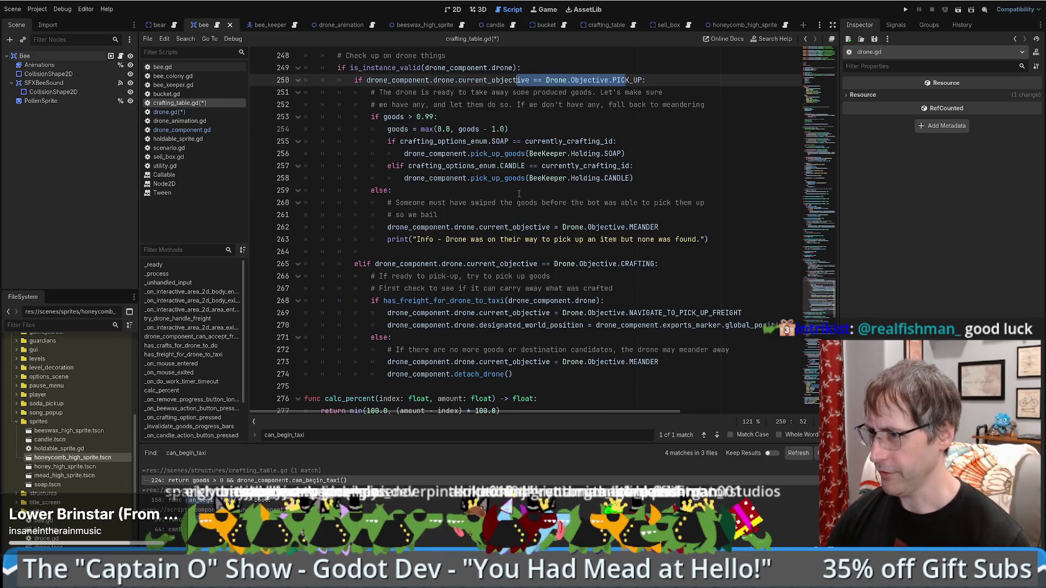
double_click(475, 374)
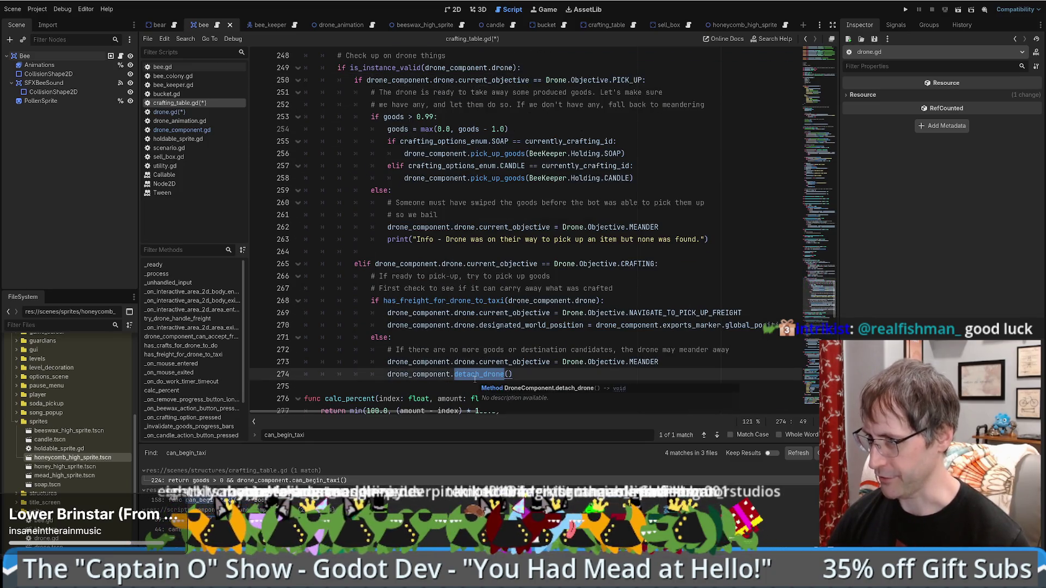
left_click(430, 302, "ctrl")
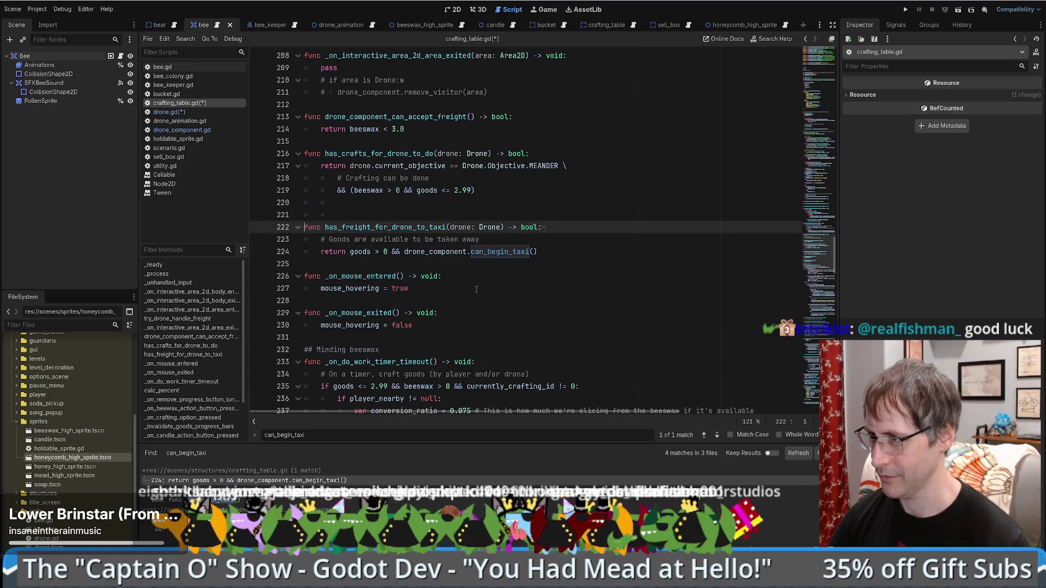
- Return to the drone-handling code and restore detach_drone() to its original indentation
key("alt+Left")
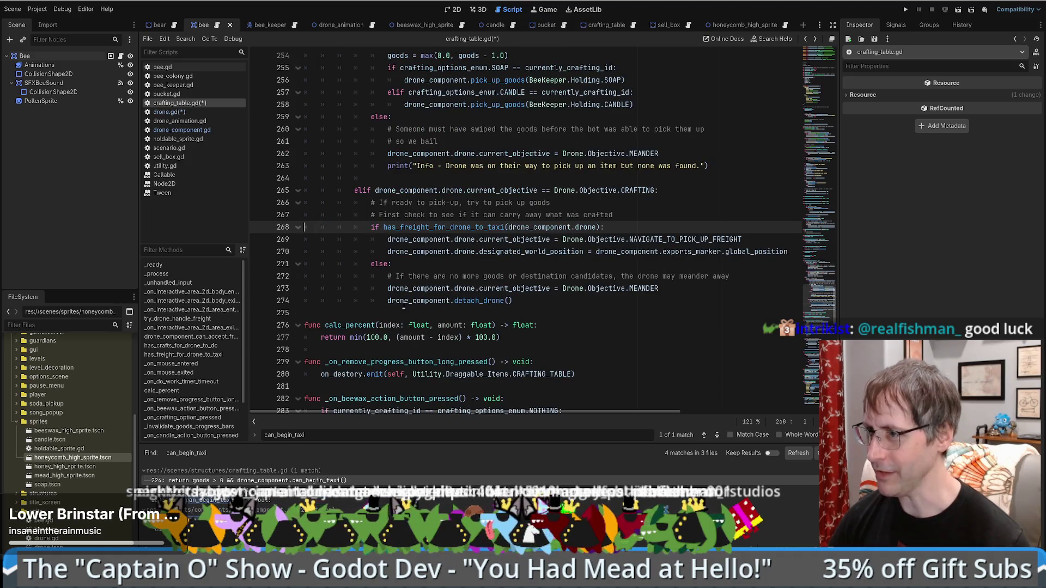
key("alt+Left")
key("BackSpace")
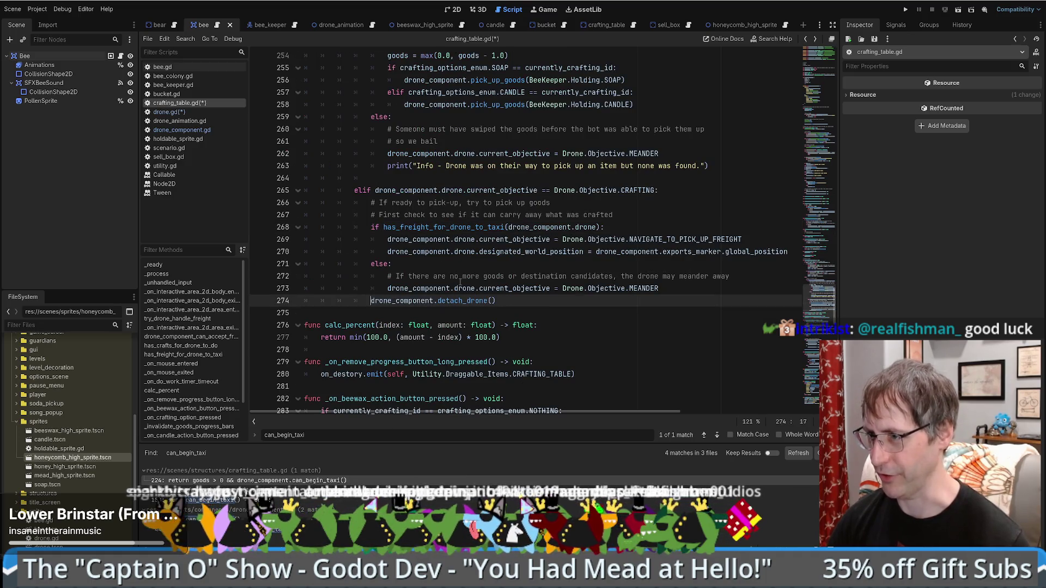
key("Return")
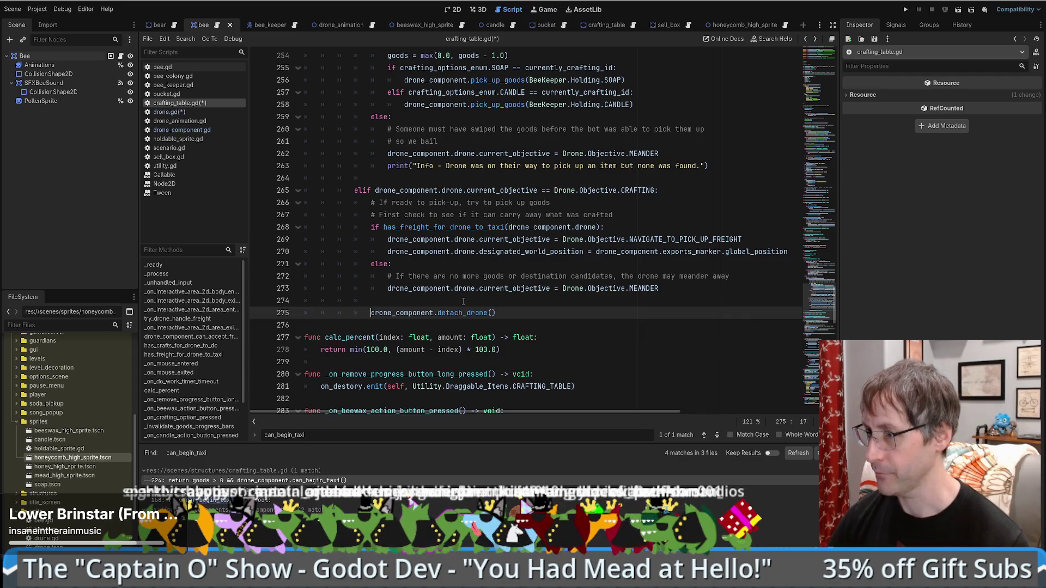
key("BackSpace")
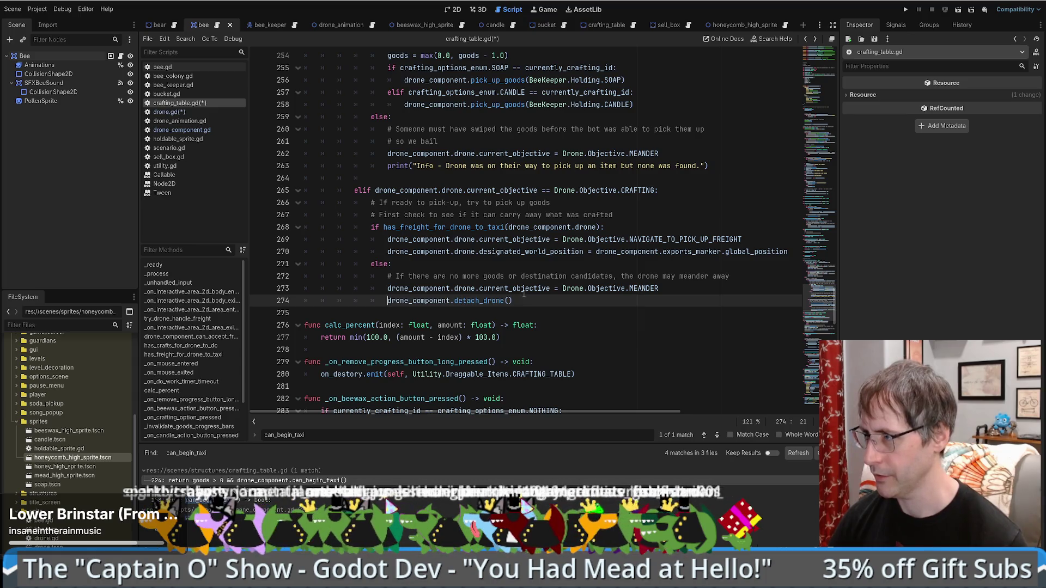
- Search the script for NAVIGATE_TO_PICK_UP_FREIGHT and step to its second match on line 269
double_click(680, 239)
key("ctrl+f")
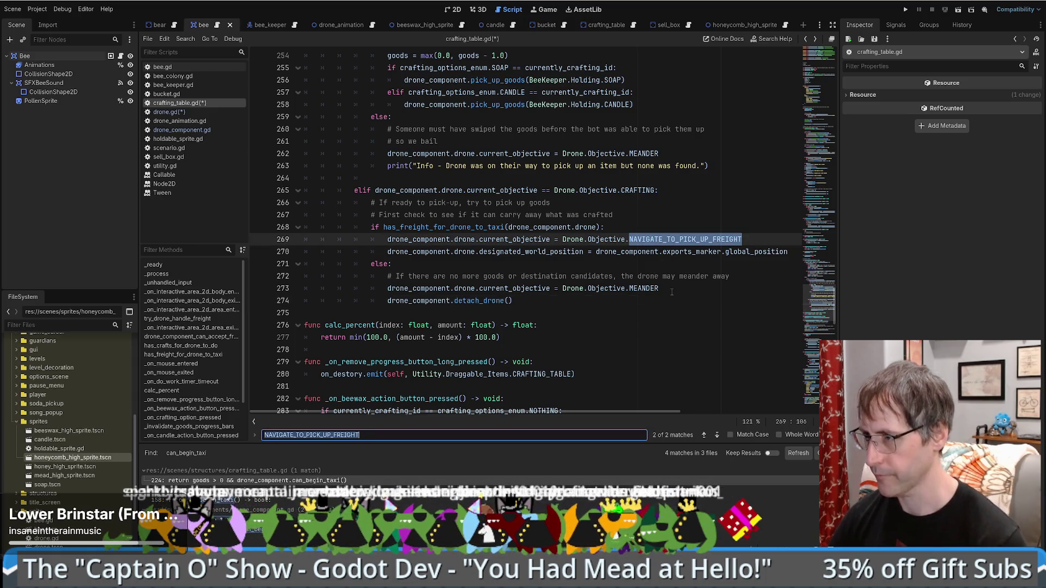
key("Return")
key("Return")
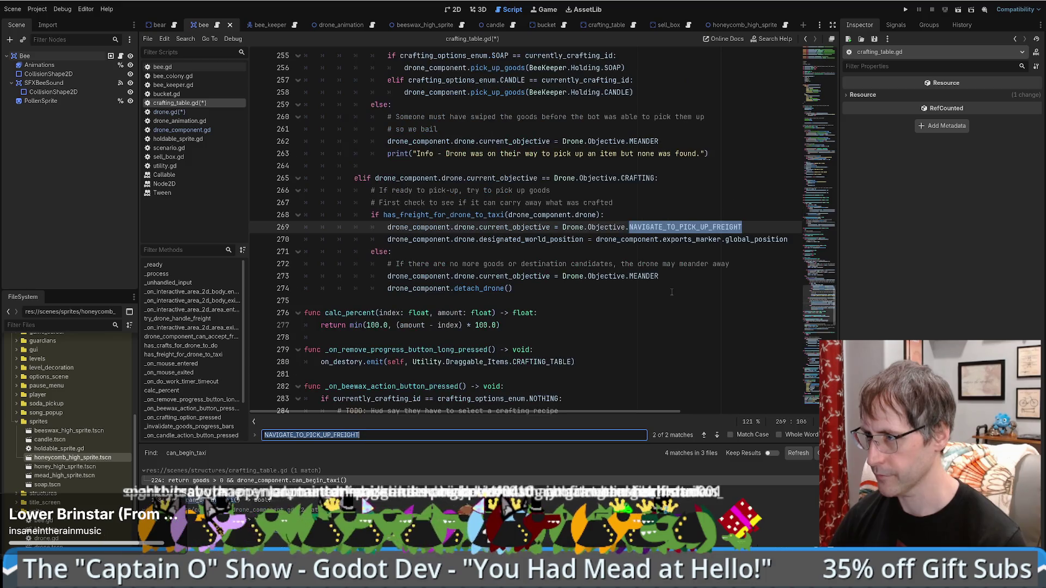
key("Return")
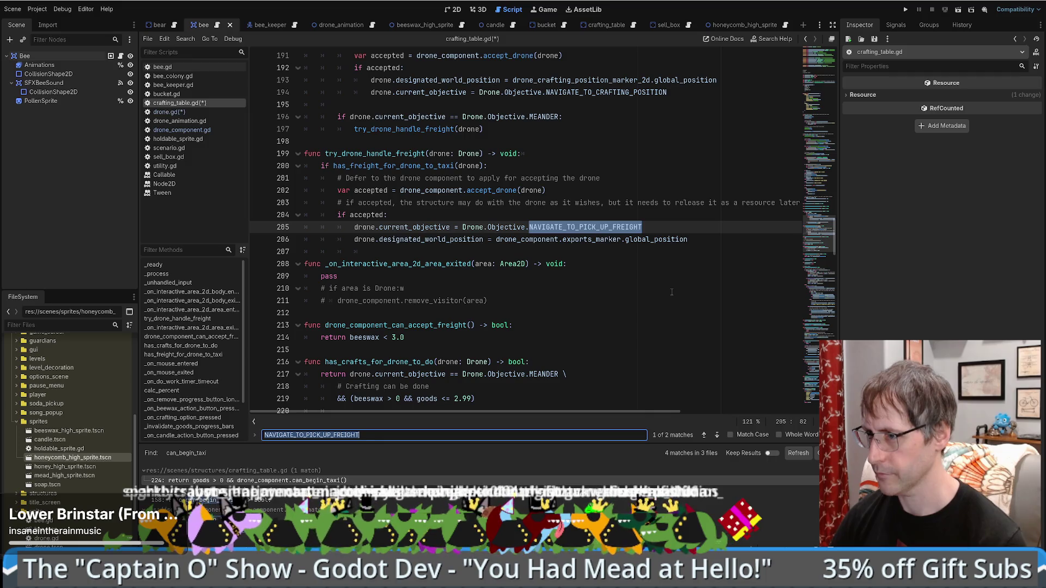
mouse_move(826, 217)
left_mouse_down()
mouse_move(826, 383)
mouse_move(828, 213)
mouse_move(838, 332)
left_mouse_up()
scroll(839, 333, "down", 2)
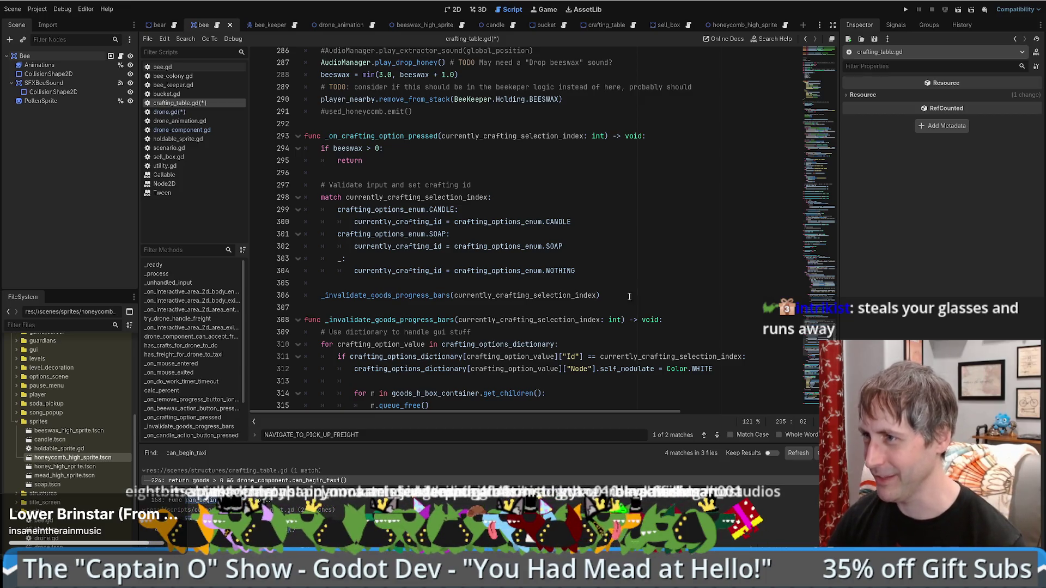
- Review the has_freight check and the NAVIGATE_TO_PICK_UP_FREIGHT use on line 269
scroll(625, 295, "down", 2)
scroll(624, 296, "down", 1)
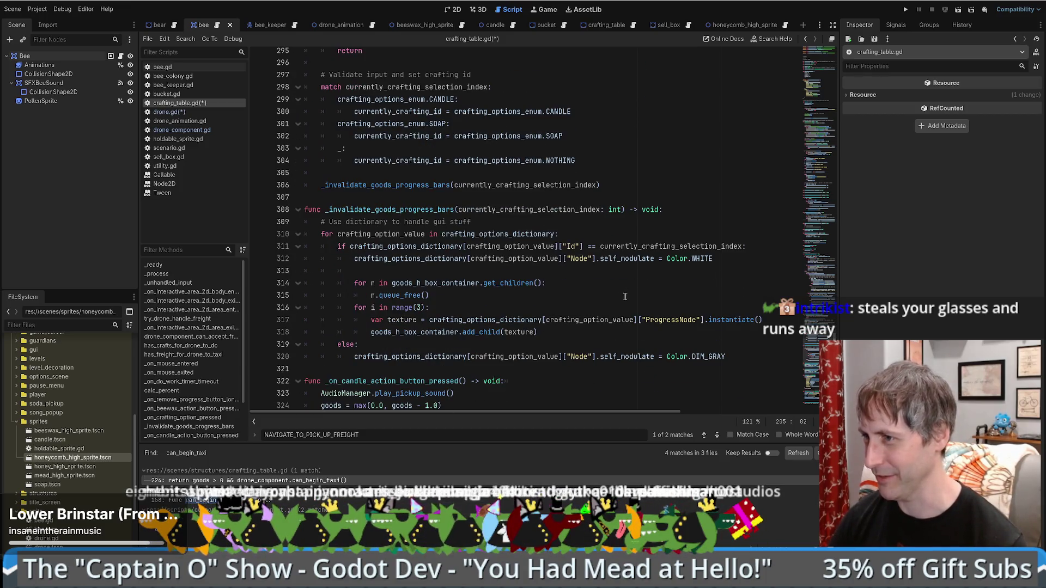
scroll(678, 267, "up", 1)
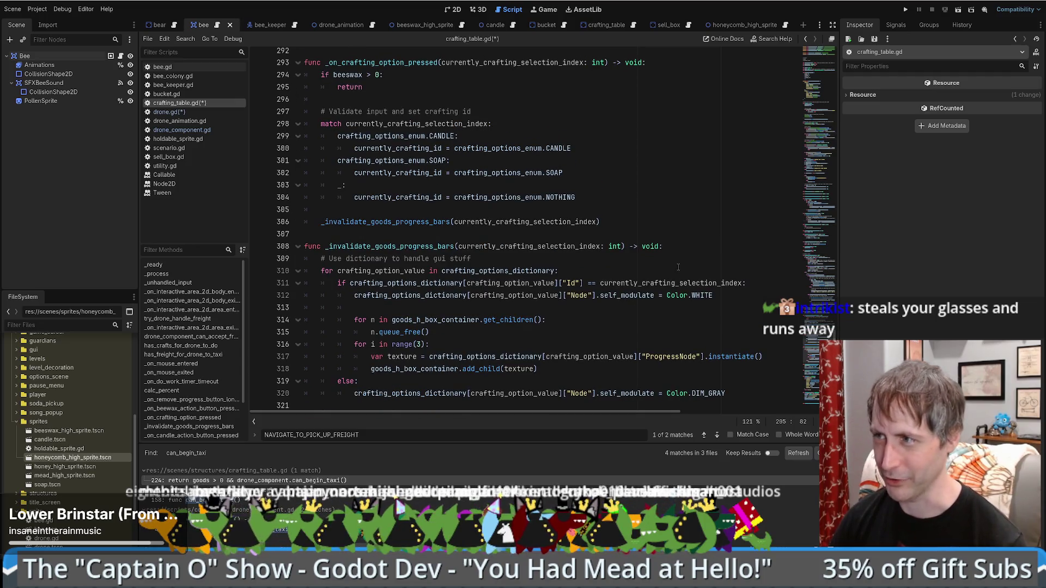
scroll(678, 267, "up", 10)
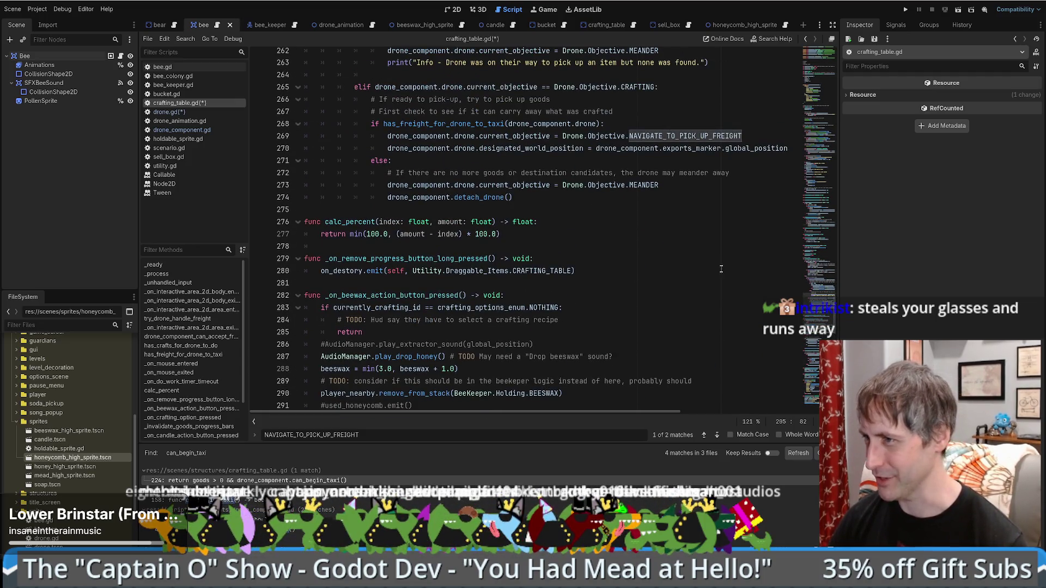
scroll(696, 267, "up", 5)
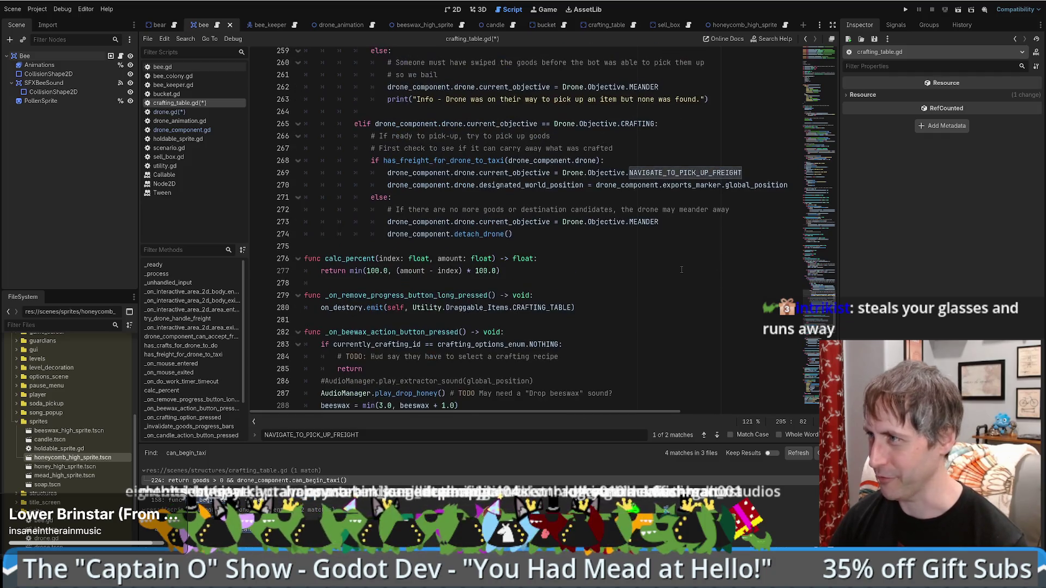
scroll(664, 265, "down", 1)
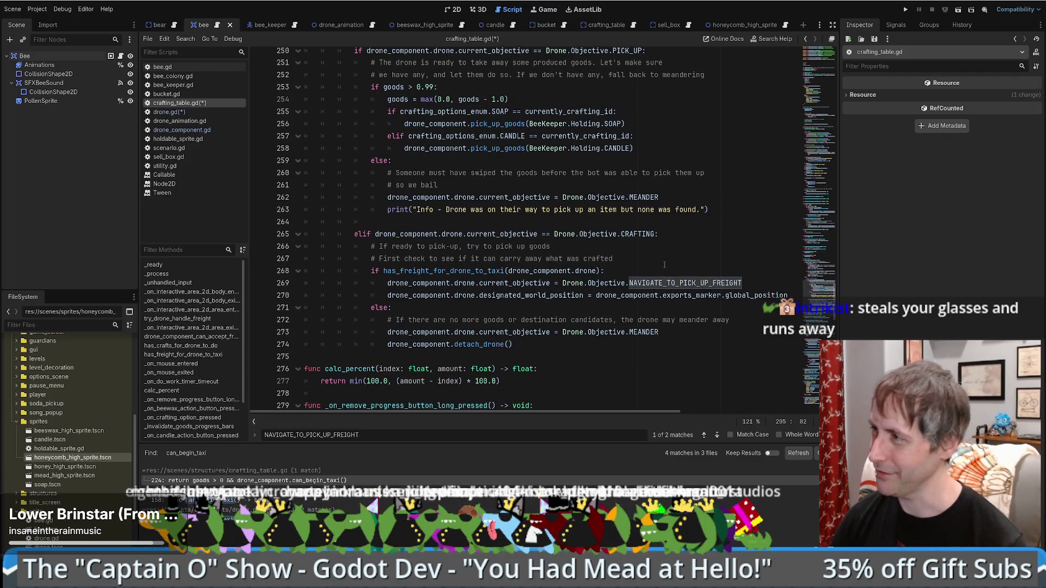
scroll(662, 267, "down", 3)
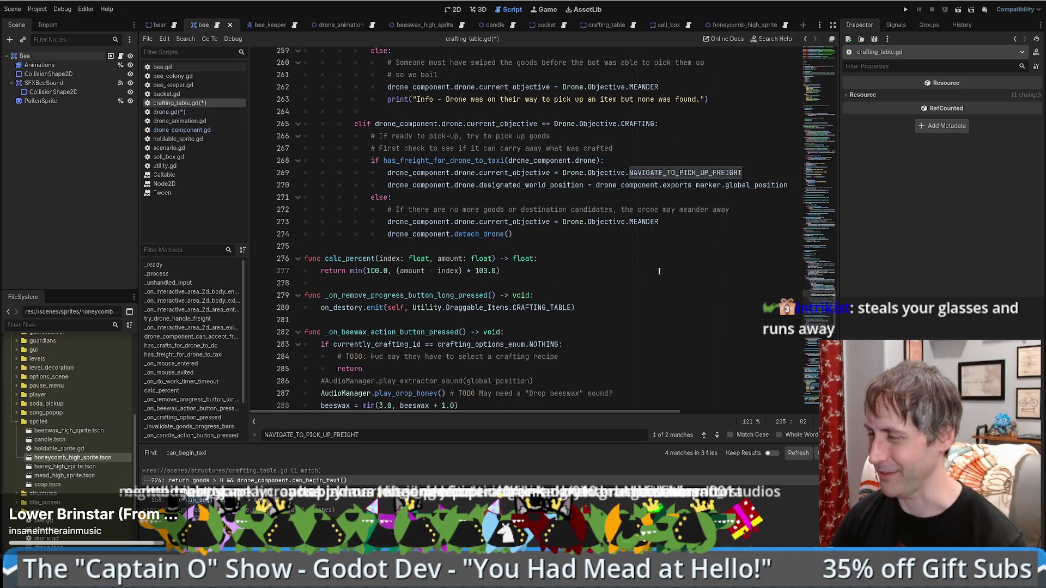
scroll(665, 271, "up", 3)
scroll(666, 270, "down", 3)
scroll(667, 270, "up", 3)
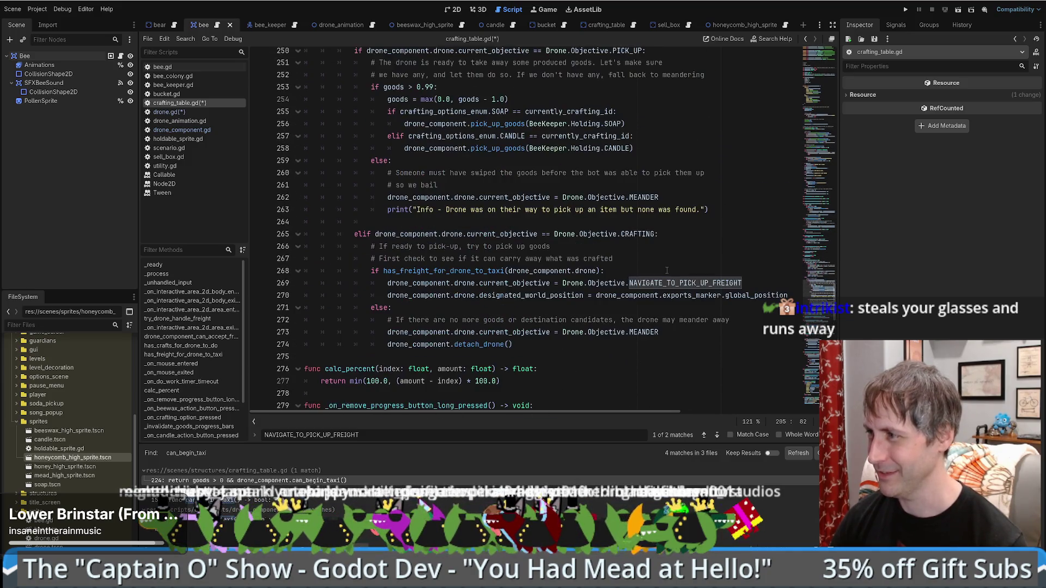
scroll(644, 268, "down", 1)
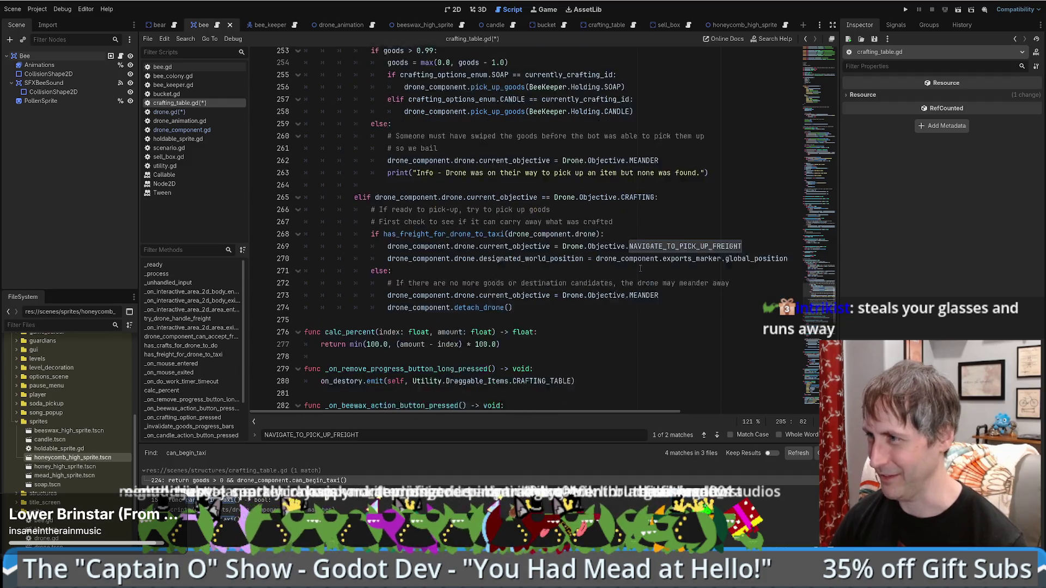
scroll(639, 269, "down", 2)
scroll(635, 271, "up", 2)
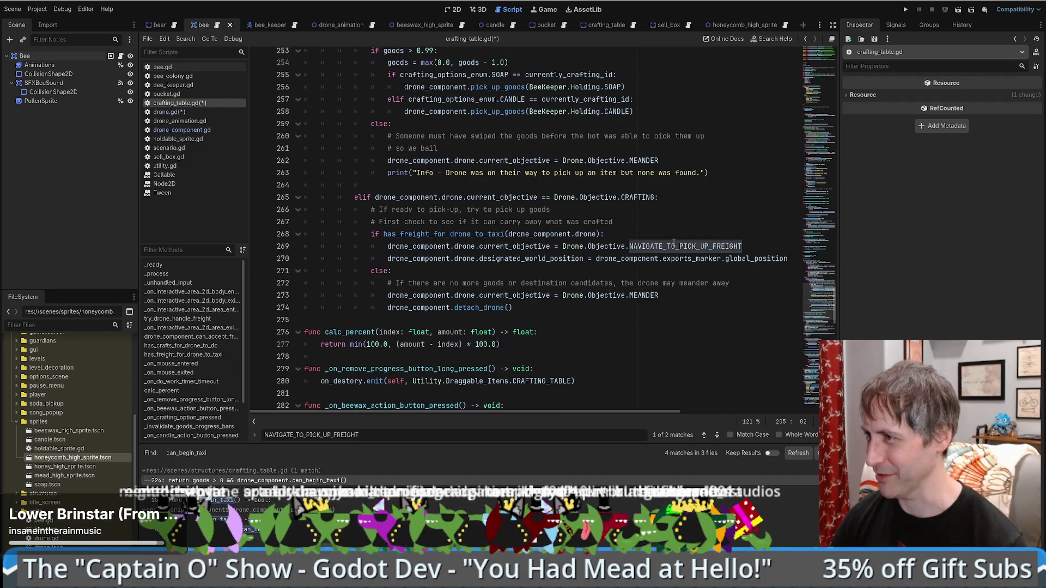
left_click(752, 233)
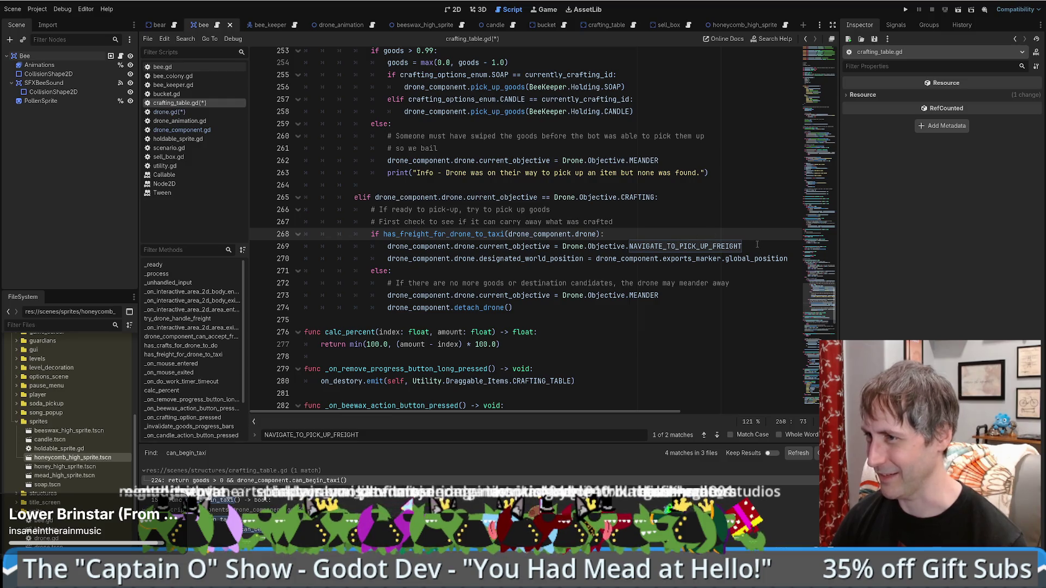
left_click(757, 244)
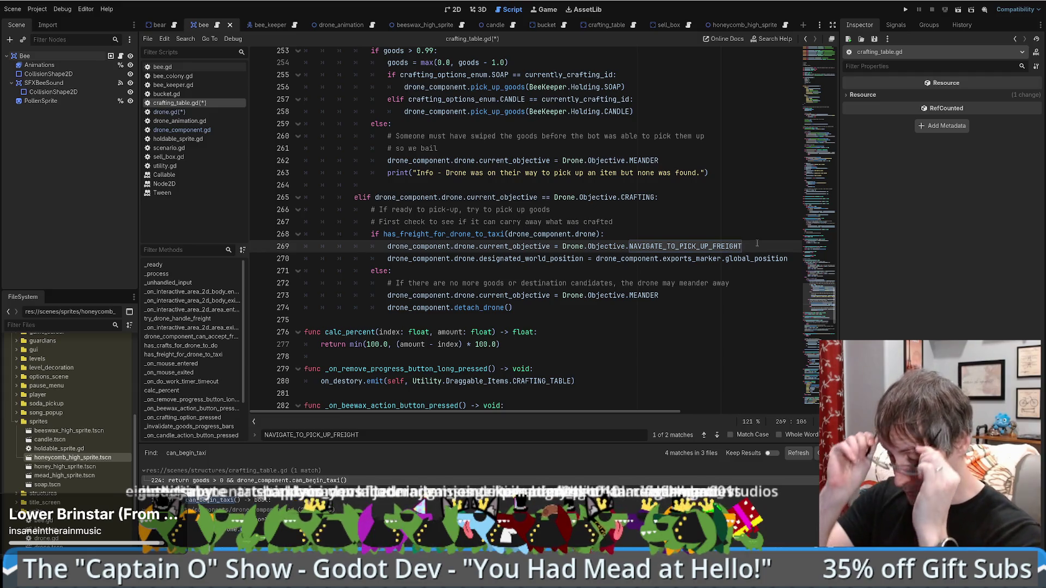
- Search for 'objective.pi', close the Find bar, and go to the goods > 0.99 CANDLE pickup
scroll(739, 252, "down", 1)
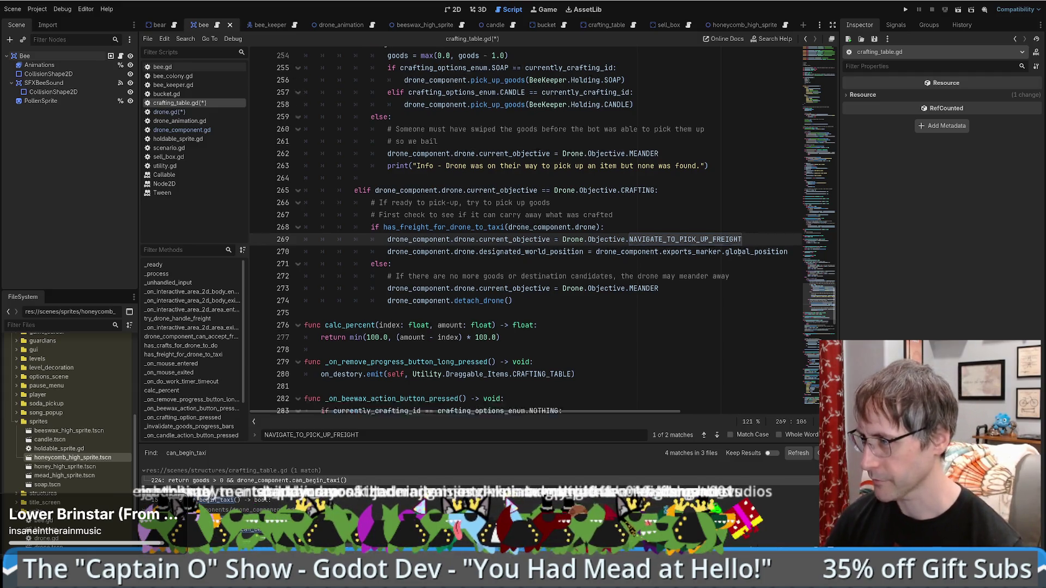
scroll(739, 251, "down", 2)
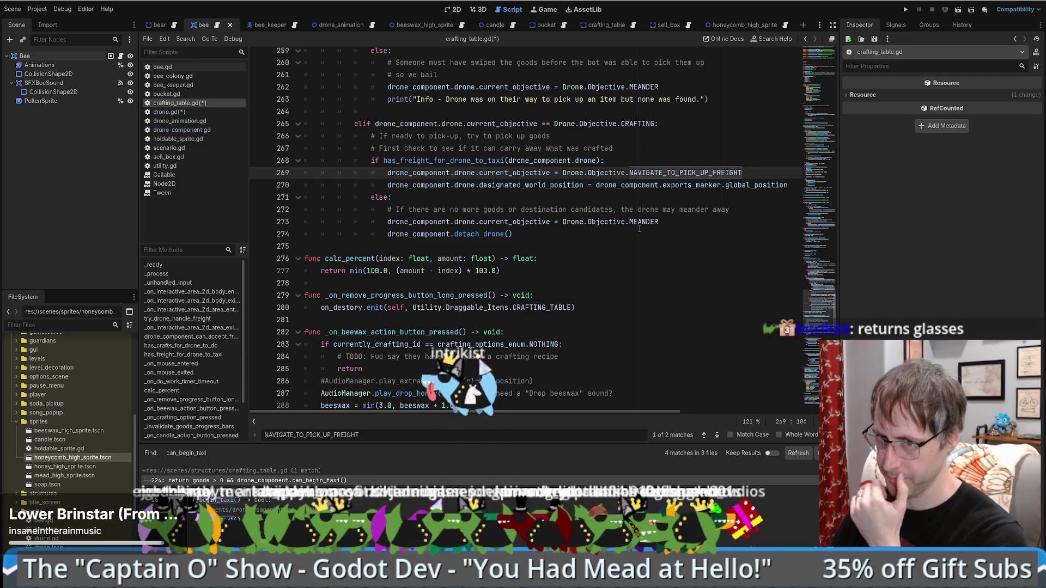
scroll(681, 232, "up", 1)
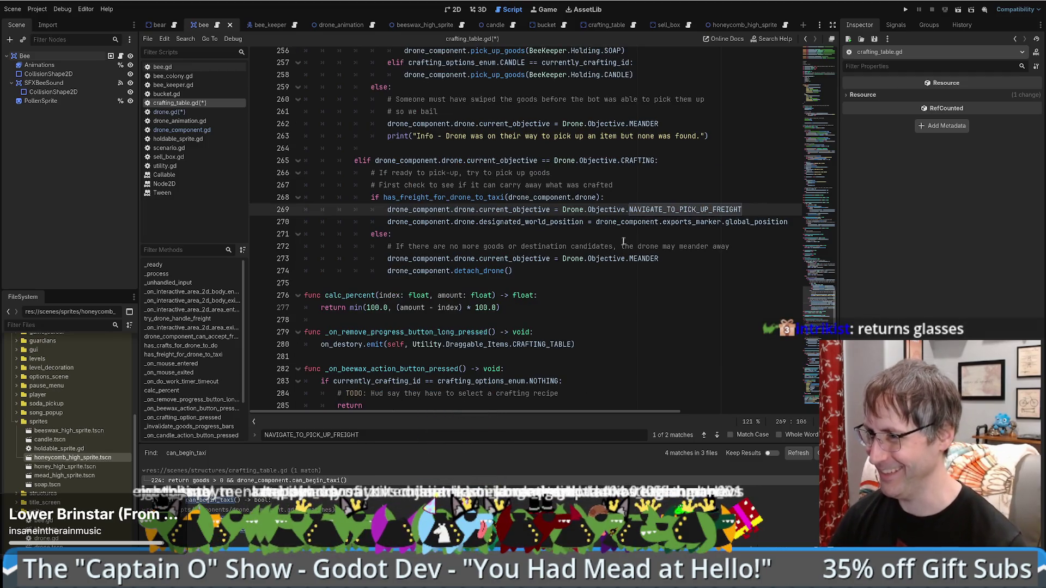
left_click(630, 226)
key("ctrl+f")
type("ob")
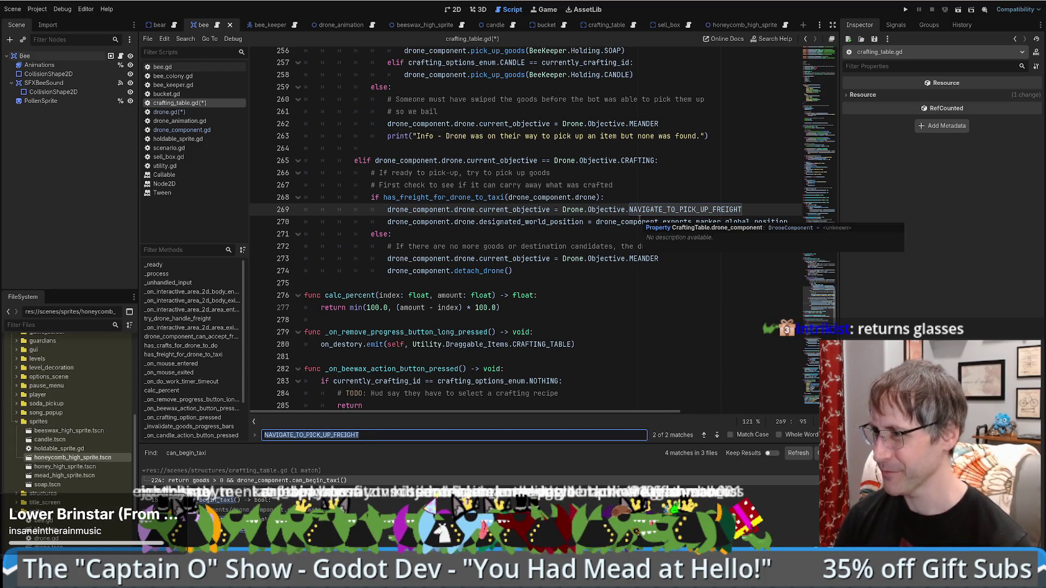
type("jective.pi")
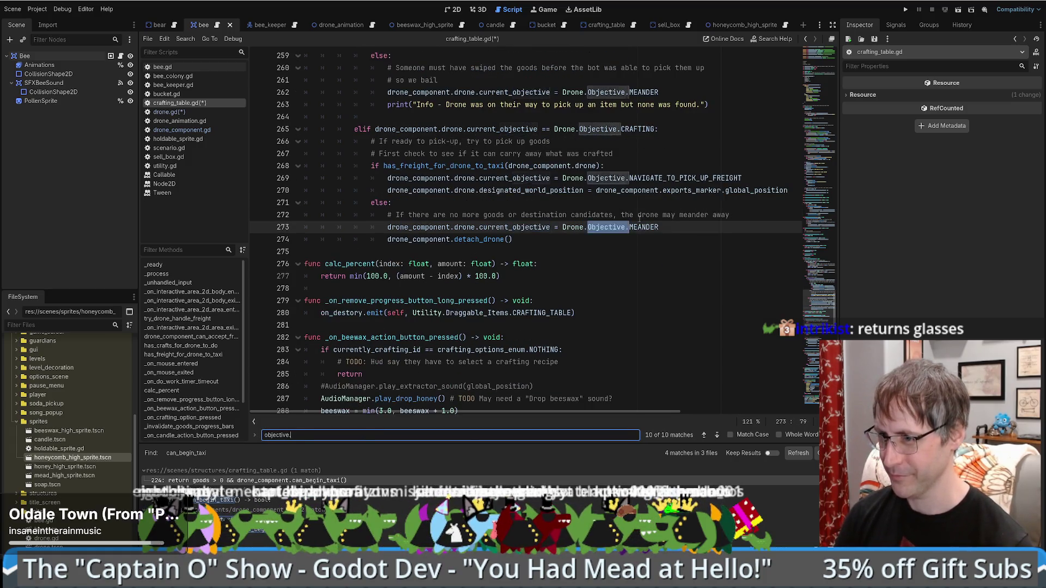
key("Escape")
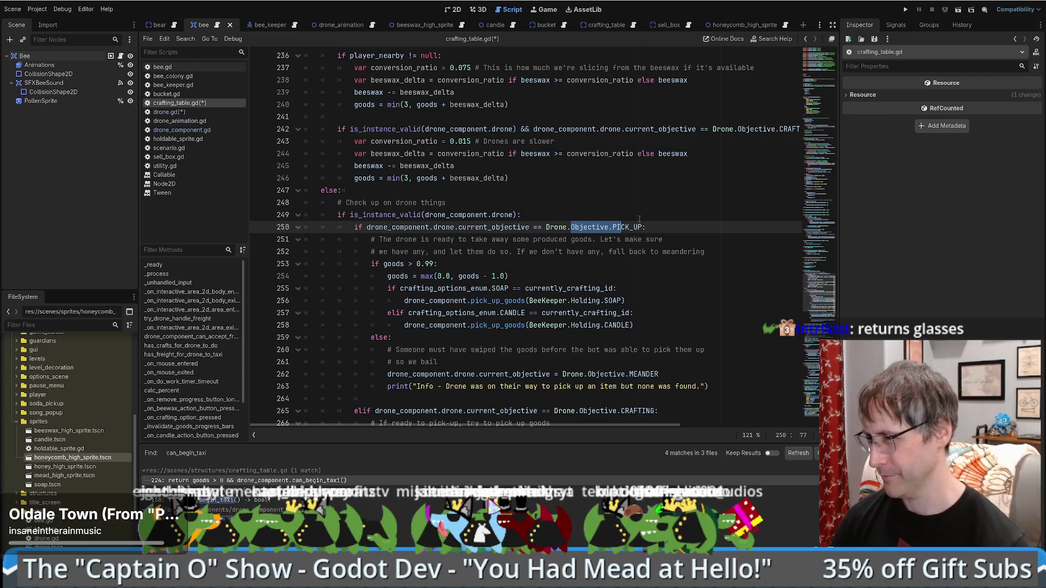
key("Escape")
left_click(651, 270)
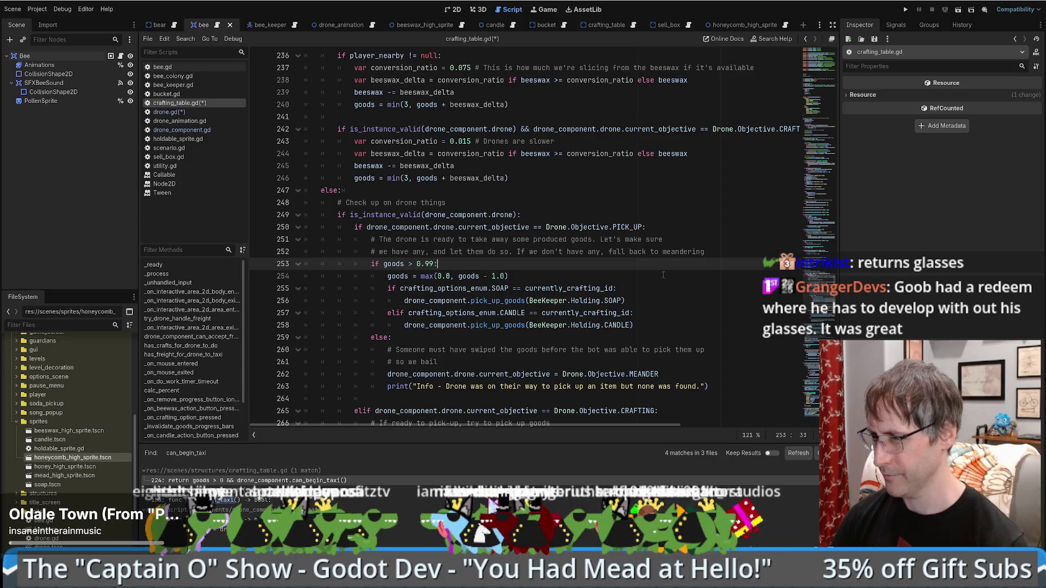
left_click(498, 324)
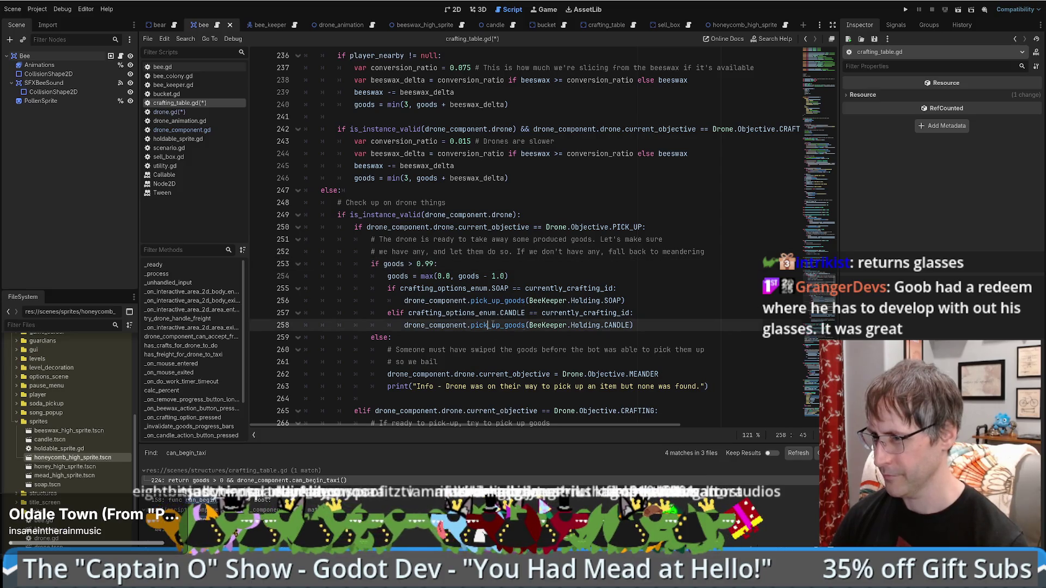
- Inspect the pick_up_goods definition twice, returning each time to its call in crafting_table.gd
left_click(498, 325, "ctrl")
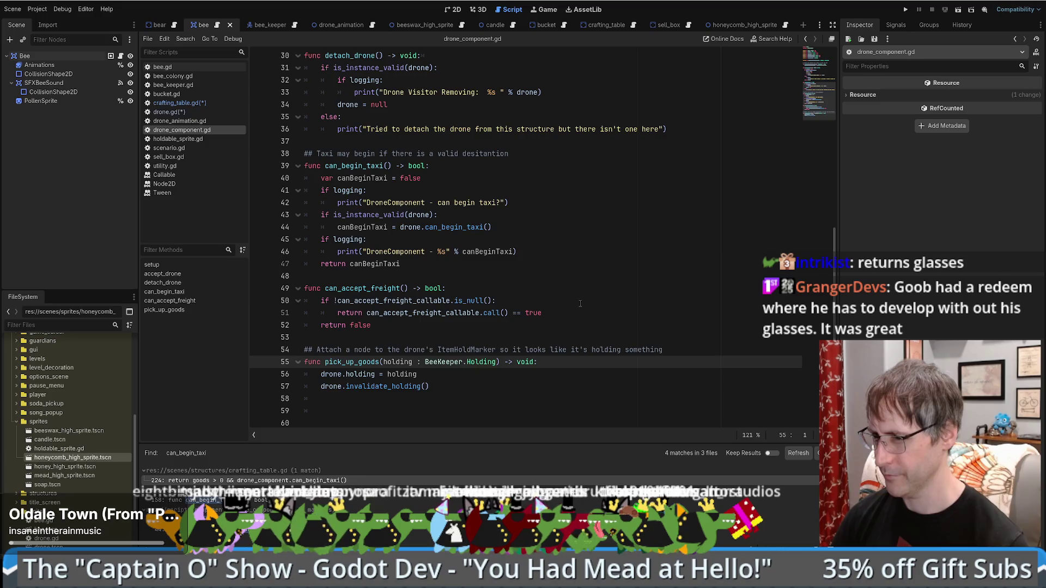
scroll(580, 304, "up", 2)
scroll(580, 303, "down", 1)
key("alt+Left")
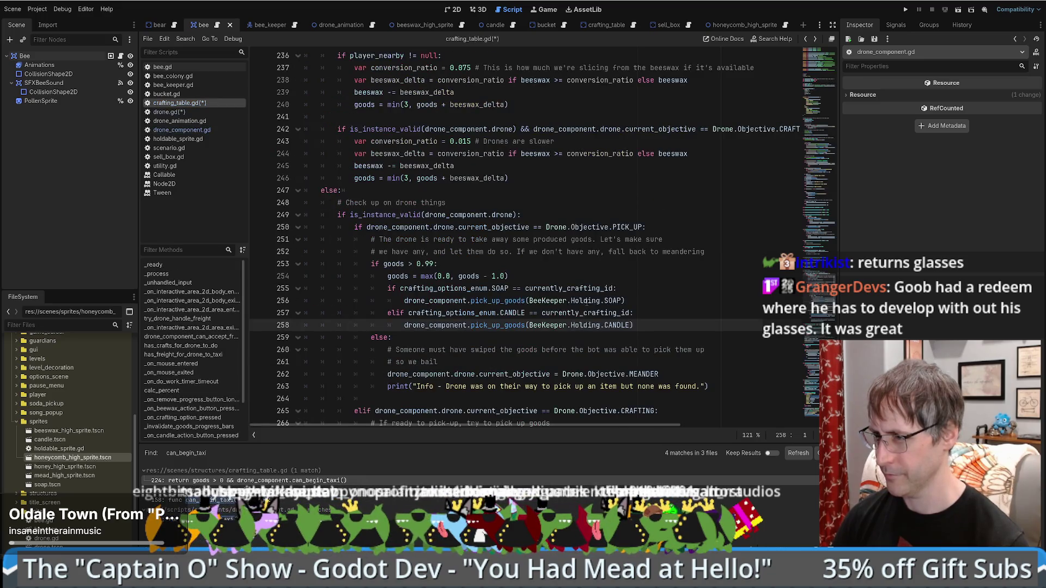
scroll(362, 160, "down", 3)
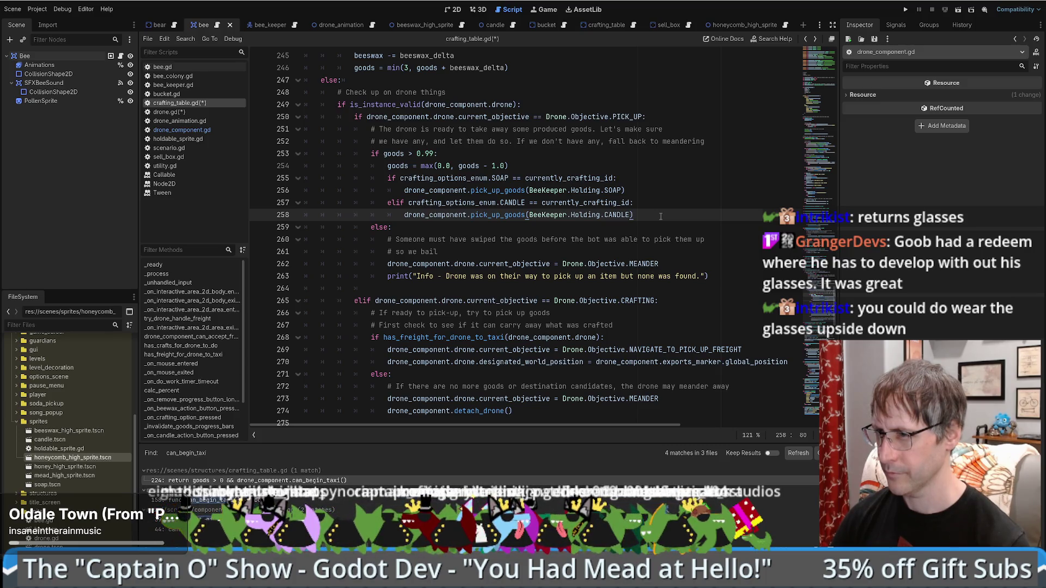
left_click(476, 210, "ctrl")
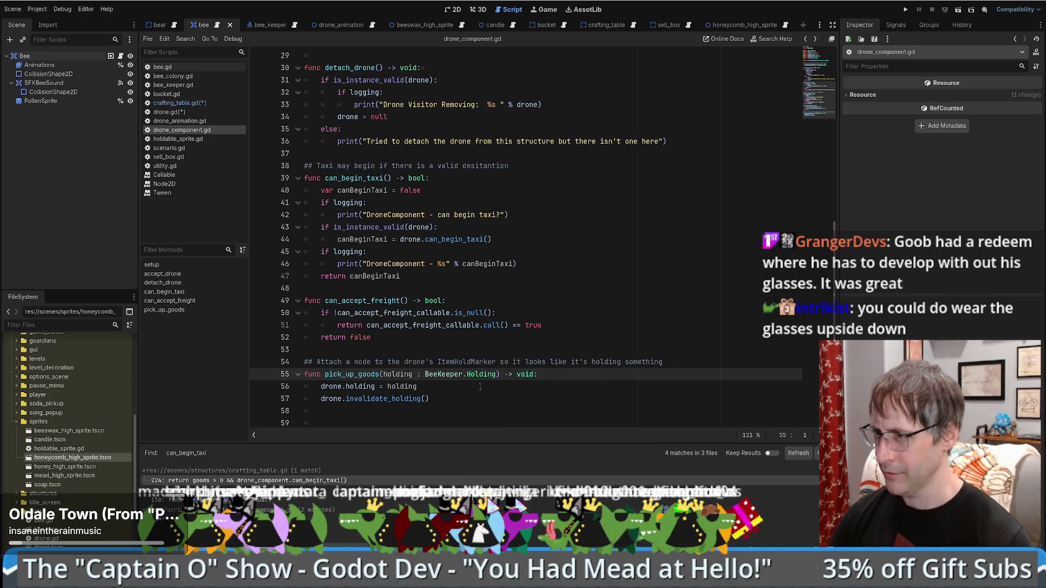
key("alt+Left")
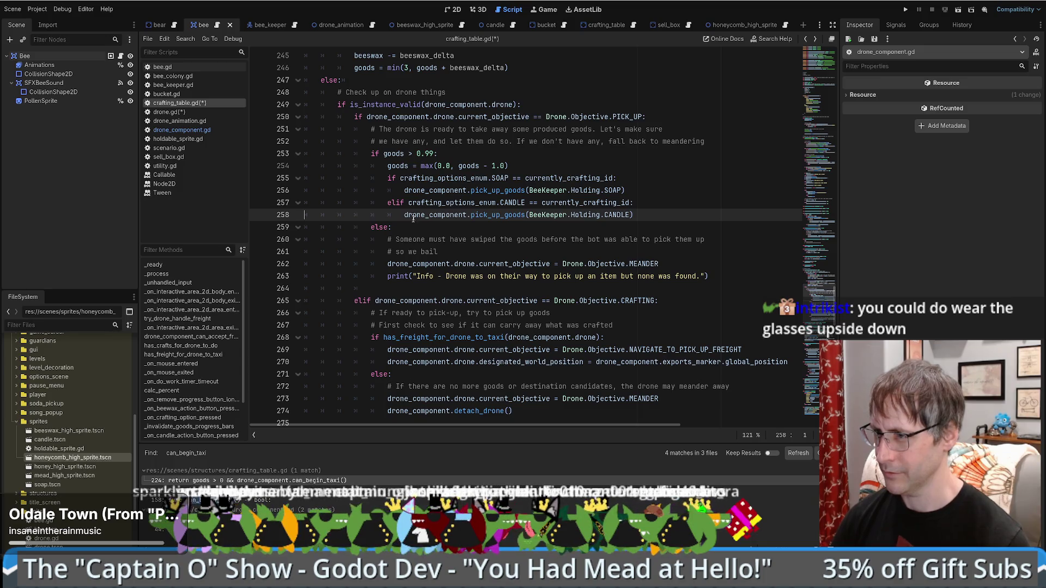
- Insert a blank line 265 after the PICK_UP branch, before the CRAFTING check
left_click(409, 276)
key("Up")
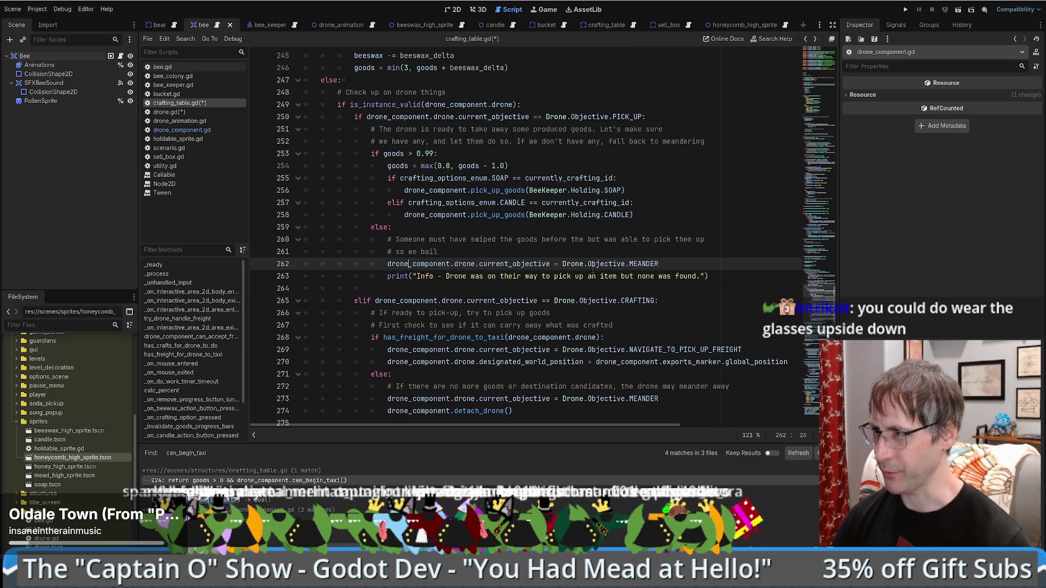
left_click(397, 283)
key("Return")
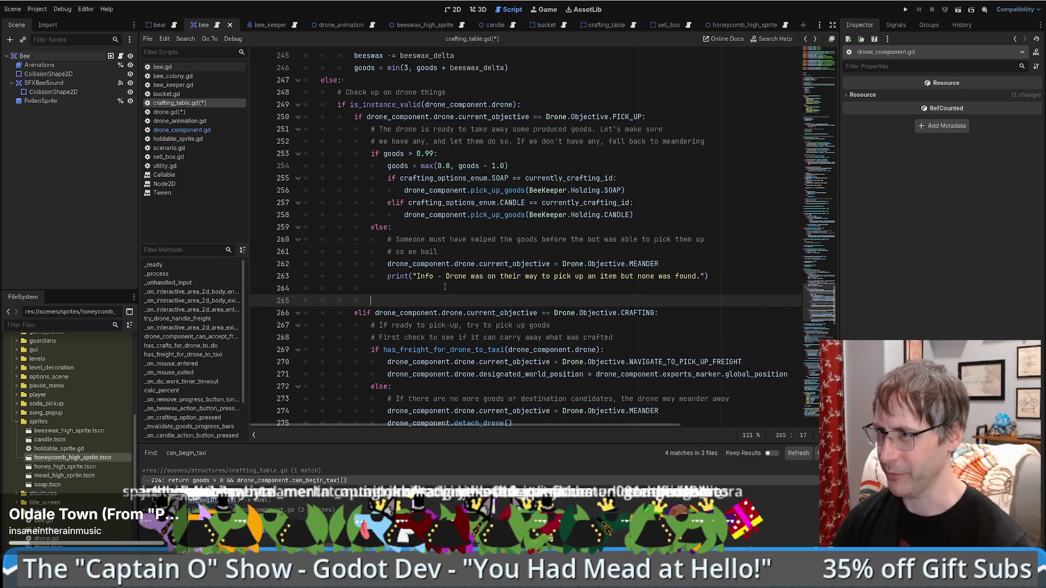
- Add drone_component.detach_drone() on line 265, completing detach_drone with autocomplete
mouse_move(404, 149)
left_mouse_down()
mouse_move(392, 169)
mouse_move(397, 281)
left_mouse_up()
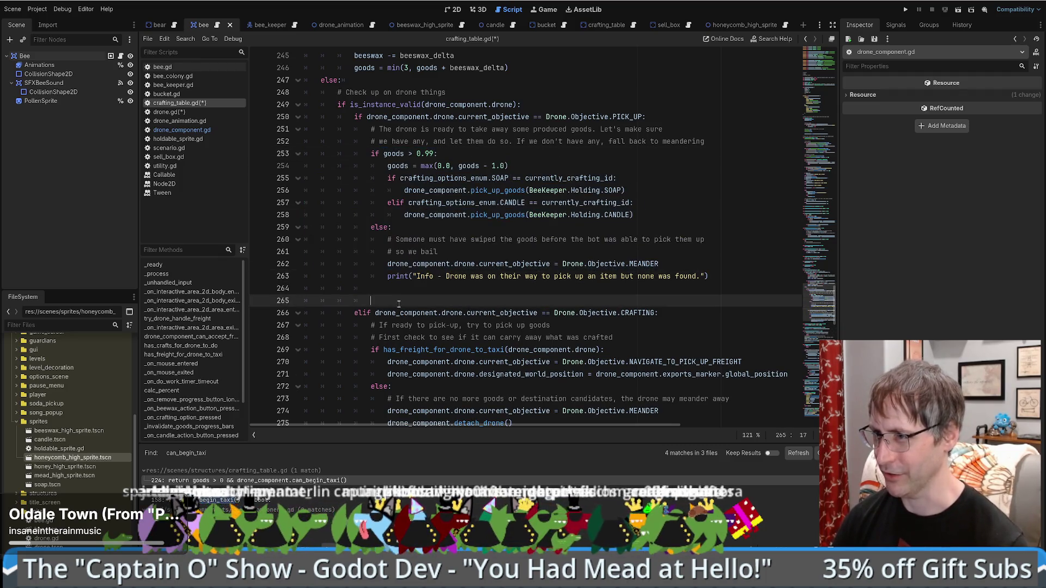
double_click(396, 264)
key("ctrl+c")
left_click(405, 300)
key("ctrl+v")
type(".de")
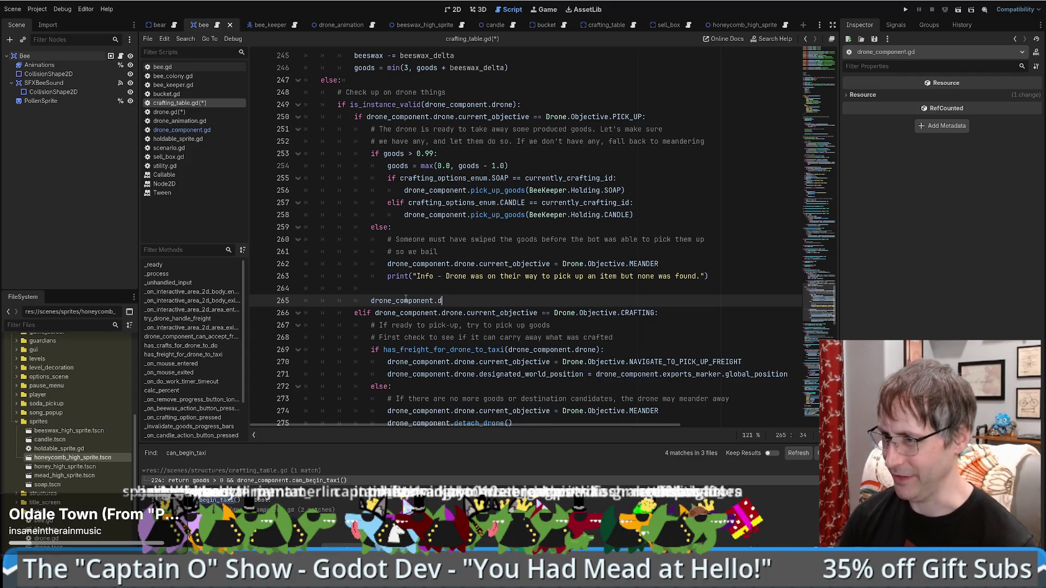
key("Return")
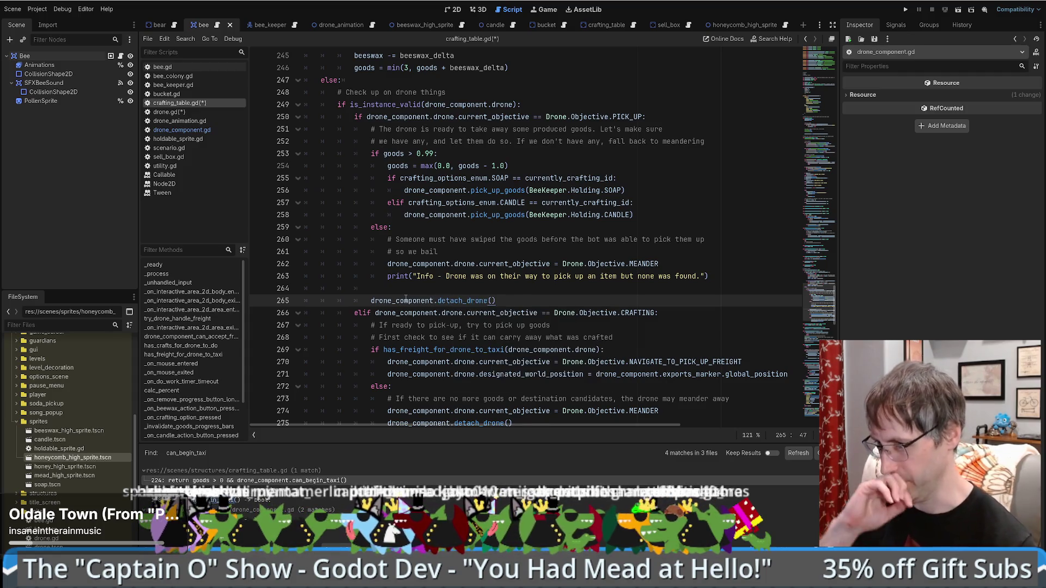
- Add a comment above it: '# Drone is done with this structure, set it free. It'll either meander away or taxi'
key("ctrl+shift+Return")
type("#")
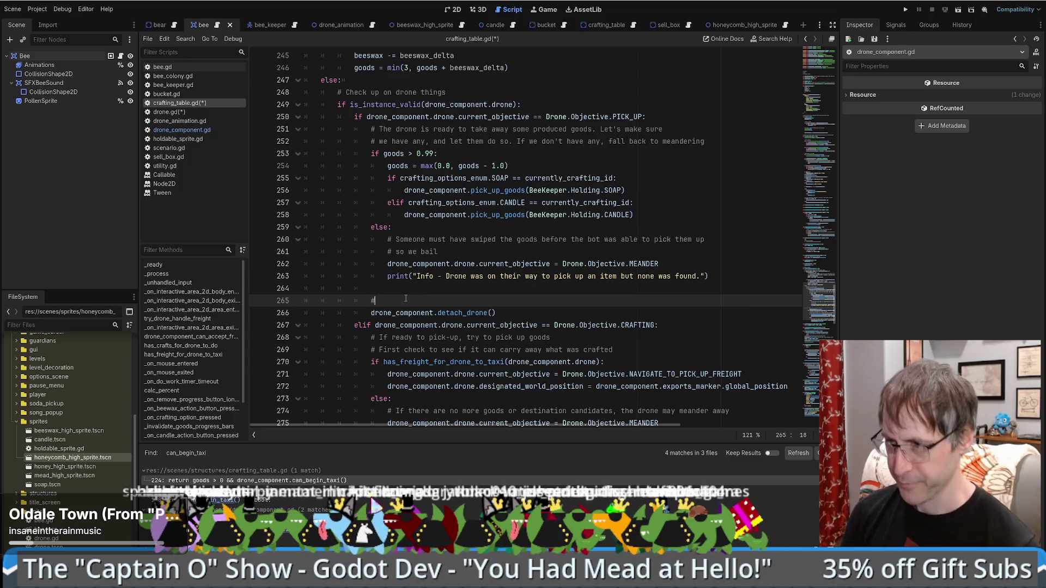
type(" Drone is done here")
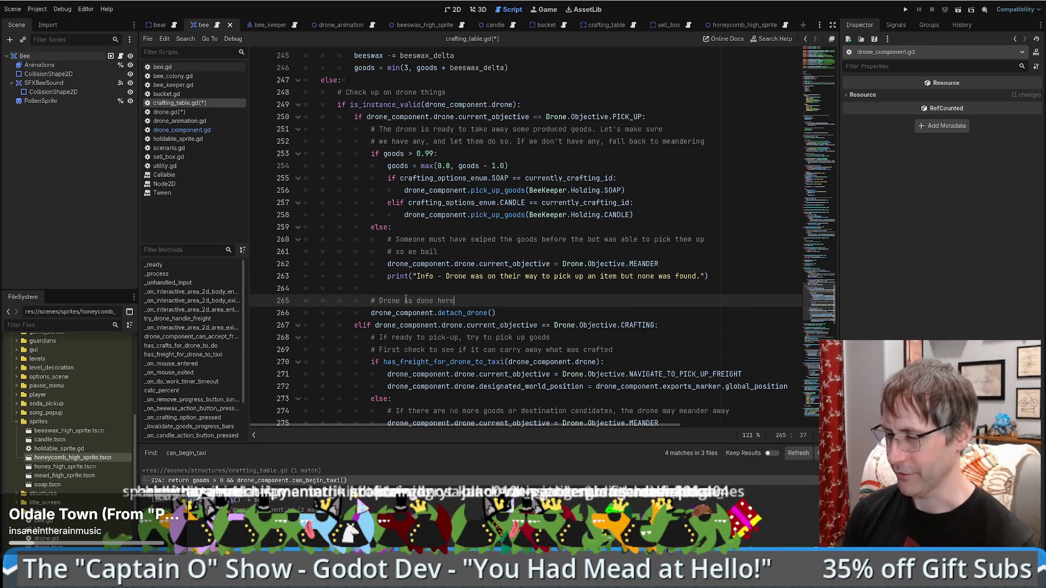
key("BackSpace")
key("BackSpace")
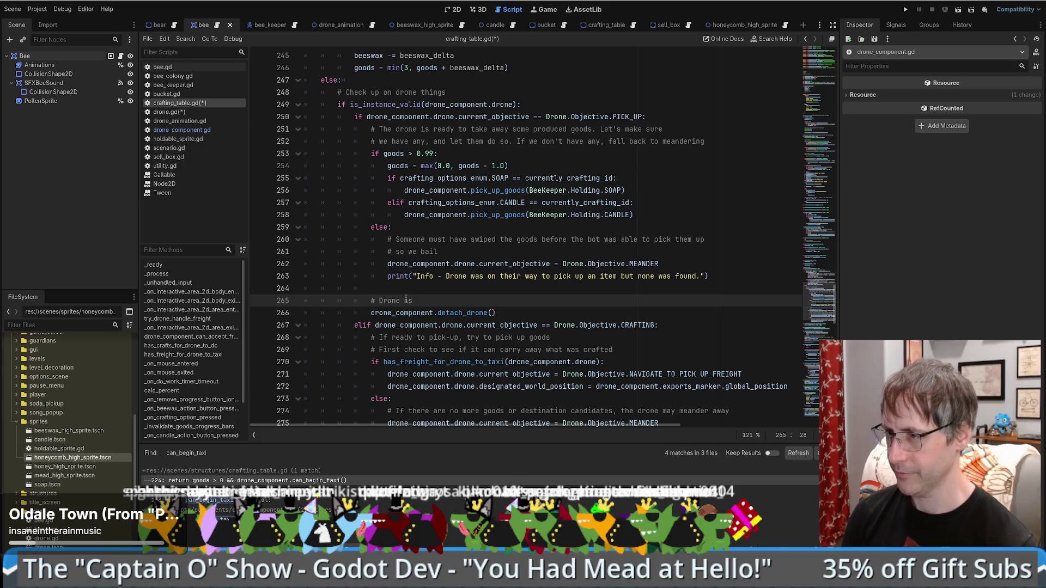
type("done with this st")
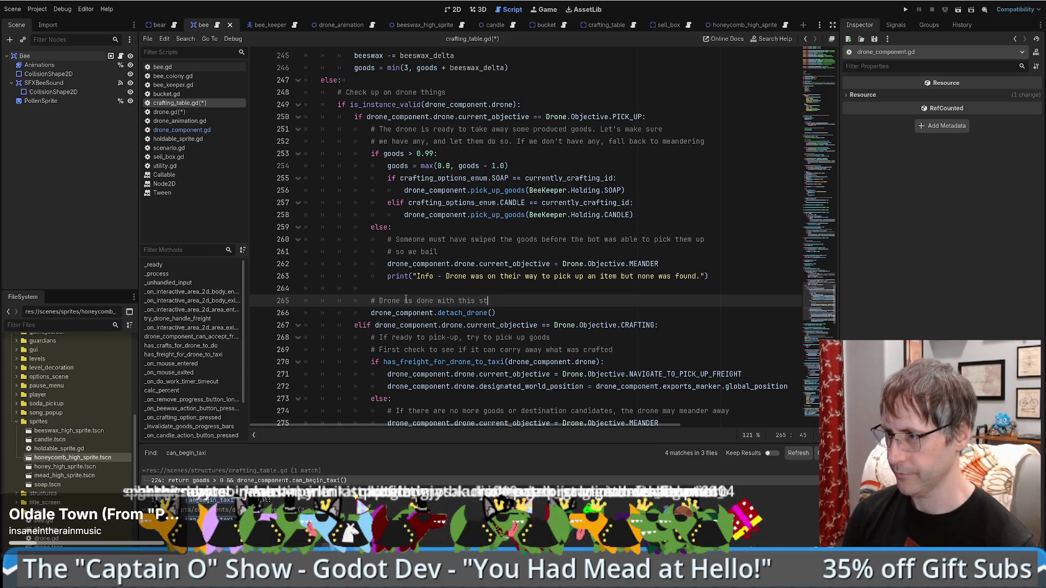
type("ructure, set it free")
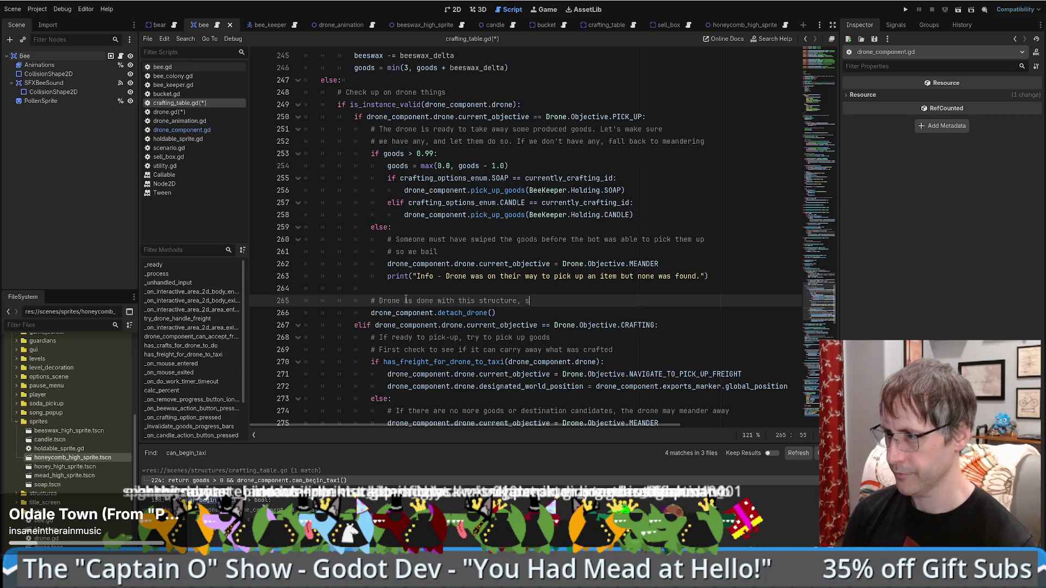
type(". It'll either ")
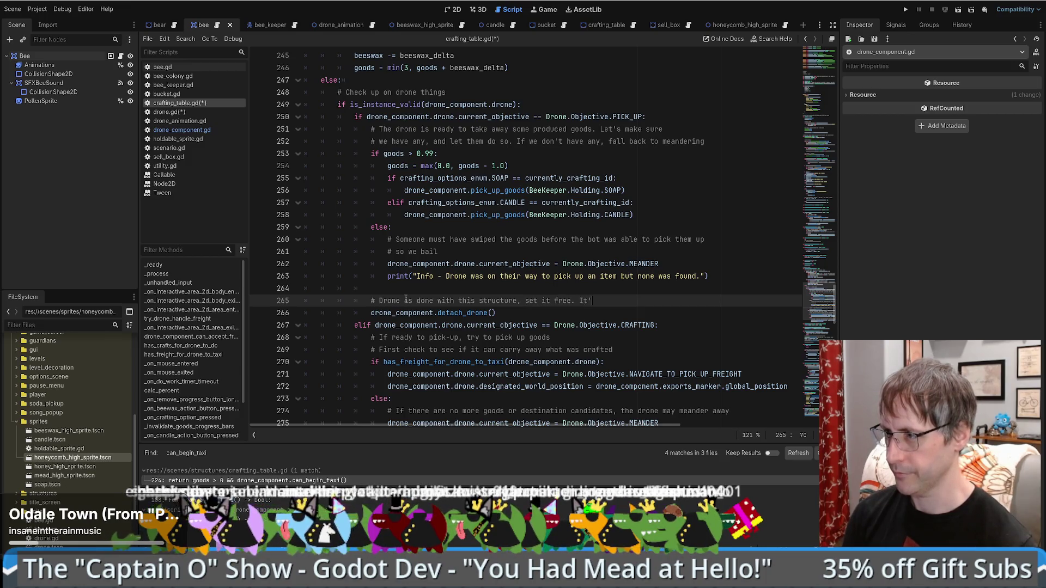
type("meand")
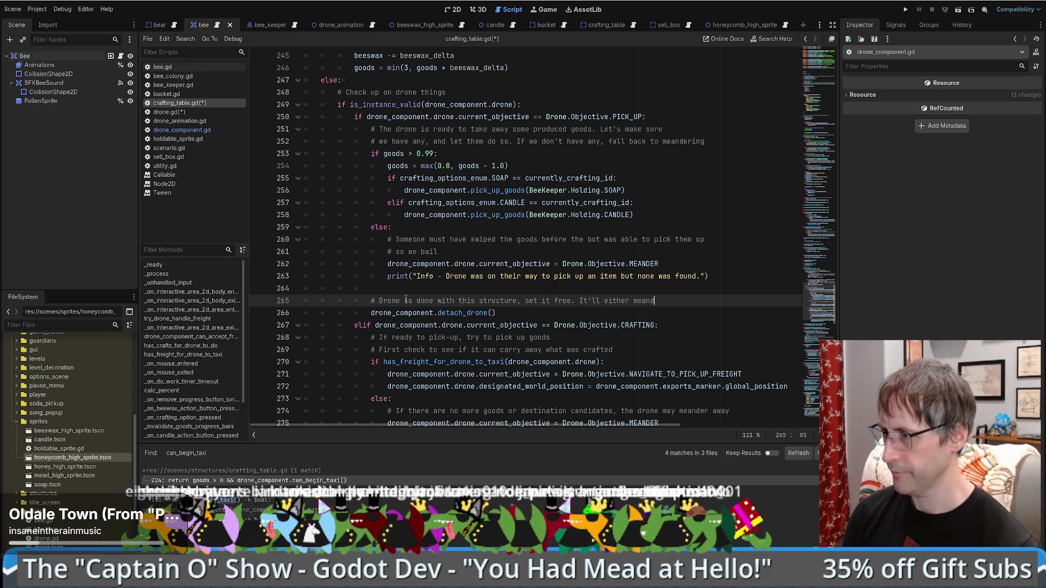
type("er away or taxi")
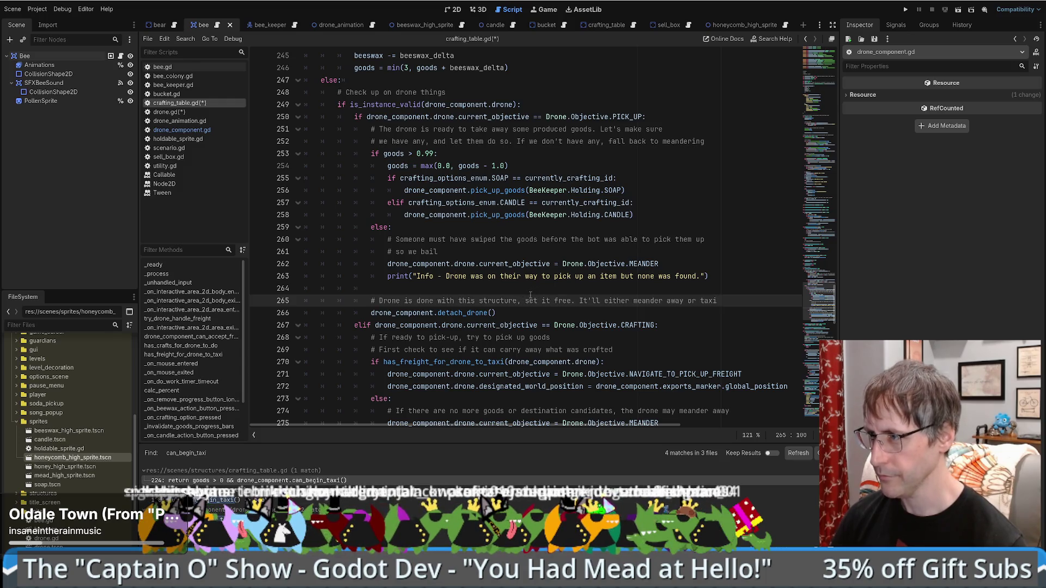
left_click(507, 215, "ctrl")
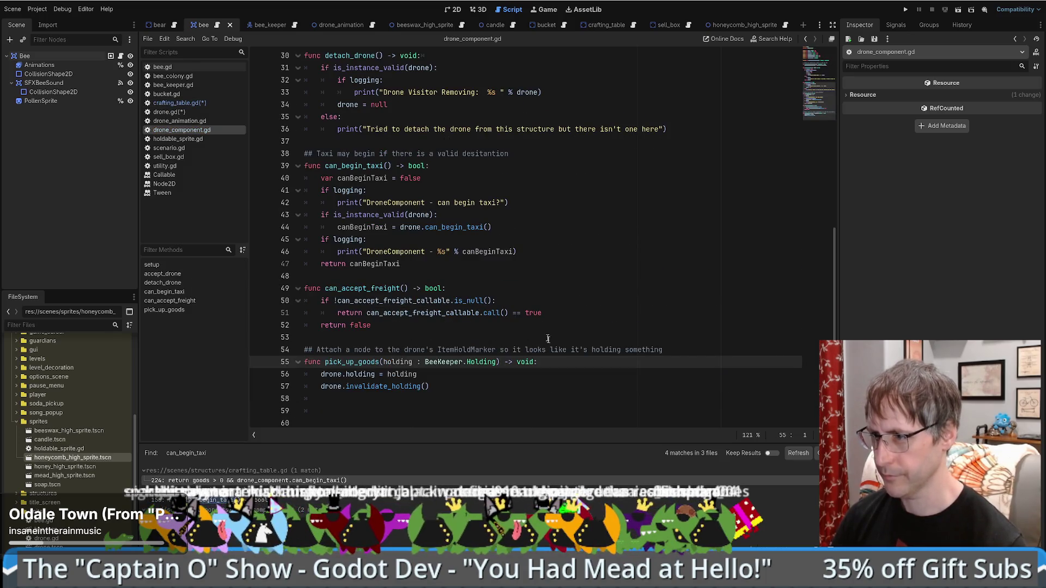
key("alt+Left")
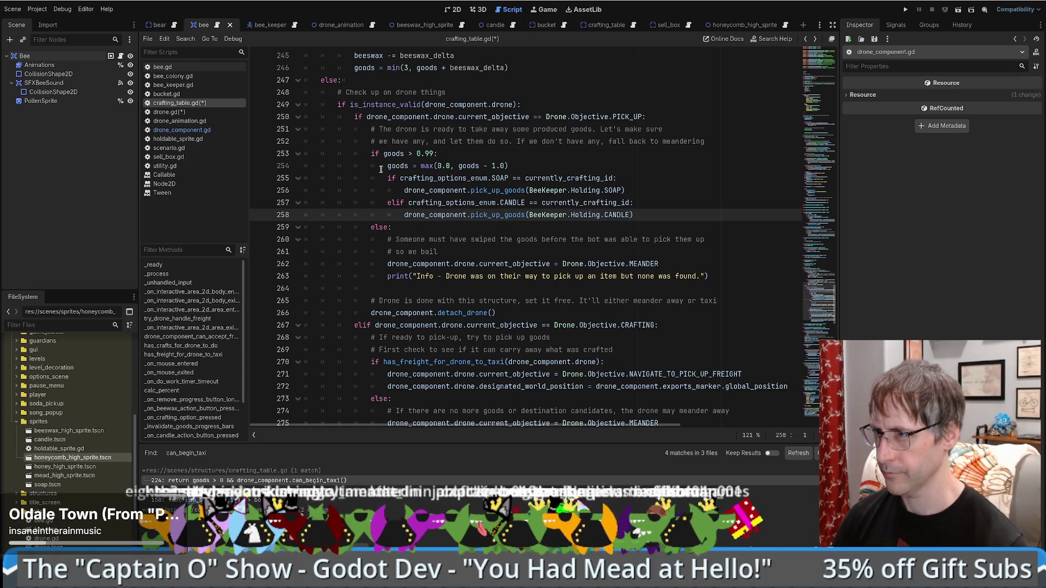
mouse_move(367, 116)
left_mouse_down()
mouse_move(490, 105)
mouse_move(667, 116)
left_mouse_up()
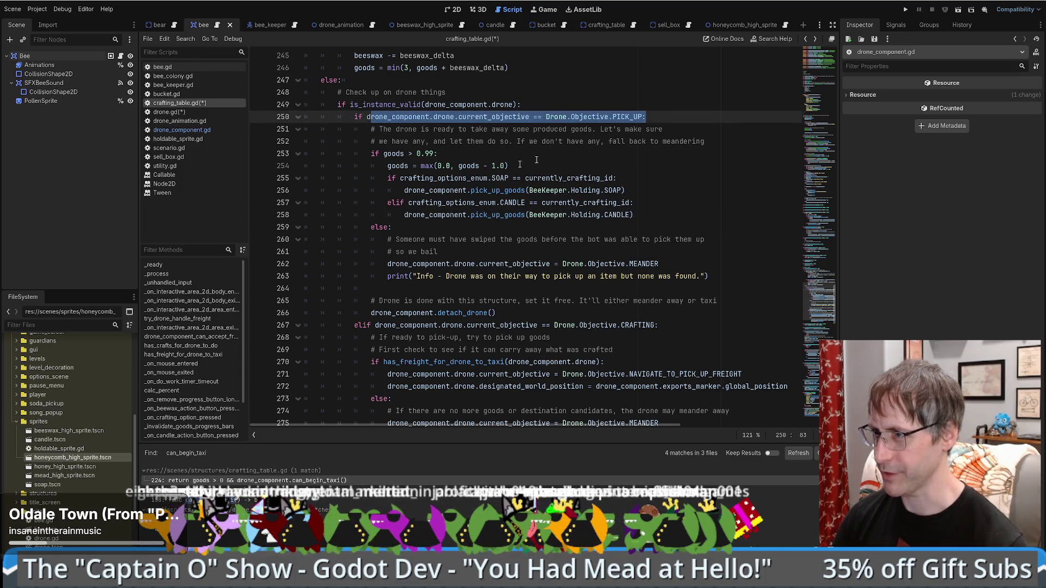
left_click_drag(393, 153, 632, 215)
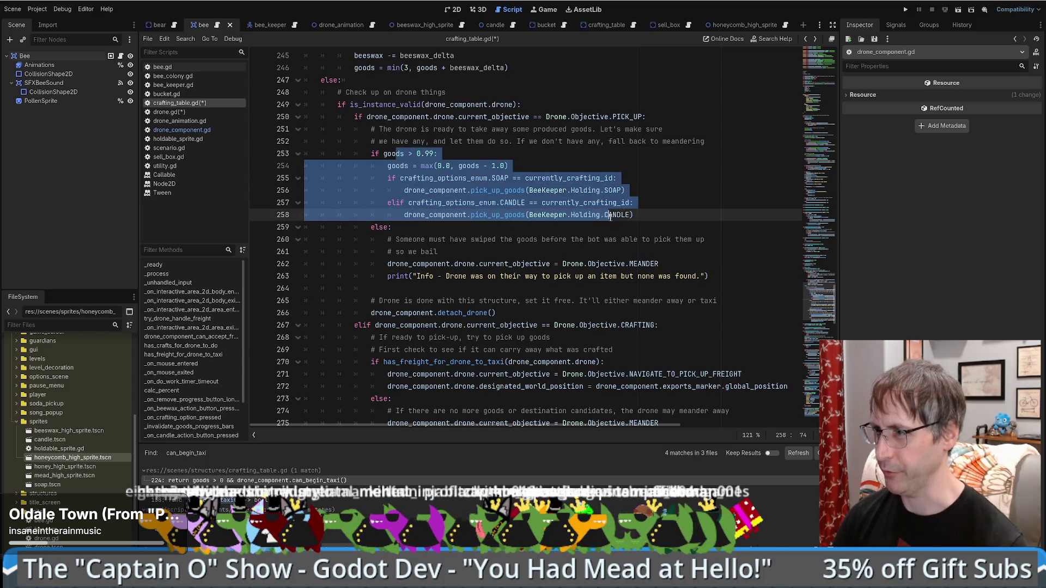
- Add an empty else: branch after the CANDLE pickup on line 258
left_click(651, 216)
key("Return")
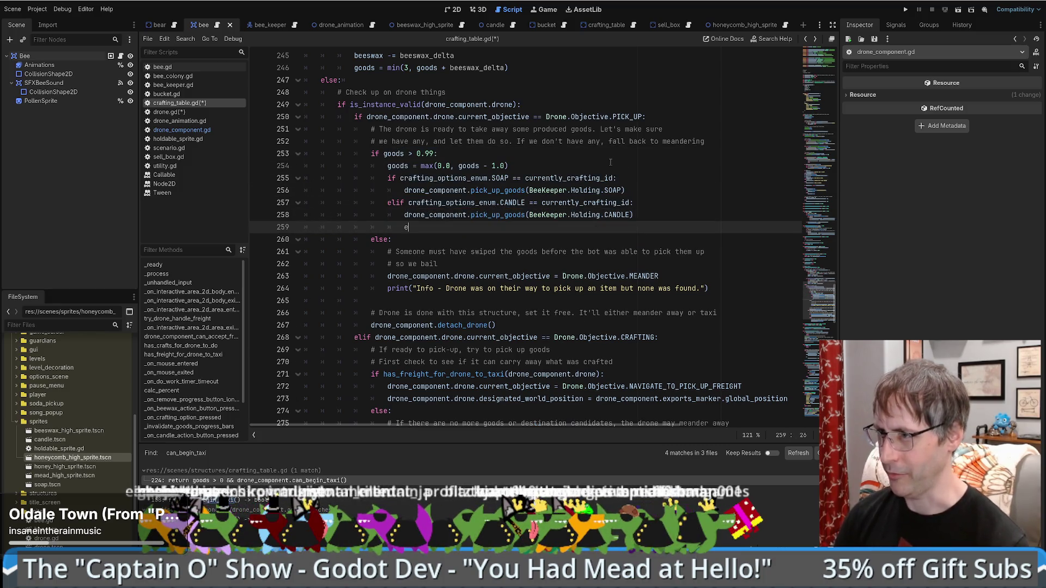
type("else:")
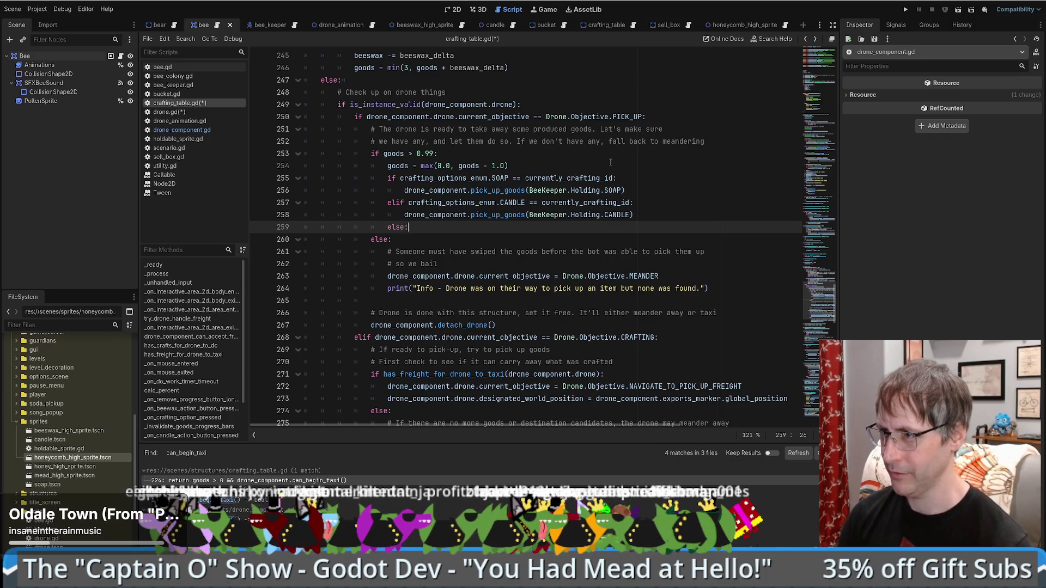
key("Return")
scroll(549, 261, "down", 4)
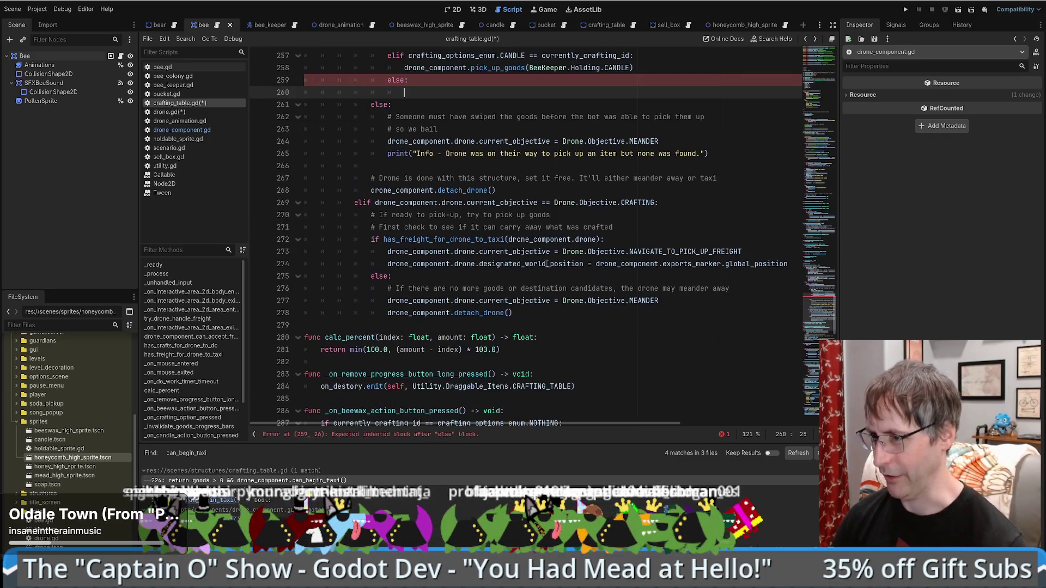
scroll(548, 263, "up", 5)
- Search the script for 'log', then close the Find bar to return to the code
key("ctrl+f")
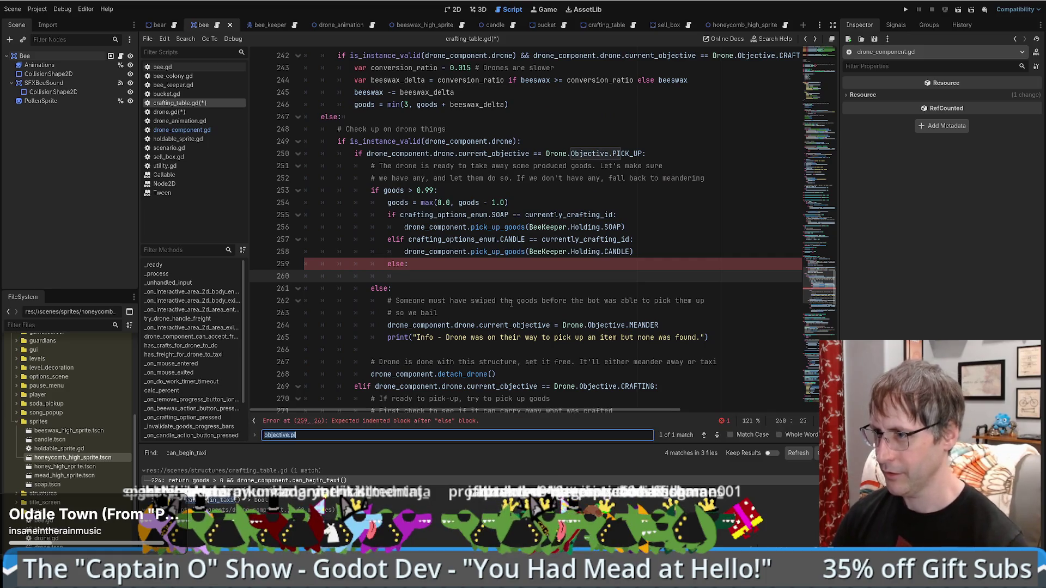
type("error")
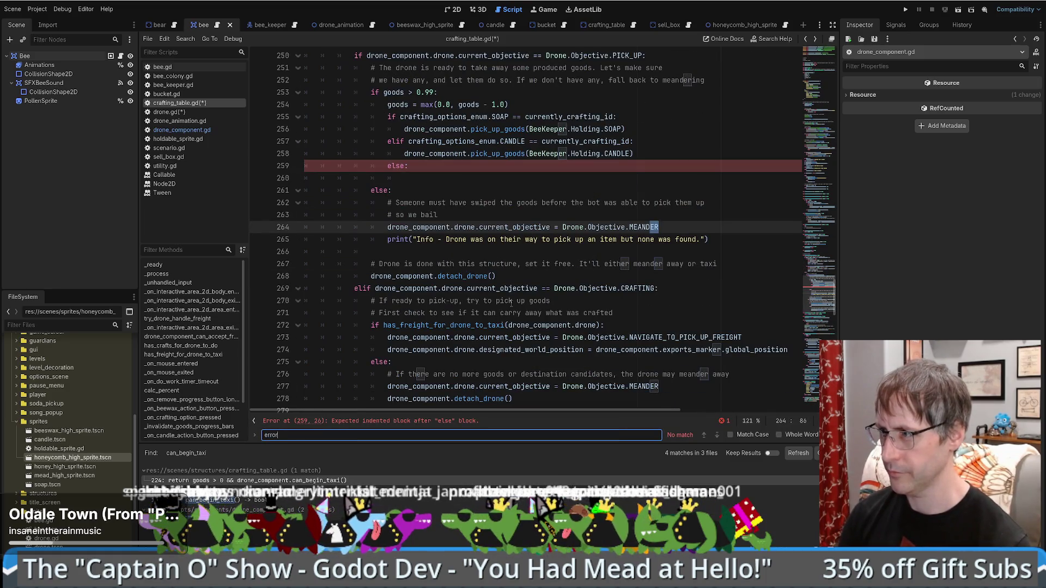
key("BackSpace")
key("BackSpace")
key("BackSpace")
type("logf")
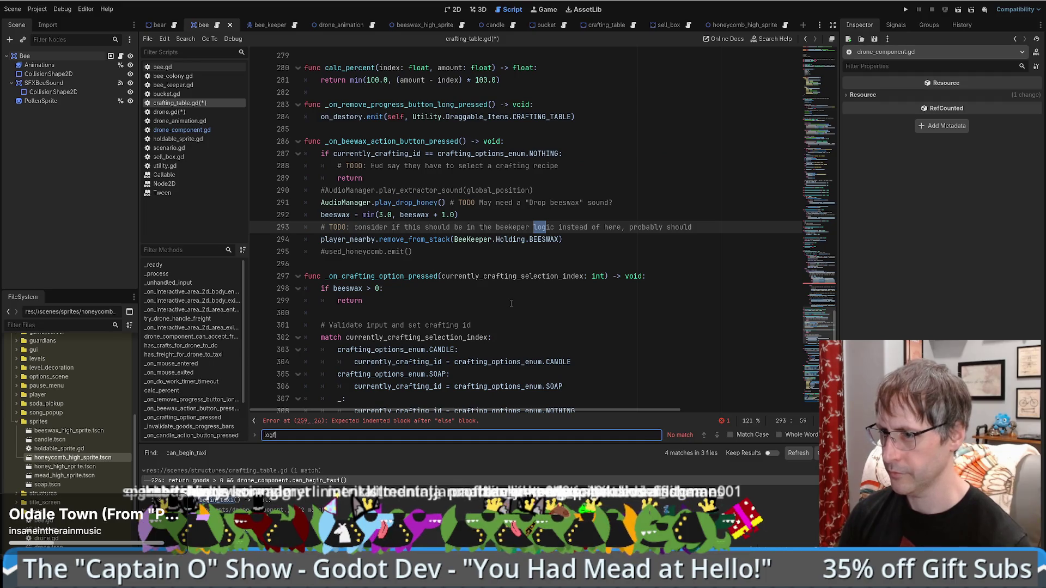
key("BackSpace")
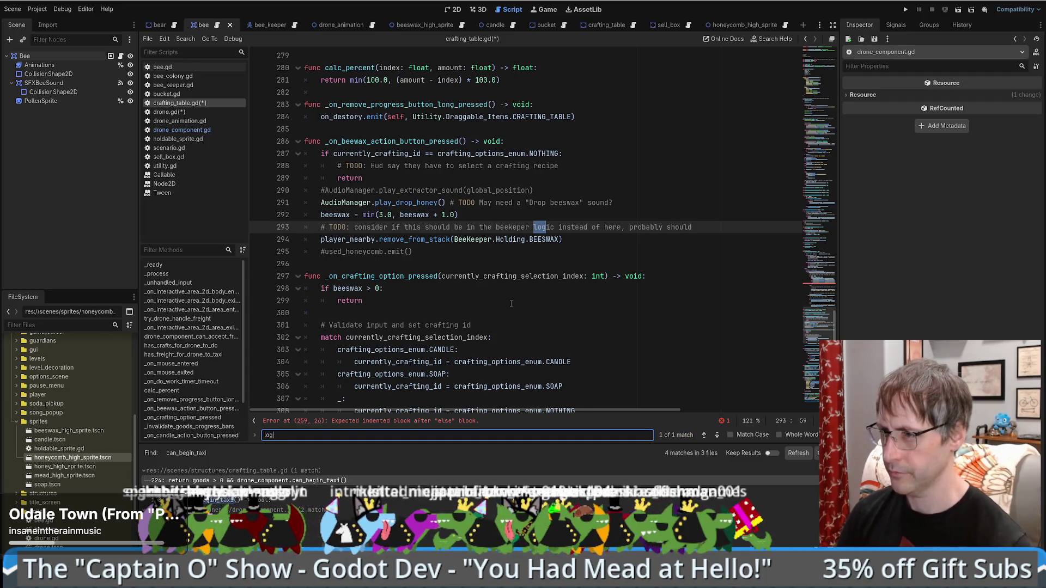
key("Escape")
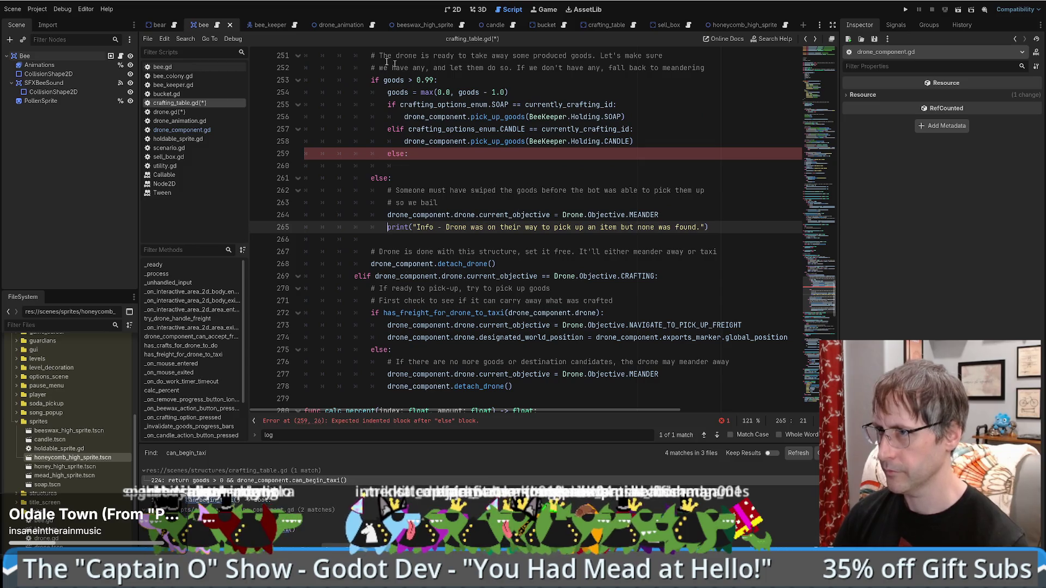
left_click(294, 25)
scroll(652, 281, "down", 15)
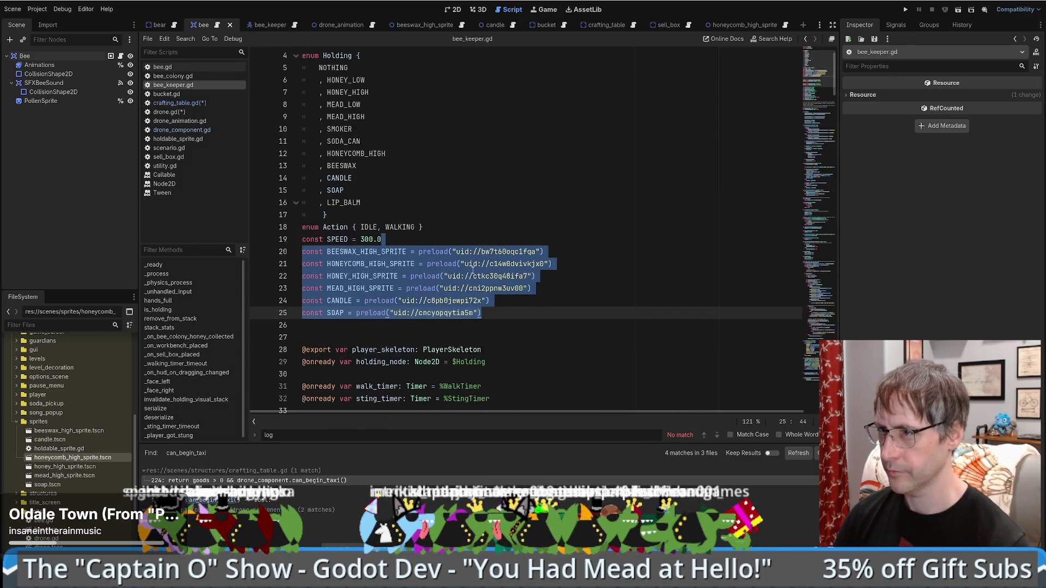
scroll(652, 281, "down", 20)
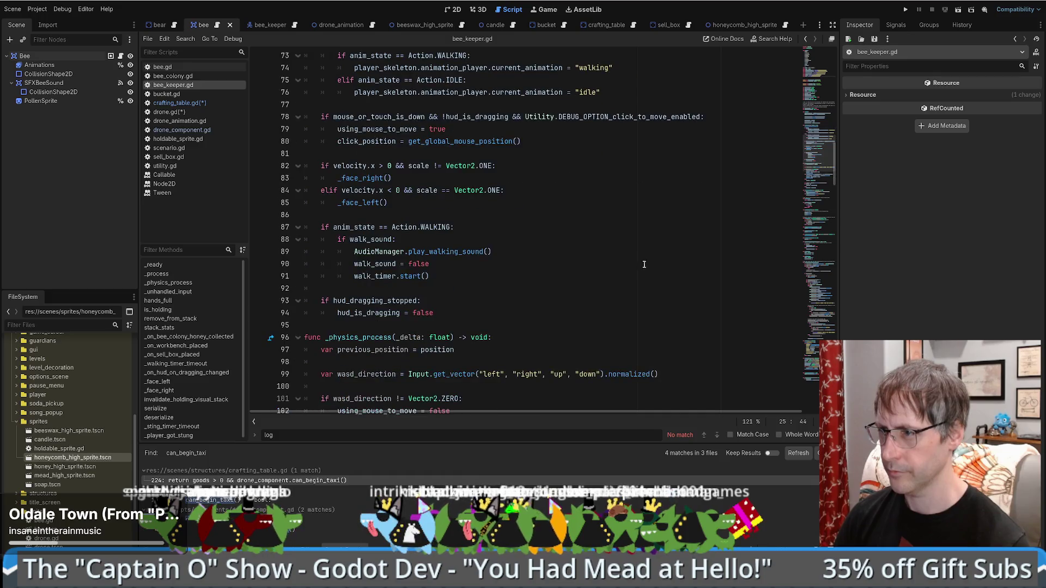
scroll(618, 285, "down", 14)
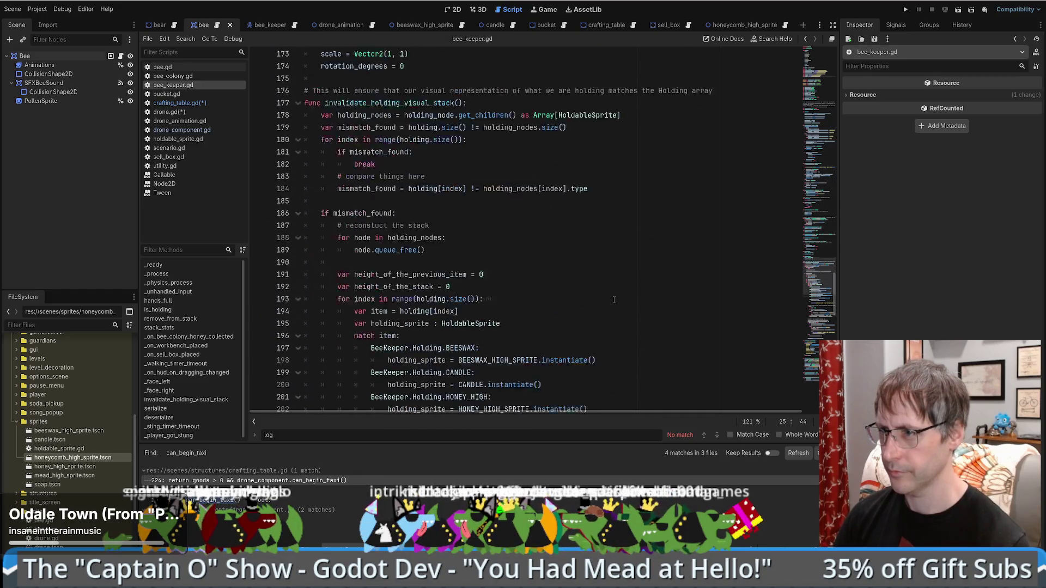
left_click_drag(678, 191, 695, 180)
key("ctrl+c")
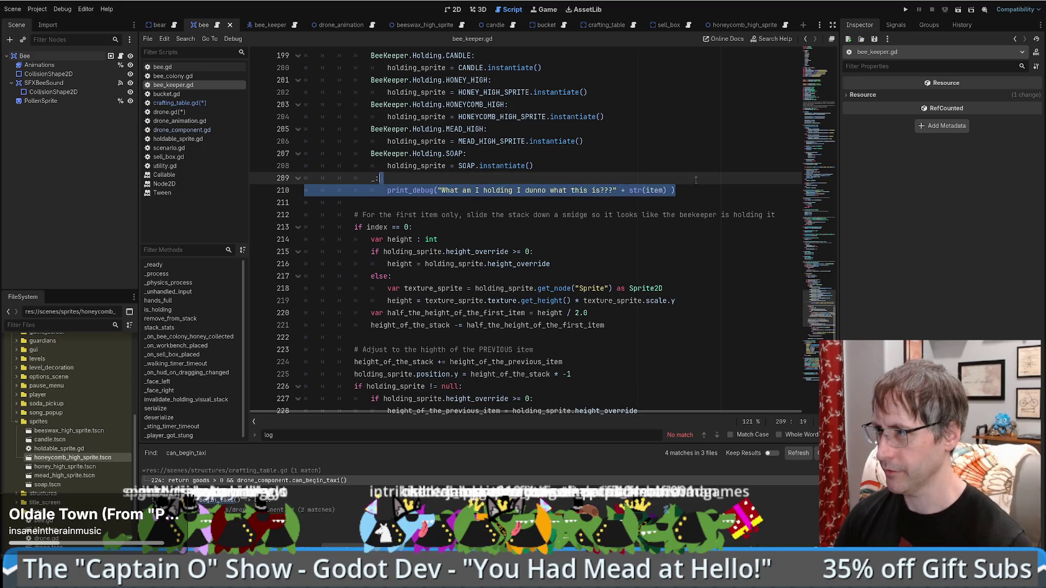
key("alt+Left")
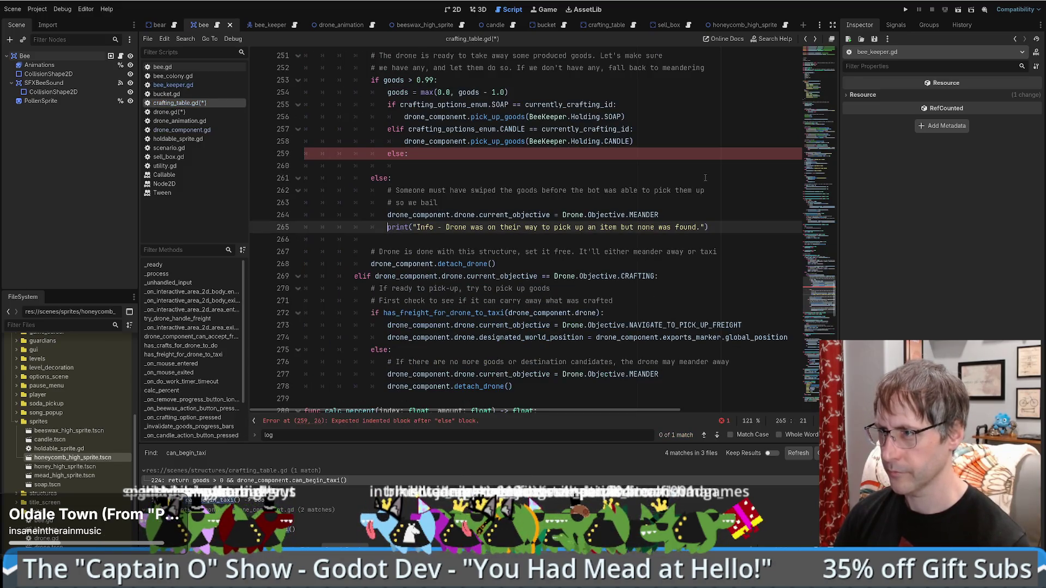
left_click(414, 154)
key("ctrl+v")
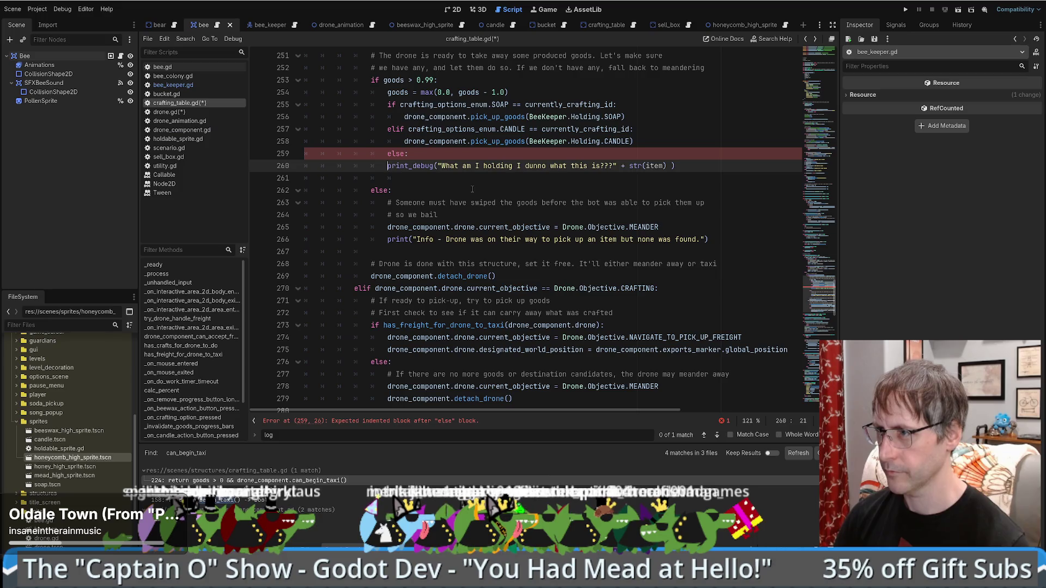
- Indent the pasted print_debug into the else and change its message to 'Drone couldn't find a item to pick up. Was crafting id'
key("Tab")
left_click_drag(458, 166, 630, 166)
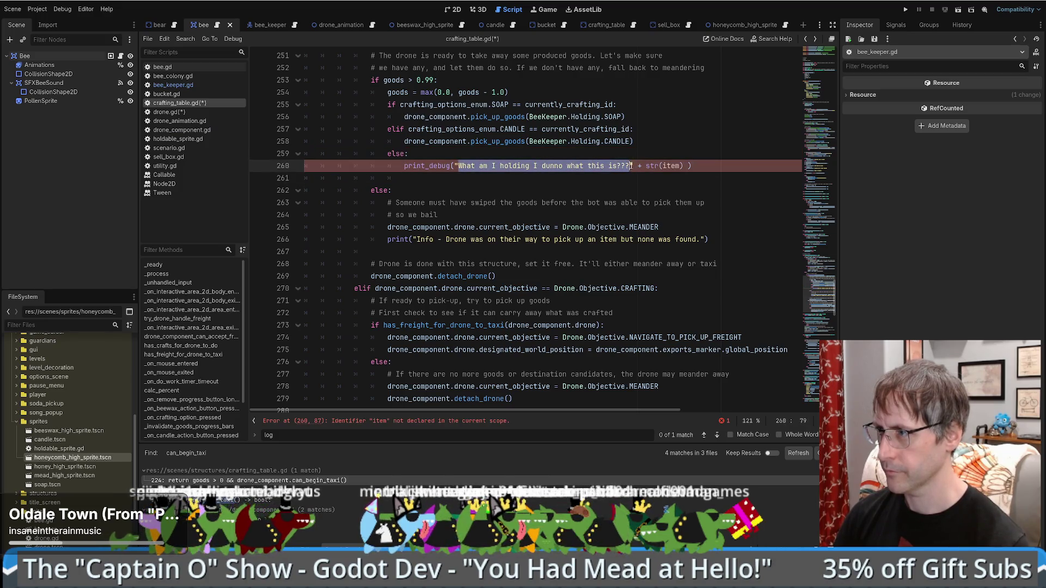
type("Drone c")
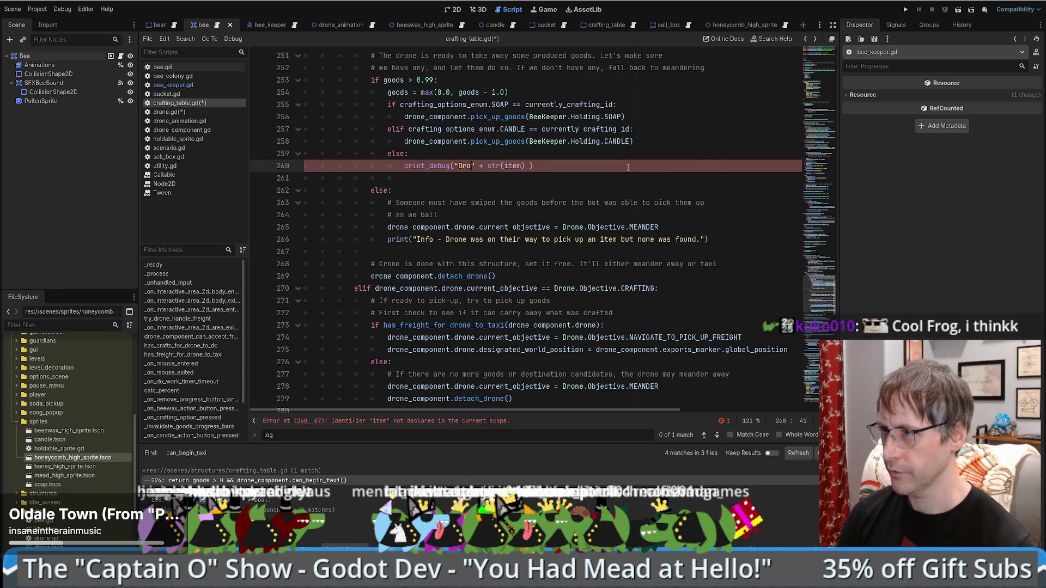
type("ouldn't fi")
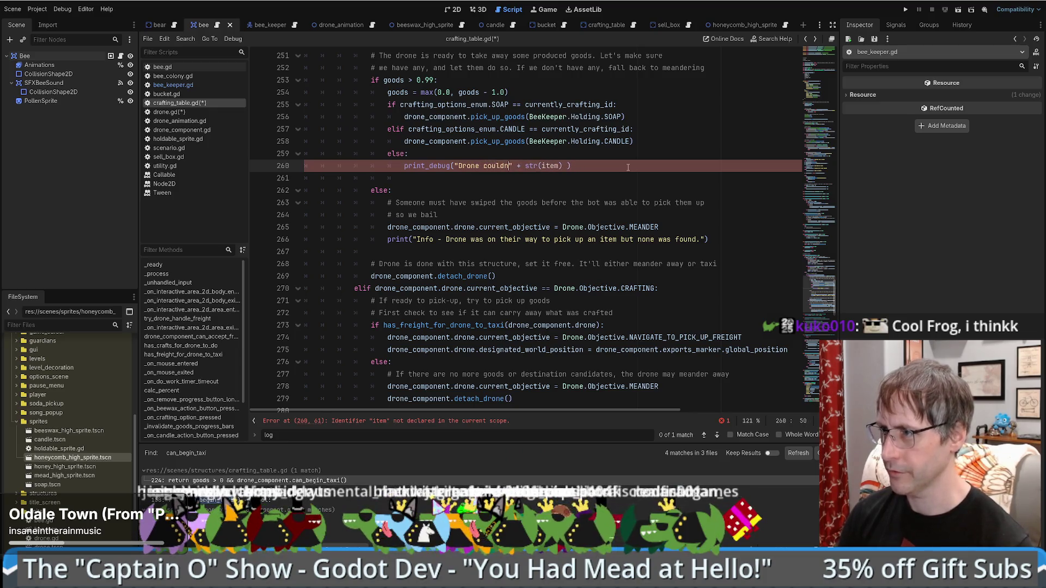
type("nd a ")
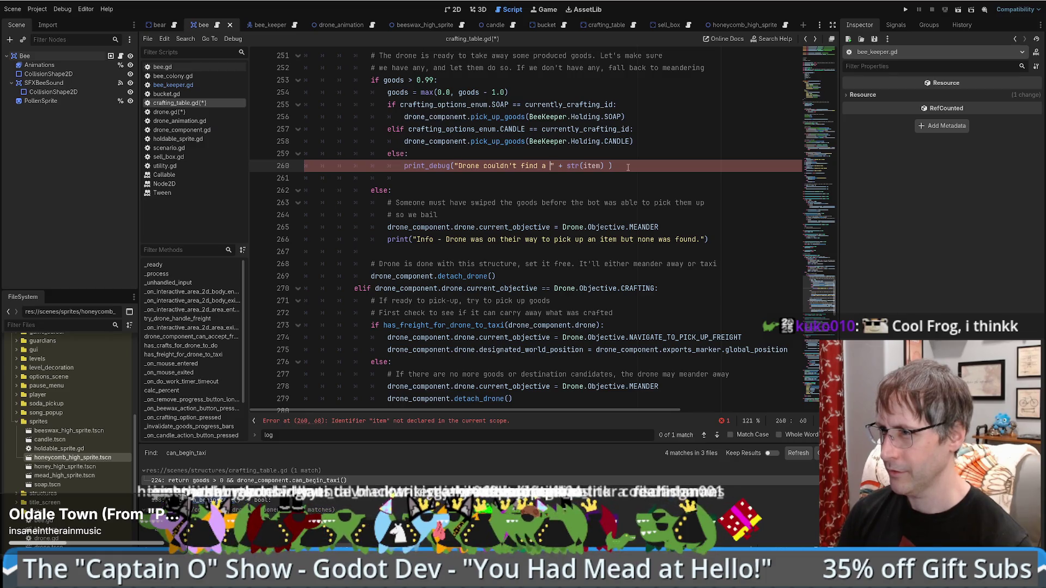
type("item to pick up")
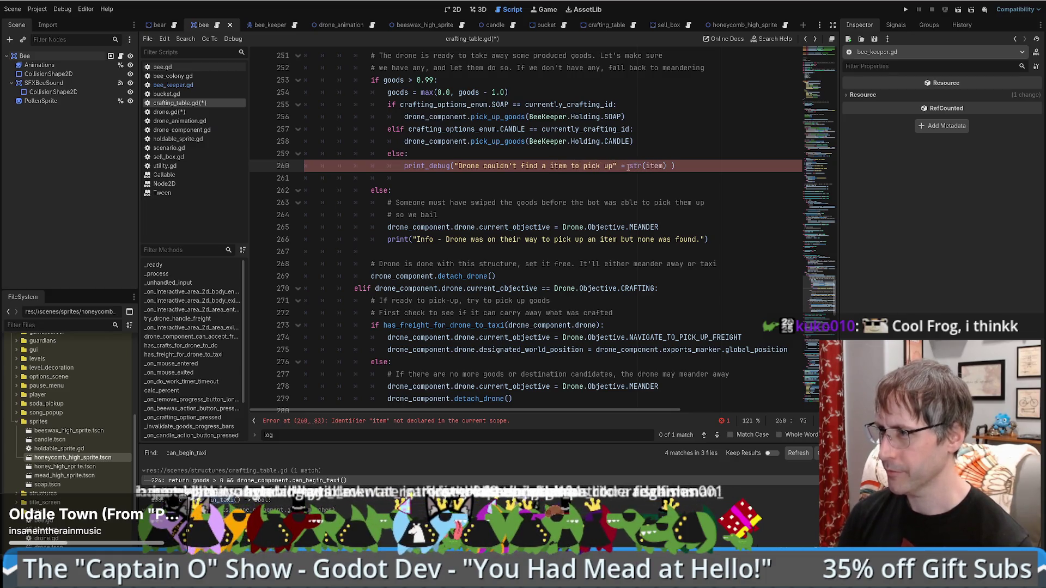
scroll(627, 167, "up", 2)
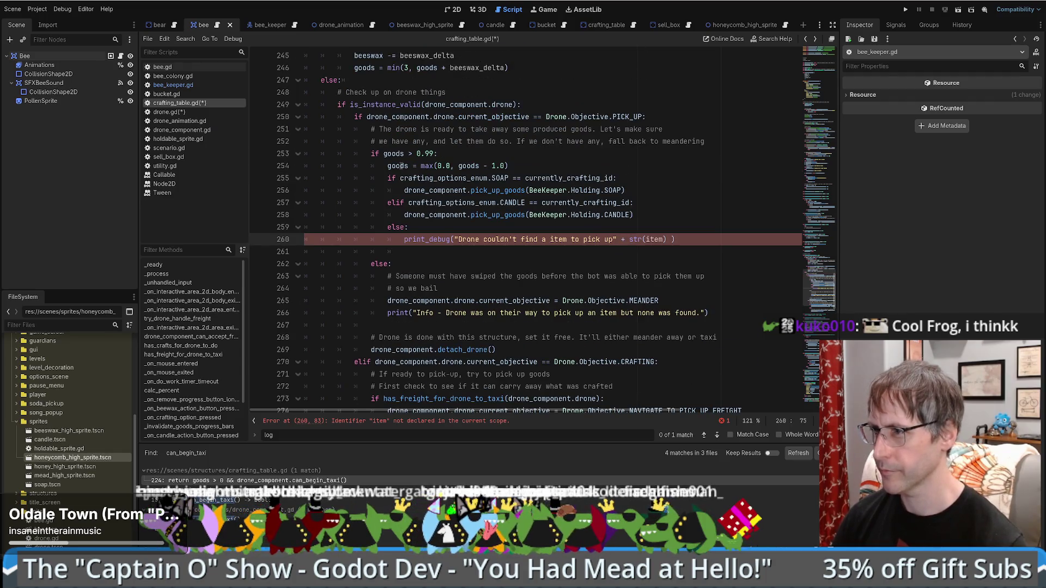
double_click(529, 177)
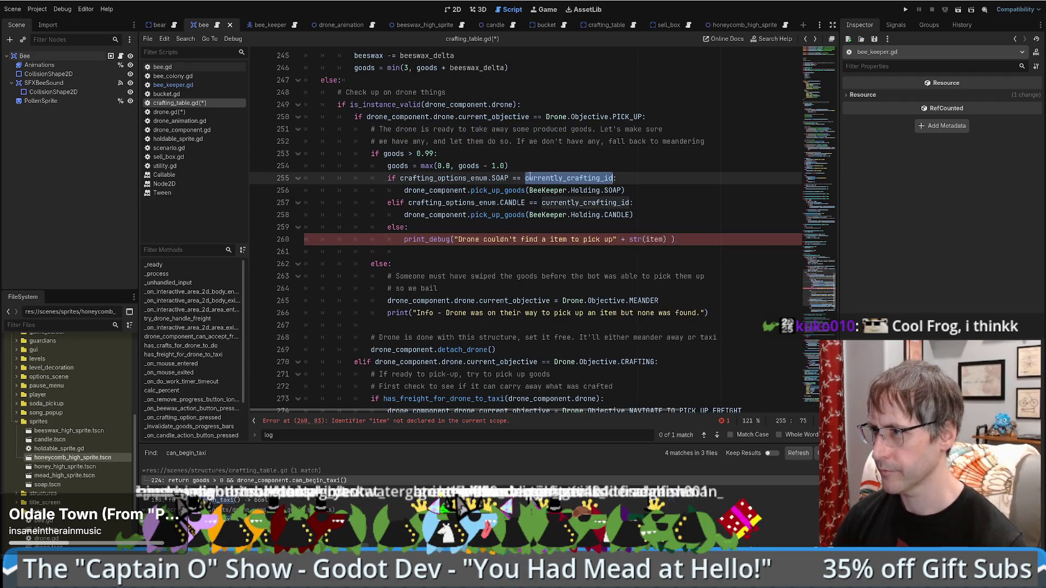
left_click(615, 240)
type(">")
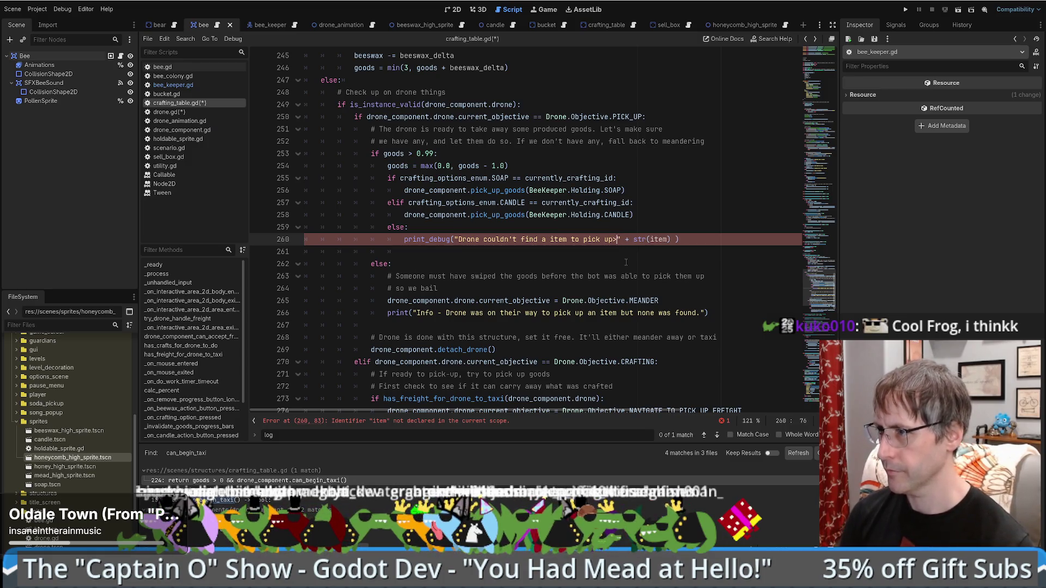
key("BackSpace")
type(". Was crafting ")
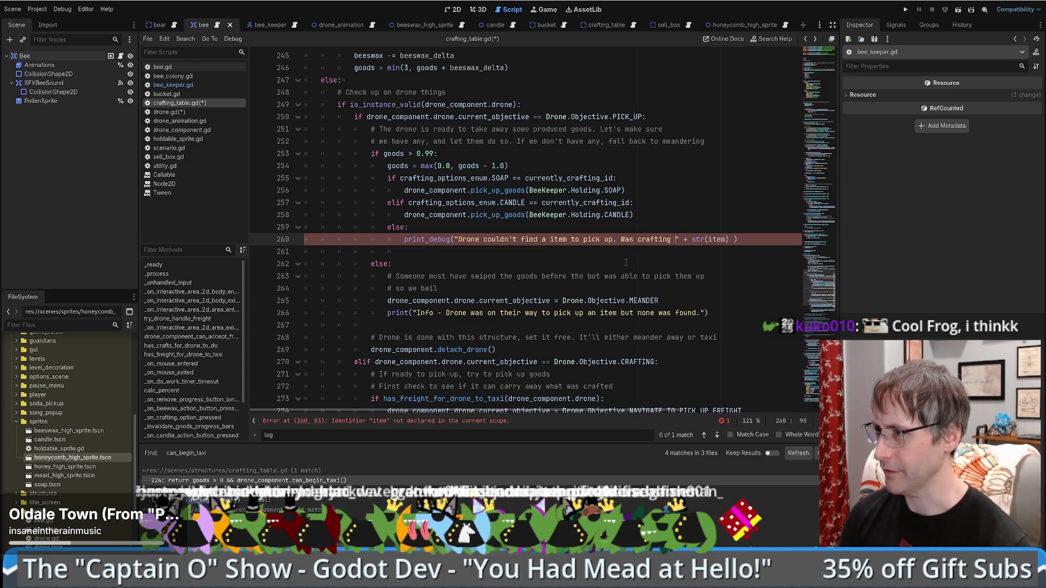
type("id")
- Replace the str() concatenation with a %s placeholder filled by % currently_crafting_id, save, and switch to the browser
key("ctrl+z")
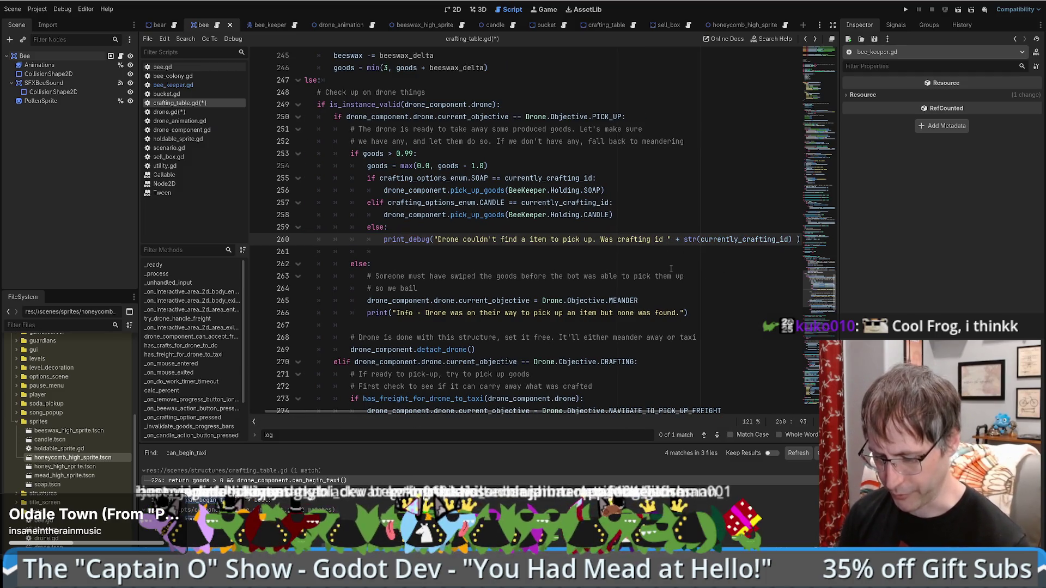
type("%s")
key("Right")
key("Right")
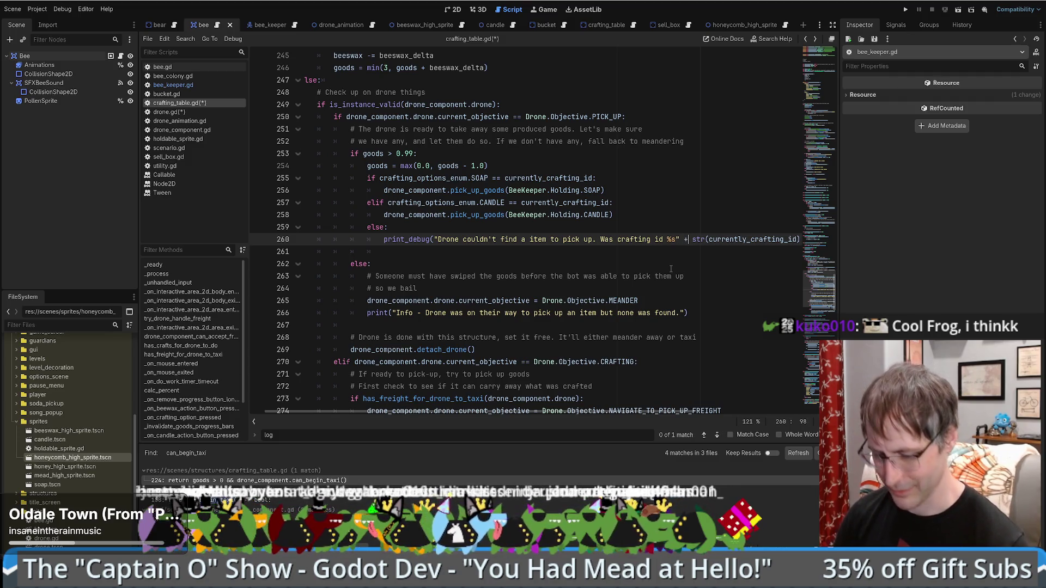
key("Delete")
key("ctrl+z")
key("ctrl+z")
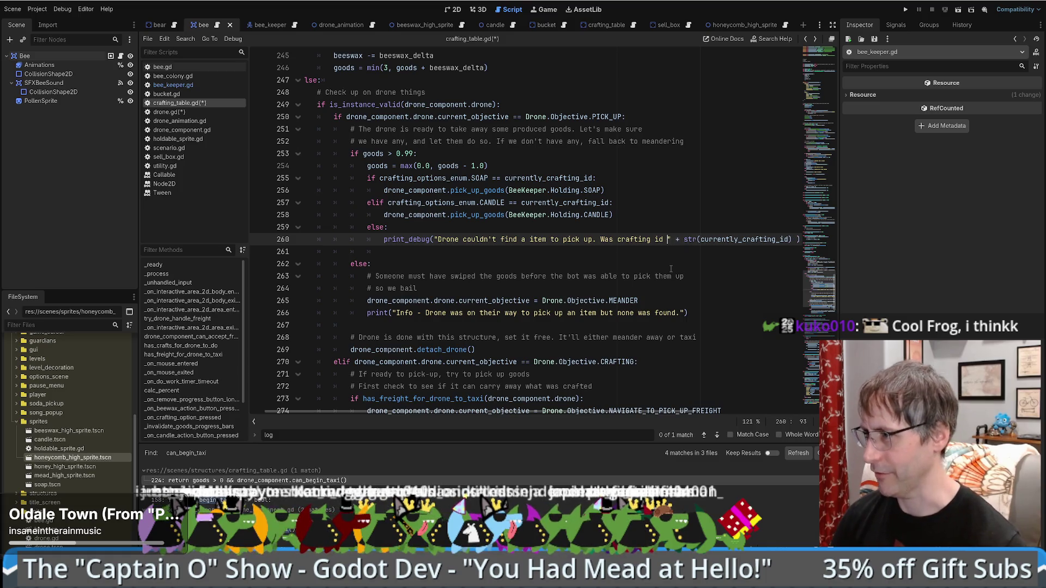
key("ctrl+y")
key("ctrl+y")
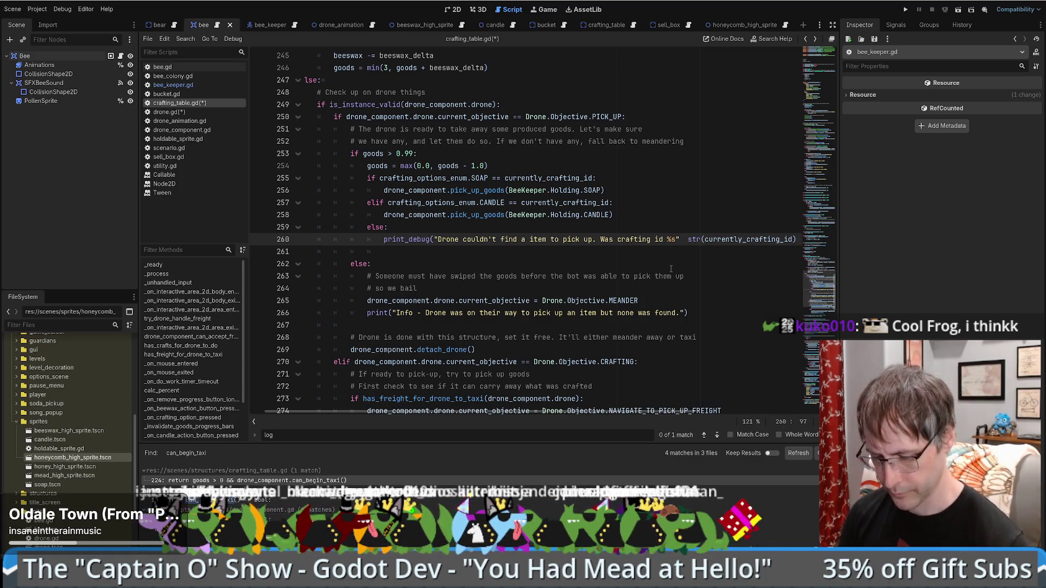
type("%")
key("Right")
key("Right")
key("Right")
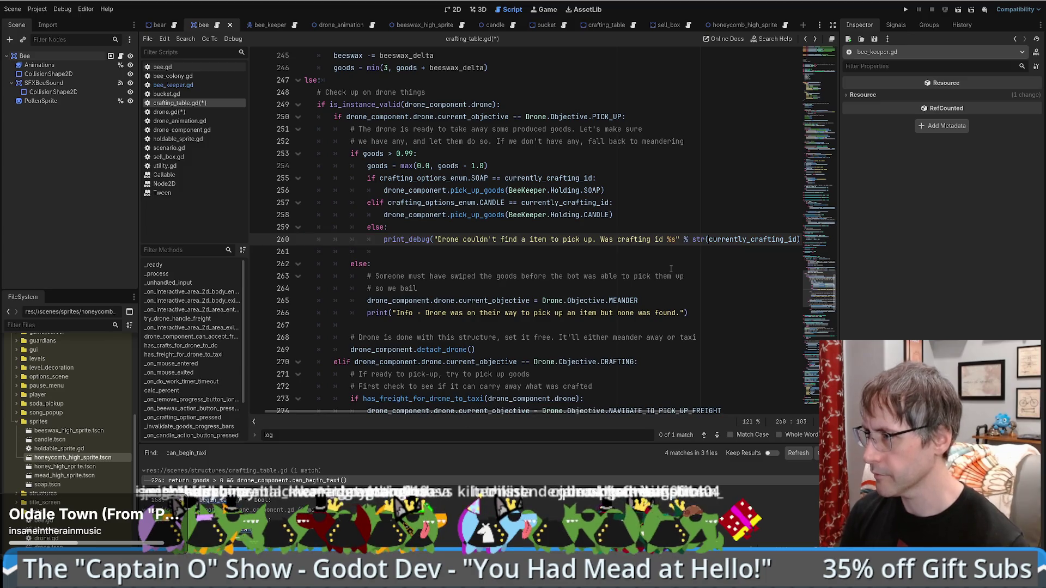
key("BackSpace")
key("BackSpace")
key("BackSpace")
key("ctrl+Right")
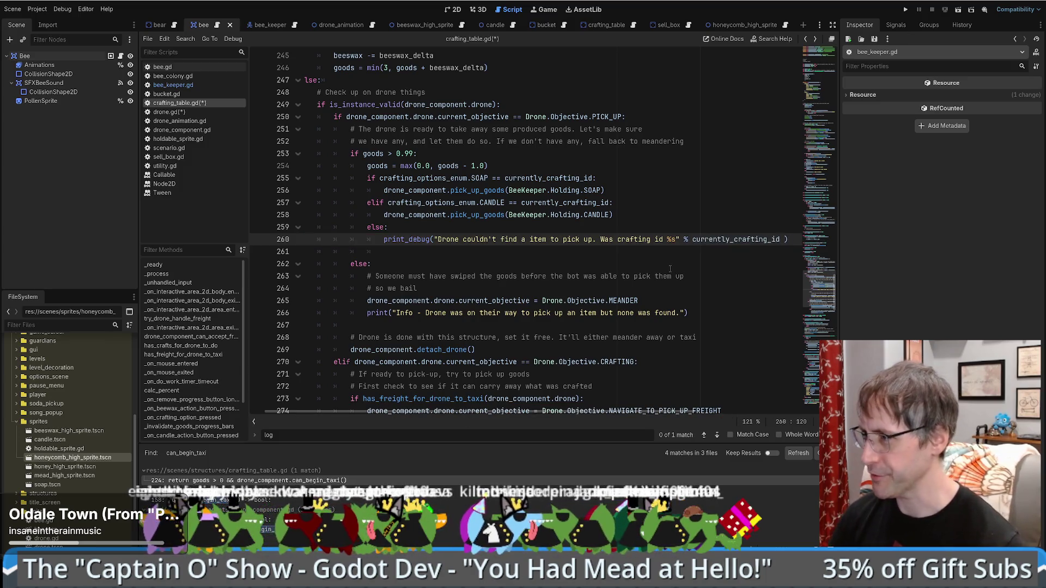
key("ctrl+Left")
key("ctrl+Left")
key("ctrl+Left")
type(".")
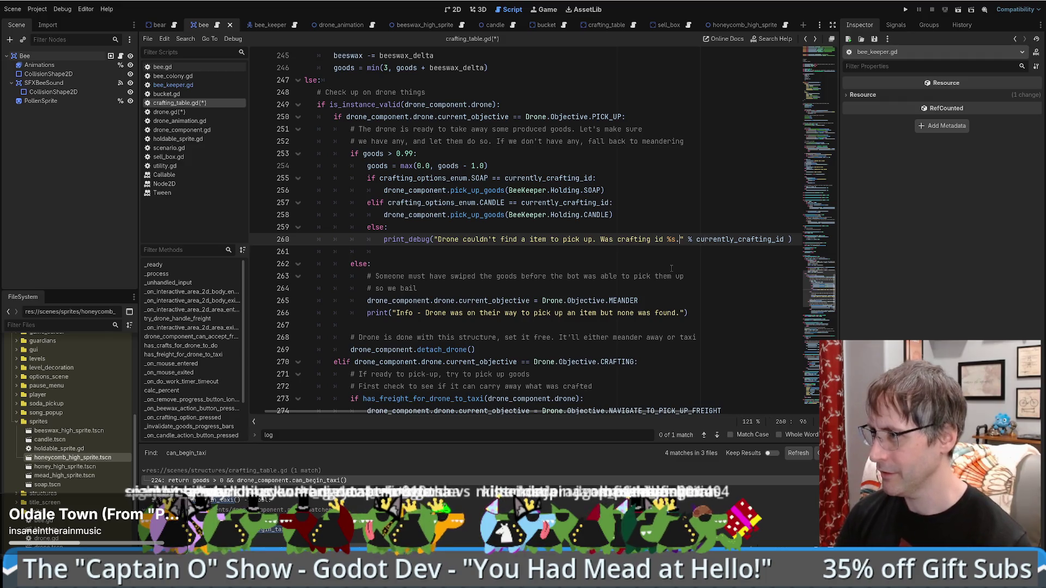
key("ctrl+s")
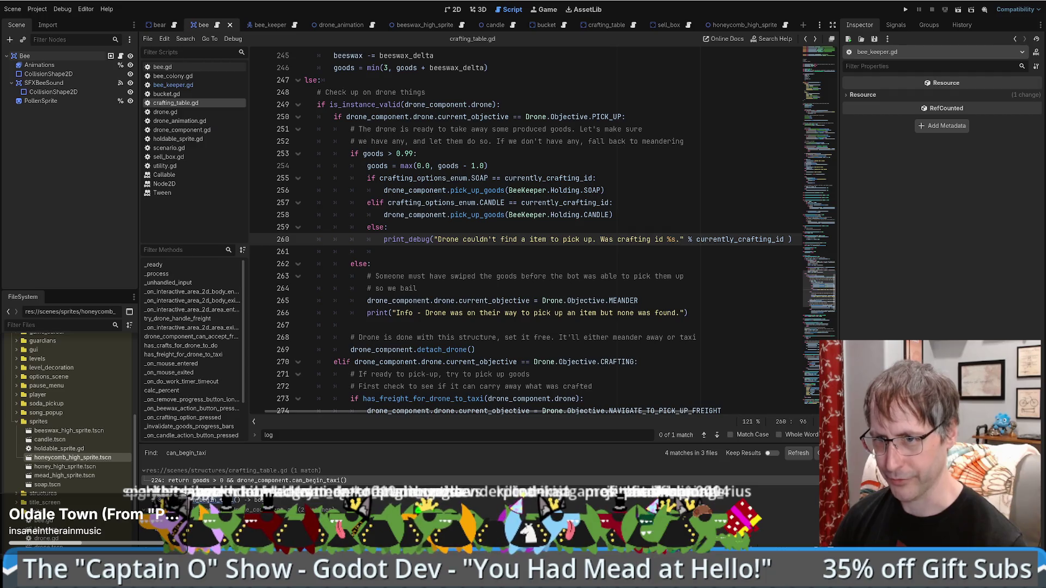
key("alt+Tab")
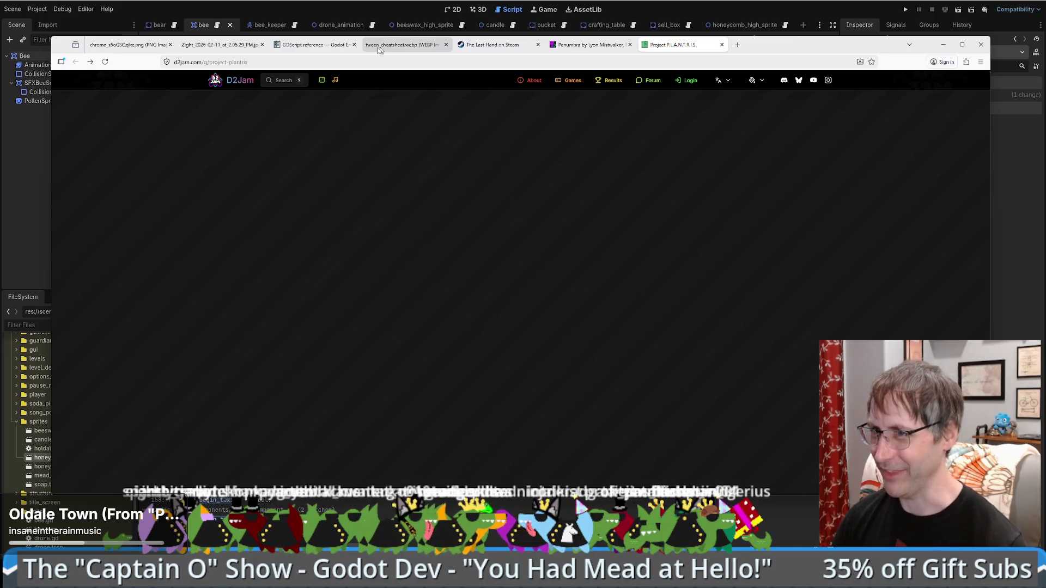
- Search the Godot docs for 'format', open the GDScript Format strings page, then return to the Godot editor
left_click(310, 45)
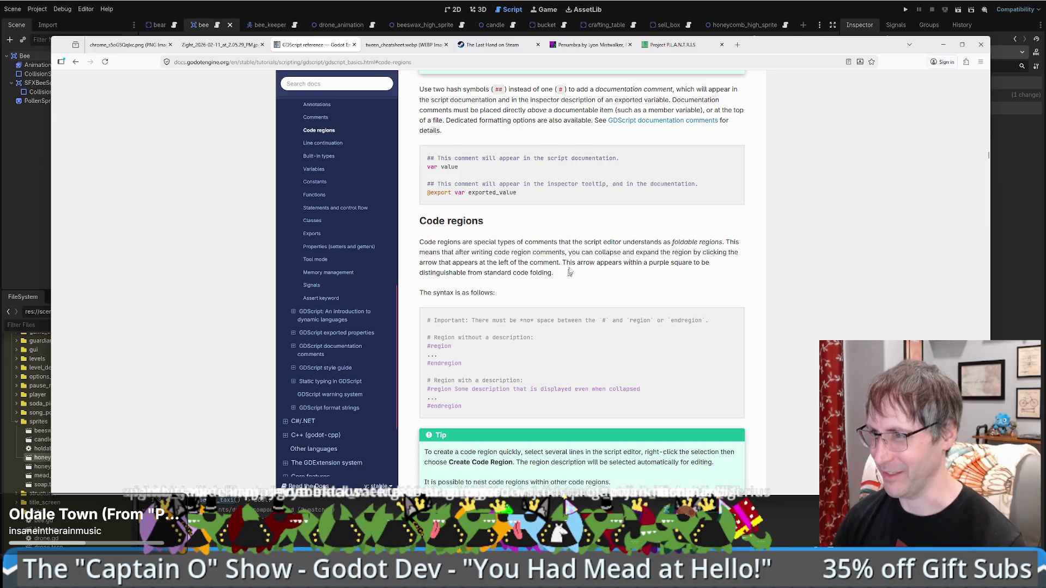
scroll(316, 265, "up", 1)
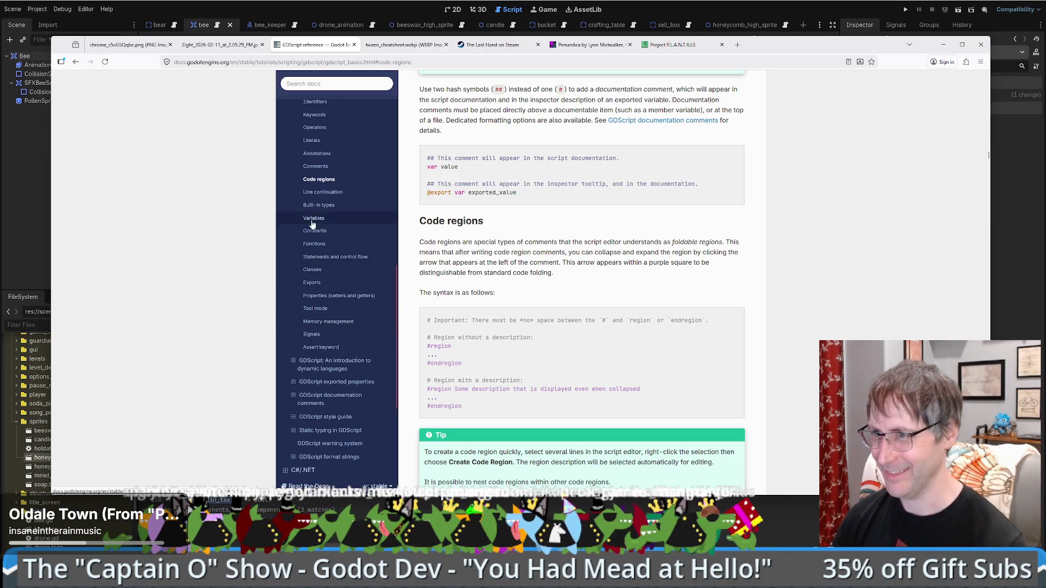
scroll(318, 260, "up", 2)
scroll(323, 250, "down", 4)
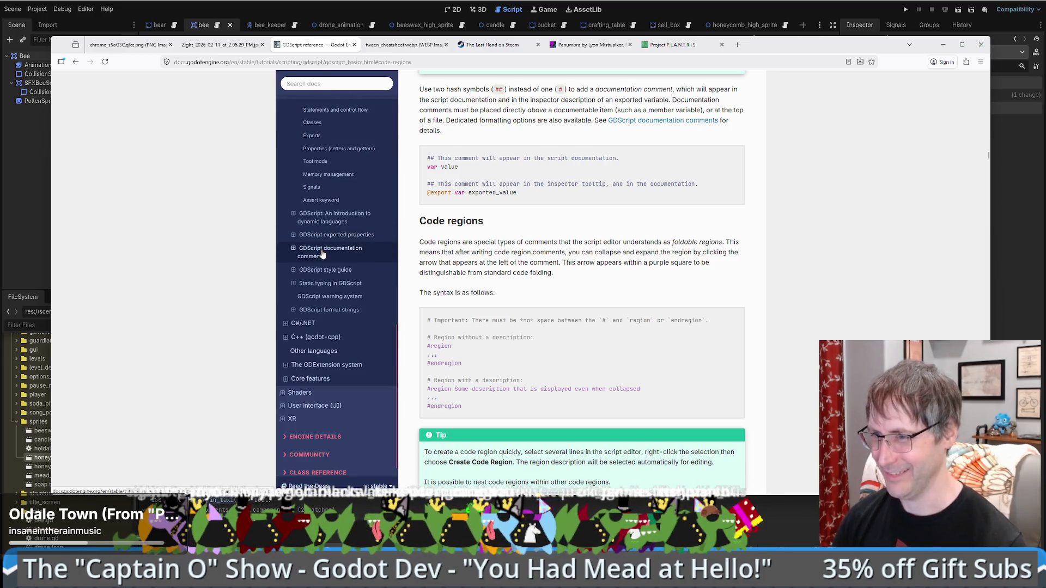
scroll(332, 260, "up", 5)
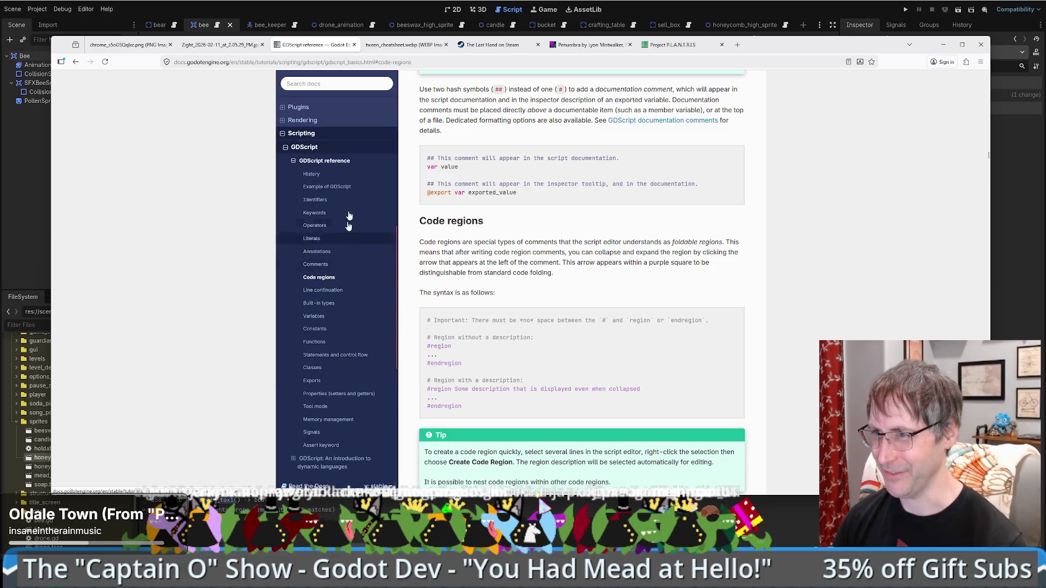
left_click(320, 83)
type("format")
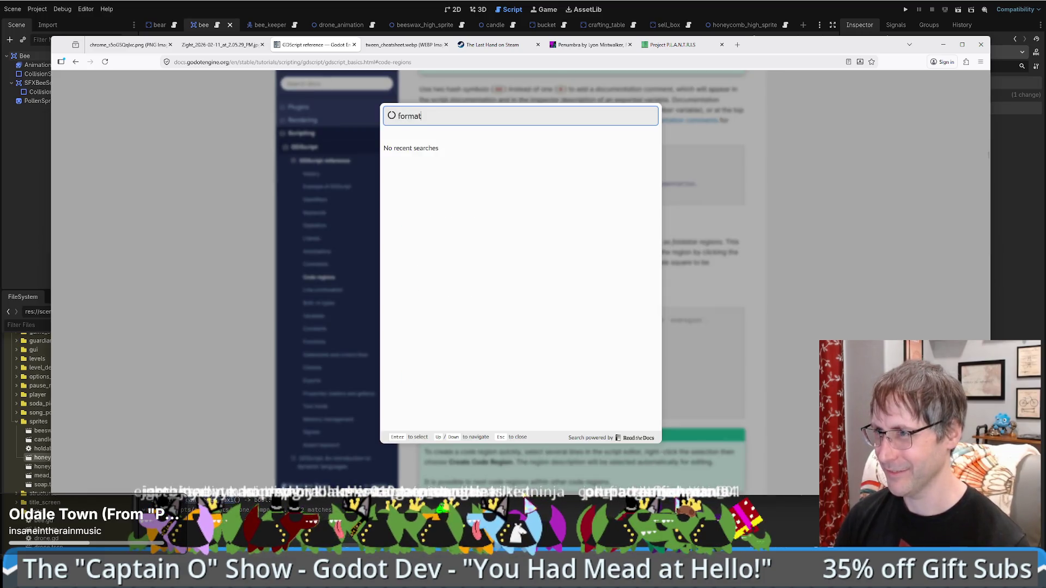
left_click(424, 160)
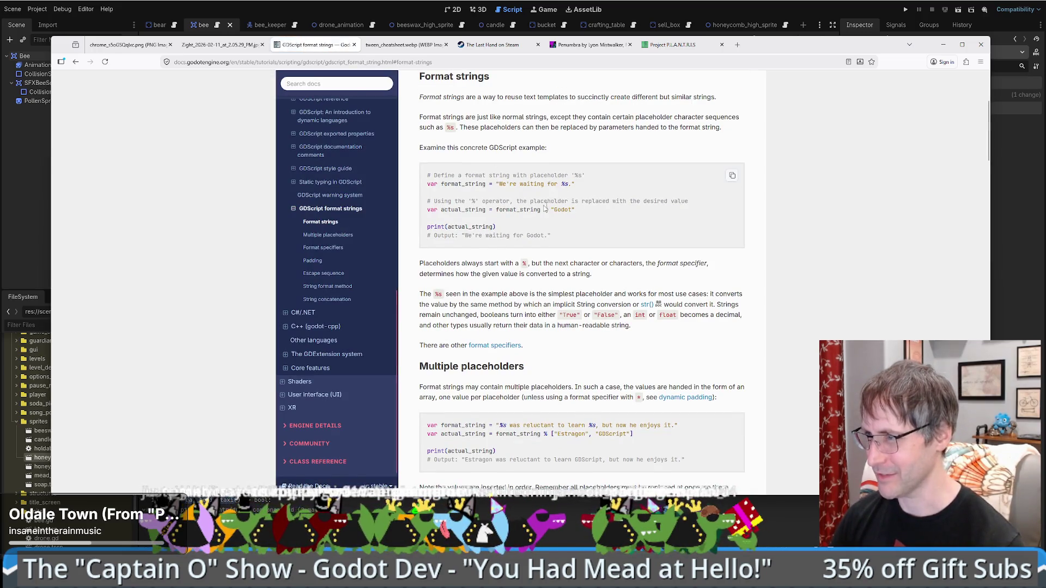
key("alt+Tab")
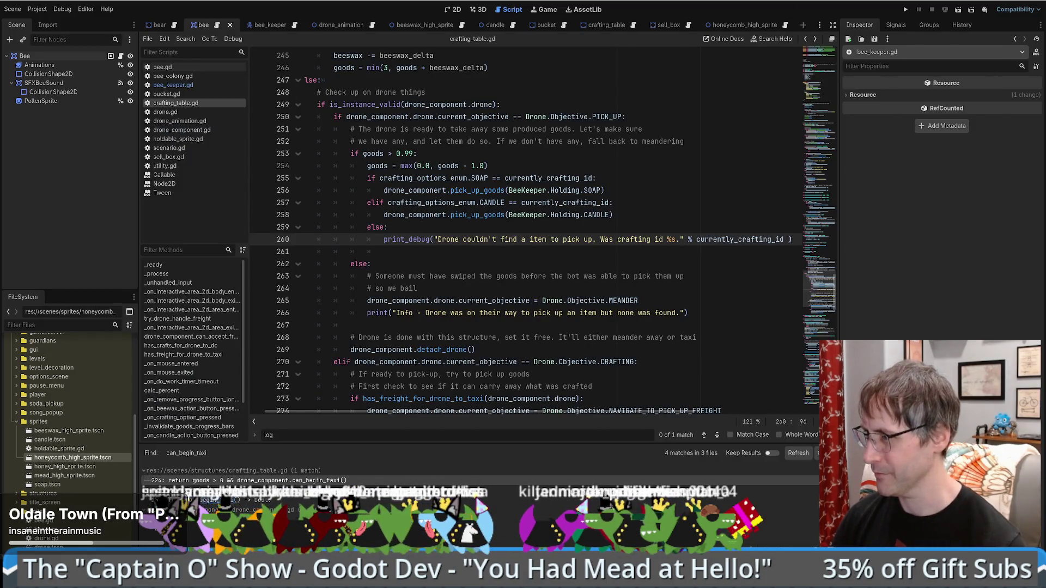
- Delete the empty indented line 261 after print_debug, save crafting_table.gd, and run the project
key("End")
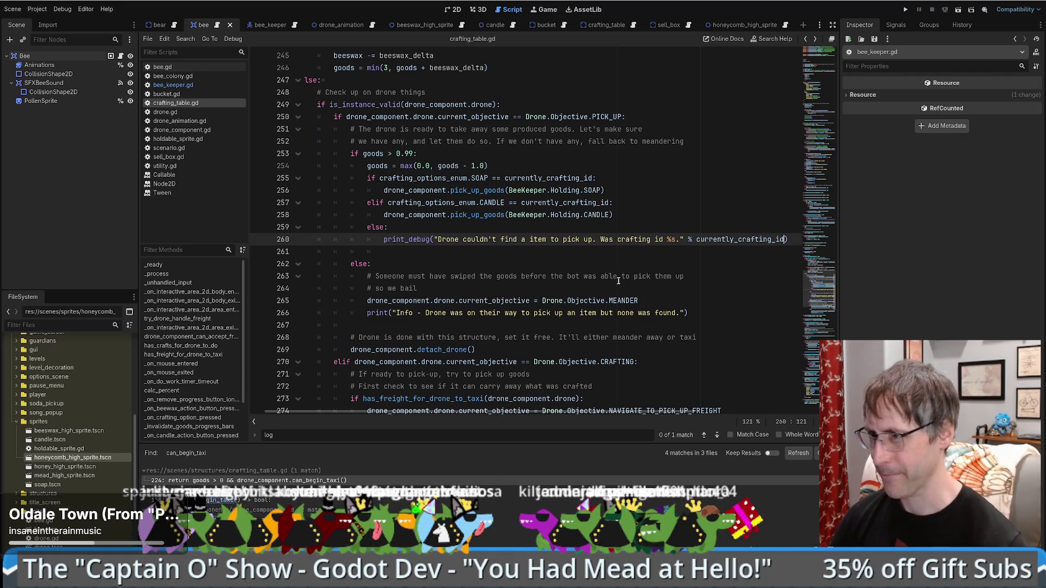
scroll(618, 280, "down", 1)
left_click(797, 215)
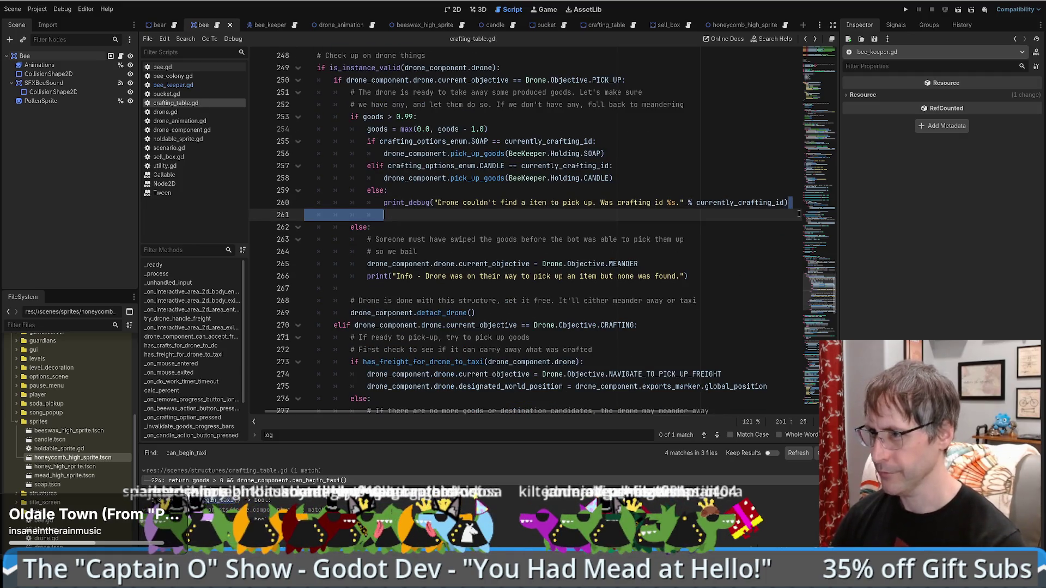
key("BackSpace")
key("BackSpace")
key("BackSpace")
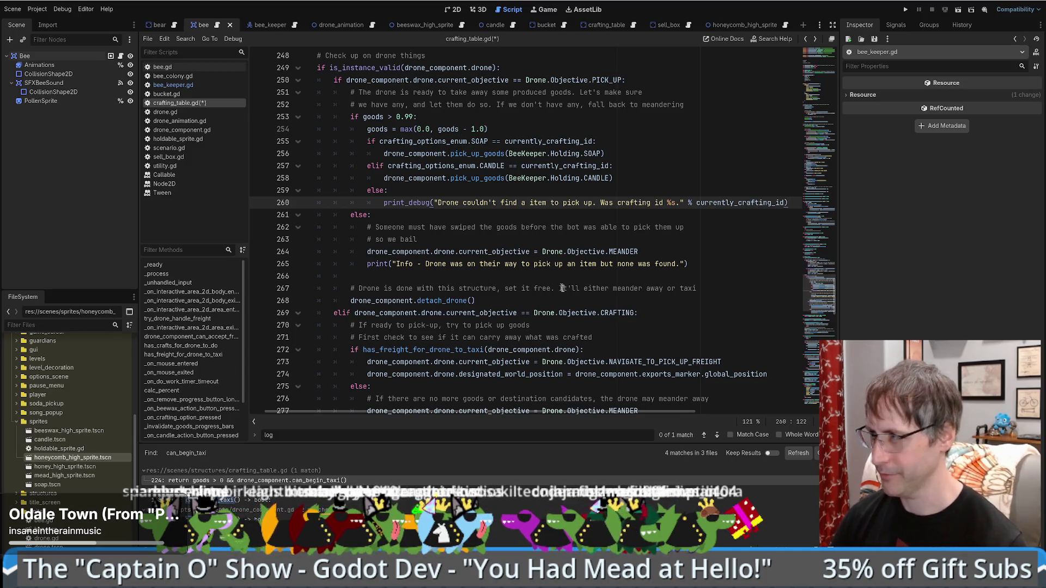
key("ctrl+s")
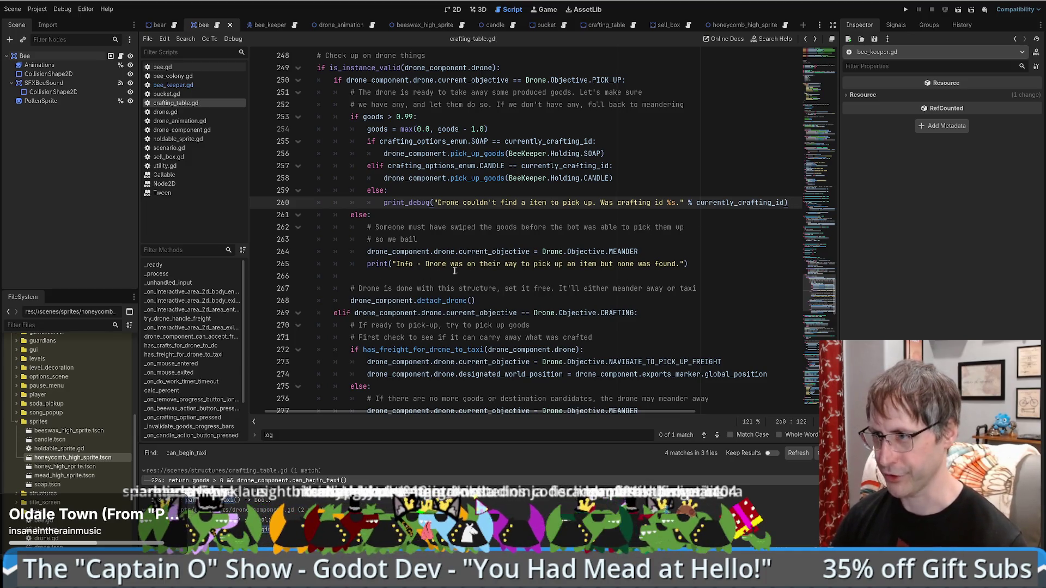
scroll(449, 270, "down", 2)
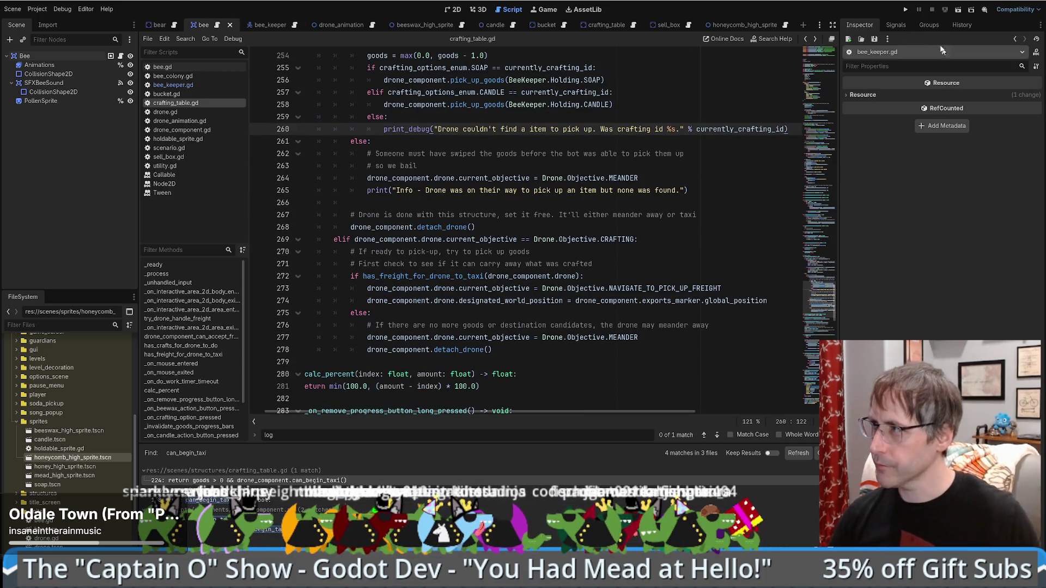
left_click(904, 10)
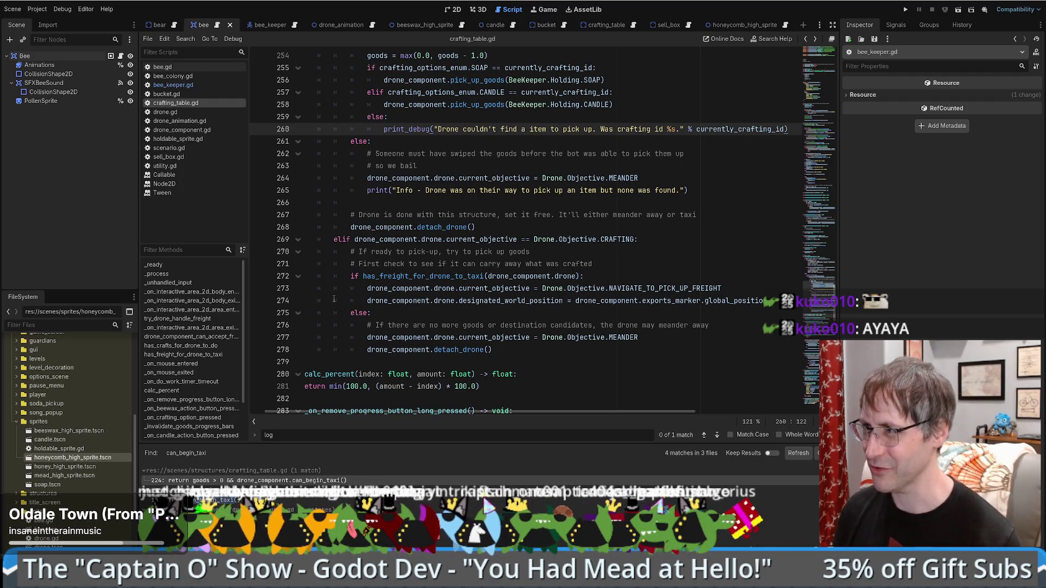
scroll(414, 286, "up", 10)
scroll(472, 284, "down", 8)
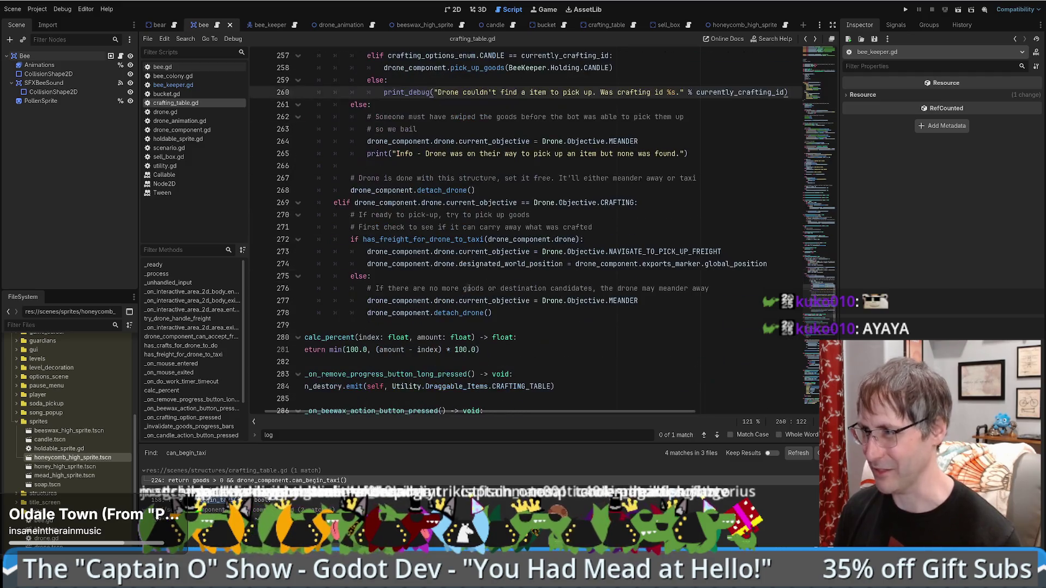
scroll(473, 284, "up", 1)
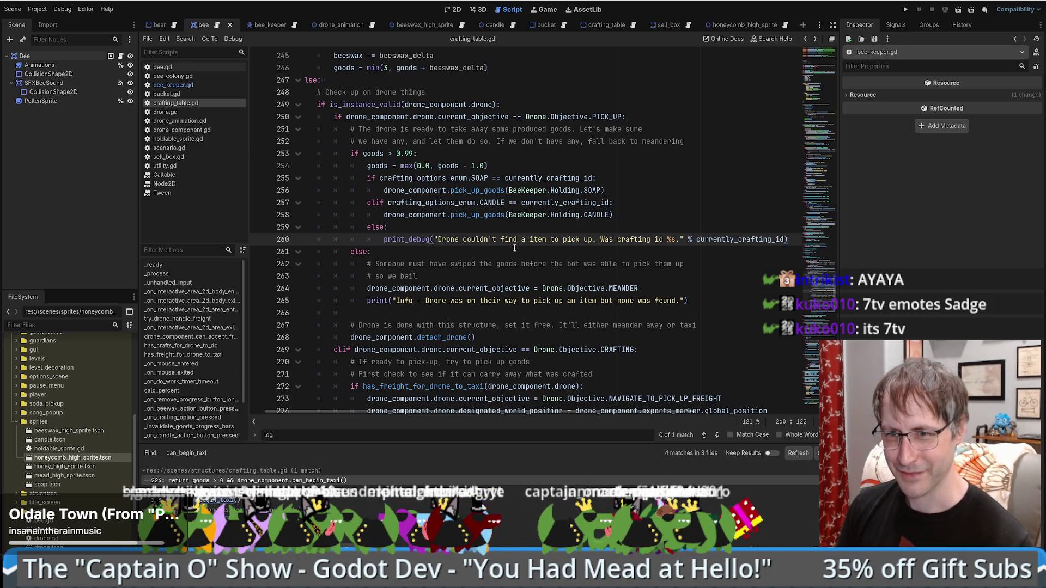
scroll(629, 221, "down", 2)
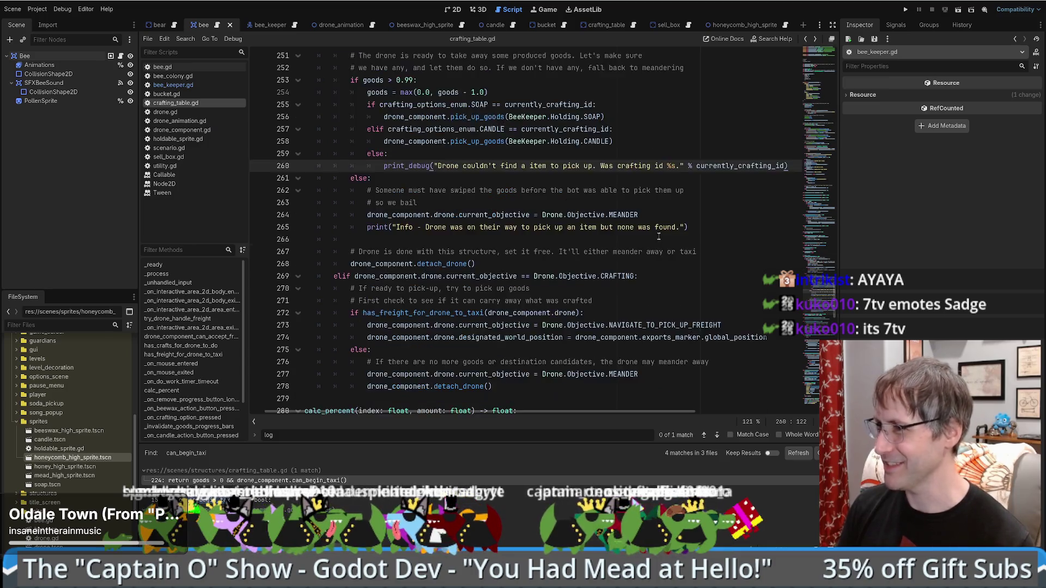
scroll(648, 235, "up", 2)
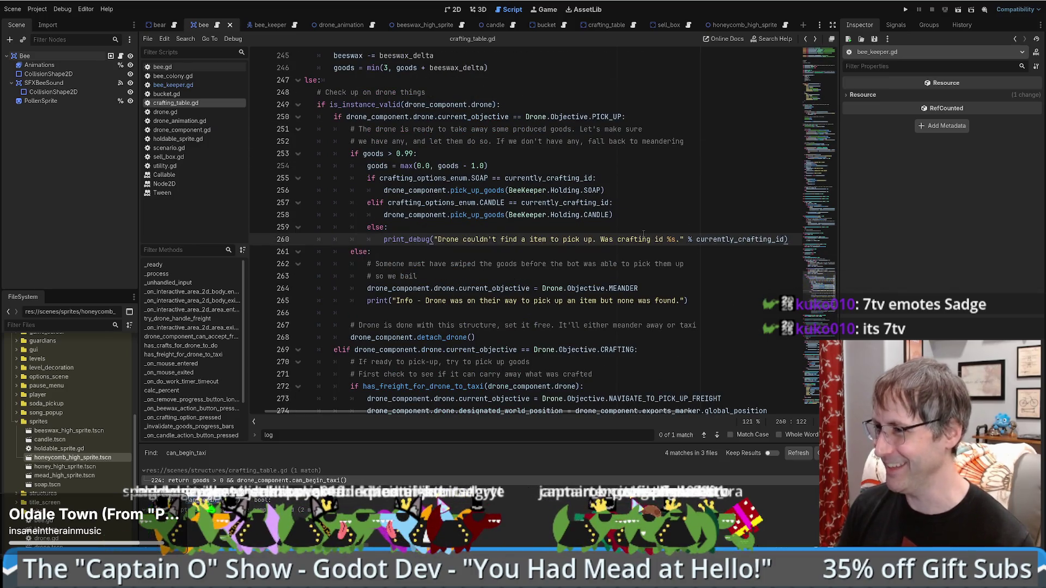
left_click(639, 233)
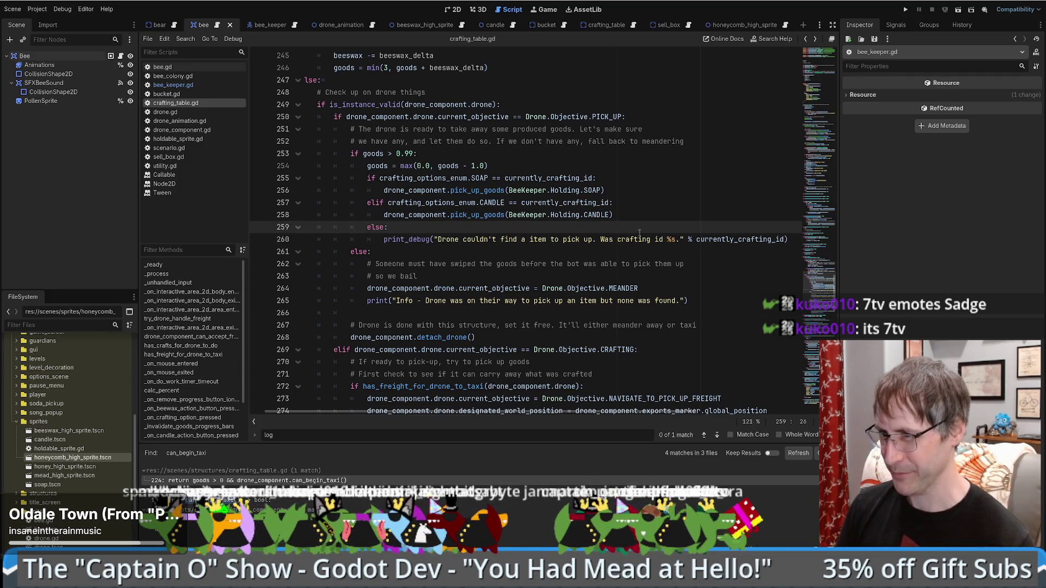
scroll(640, 232, "down", 3)
scroll(626, 241, "up", 2)
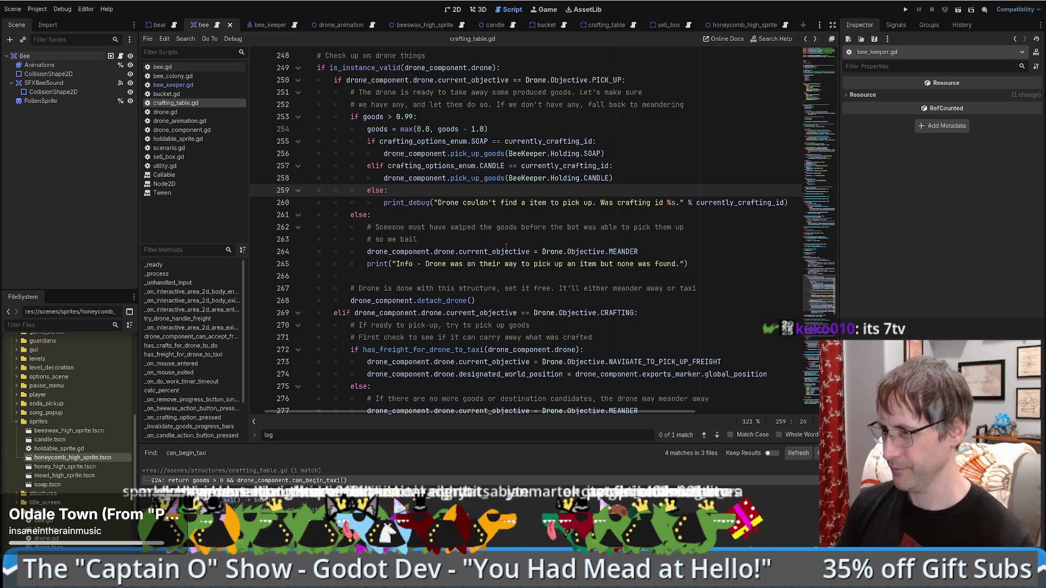
left_click(488, 297)
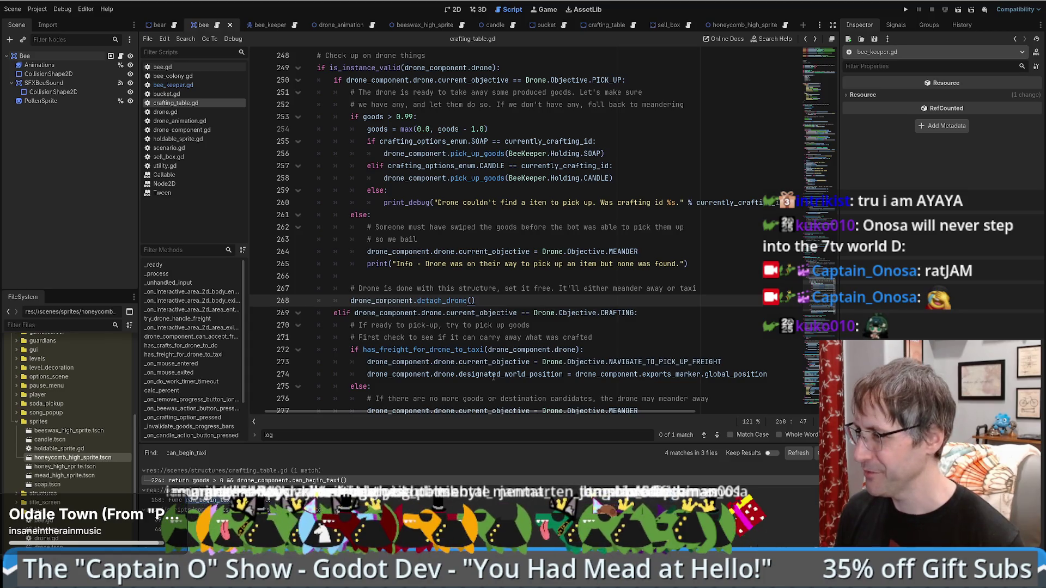
left_click(684, 276)
scroll(684, 278, "down", 5)
scroll(684, 278, "up", 5)
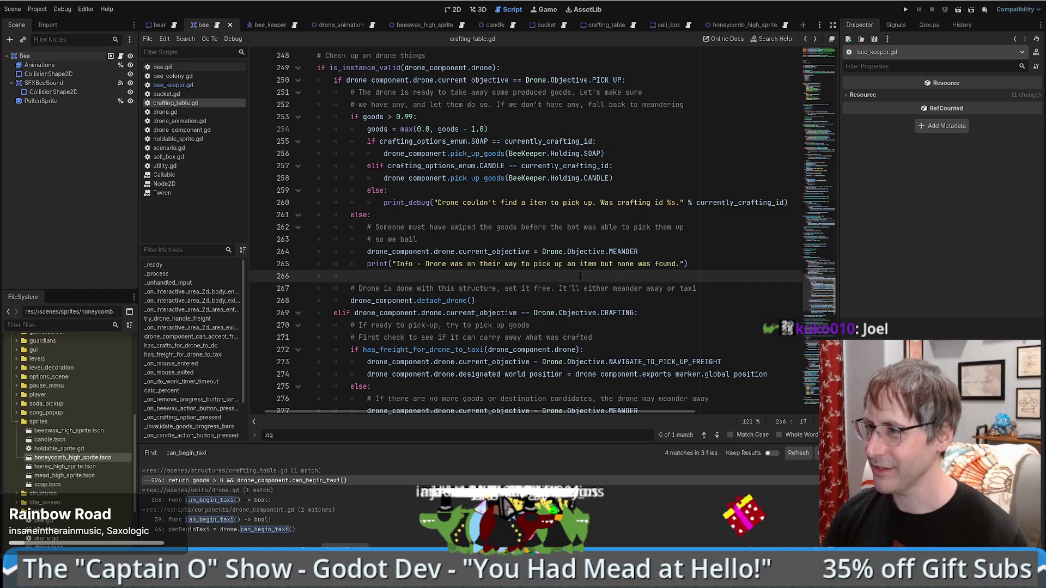
- Scroll through crafting_table.gd lines 242–268, checking the detach_drone line and blank line 266
scroll(580, 276, "up", 5)
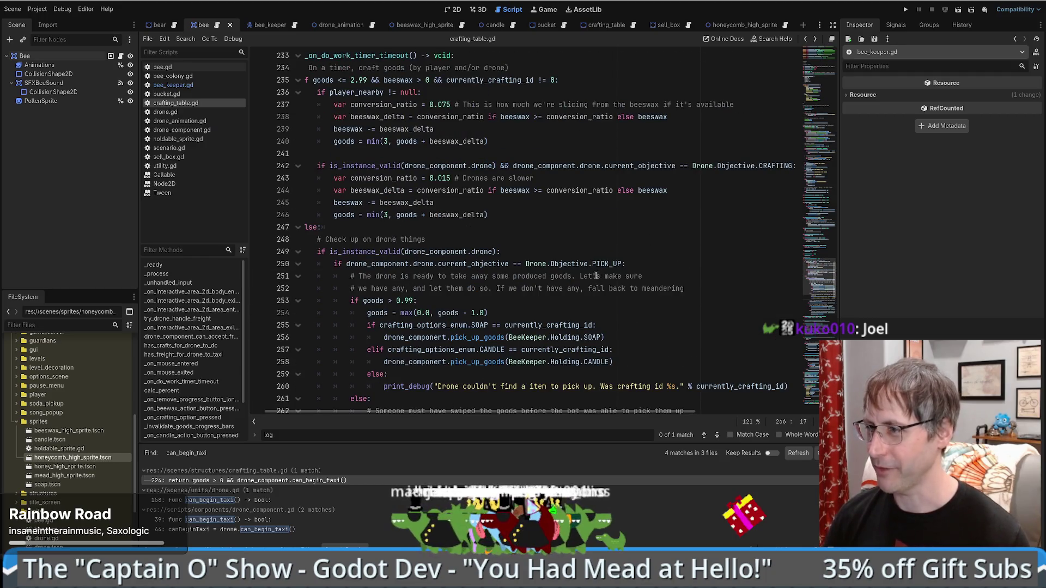
scroll(588, 288, "down", 8)
scroll(589, 287, "down", 6)
scroll(589, 287, "up", 5)
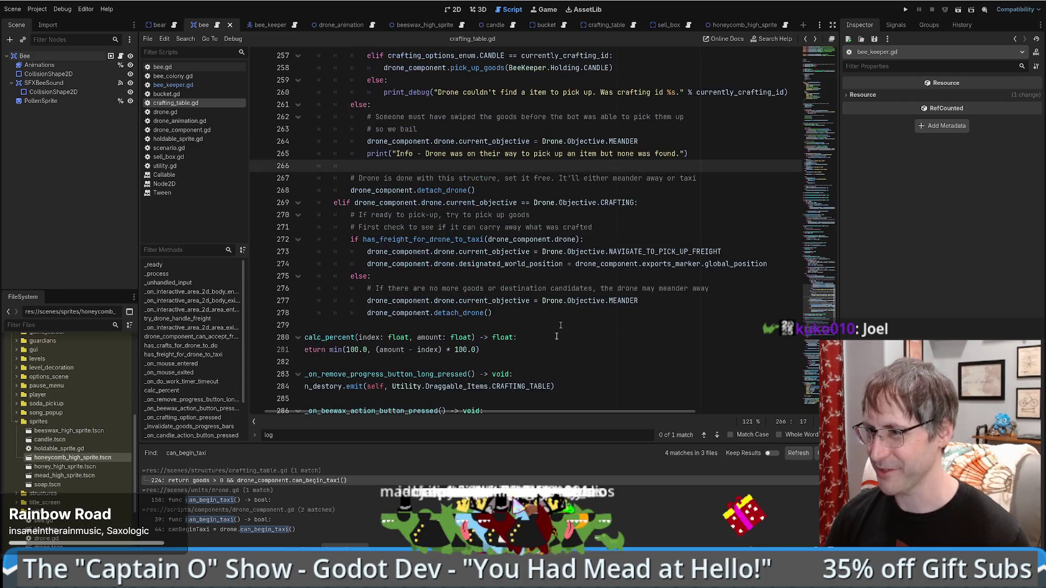
scroll(594, 276, "left", 2)
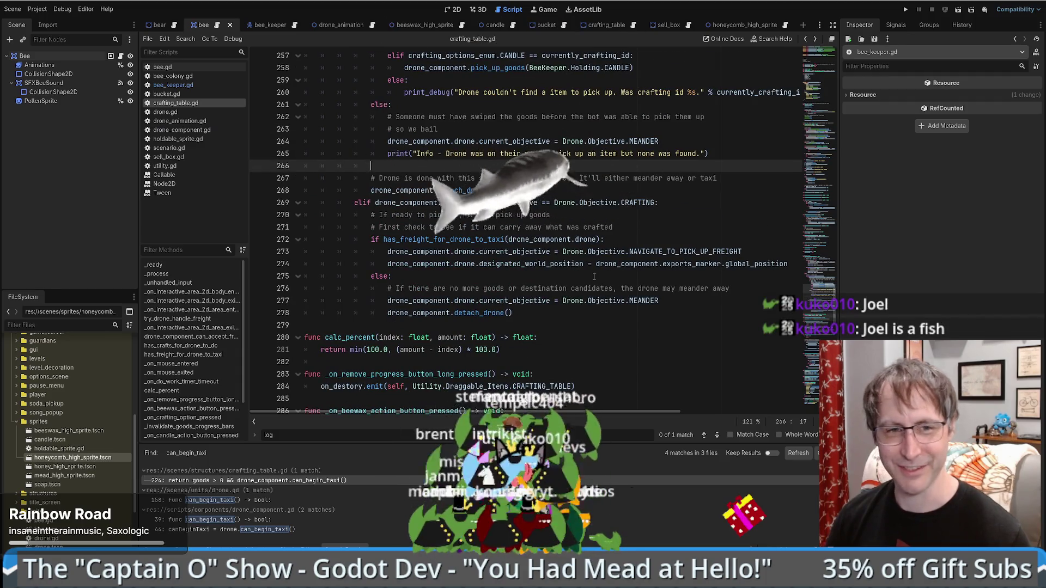
scroll(593, 276, "down", 5)
scroll(580, 287, "up", 9)
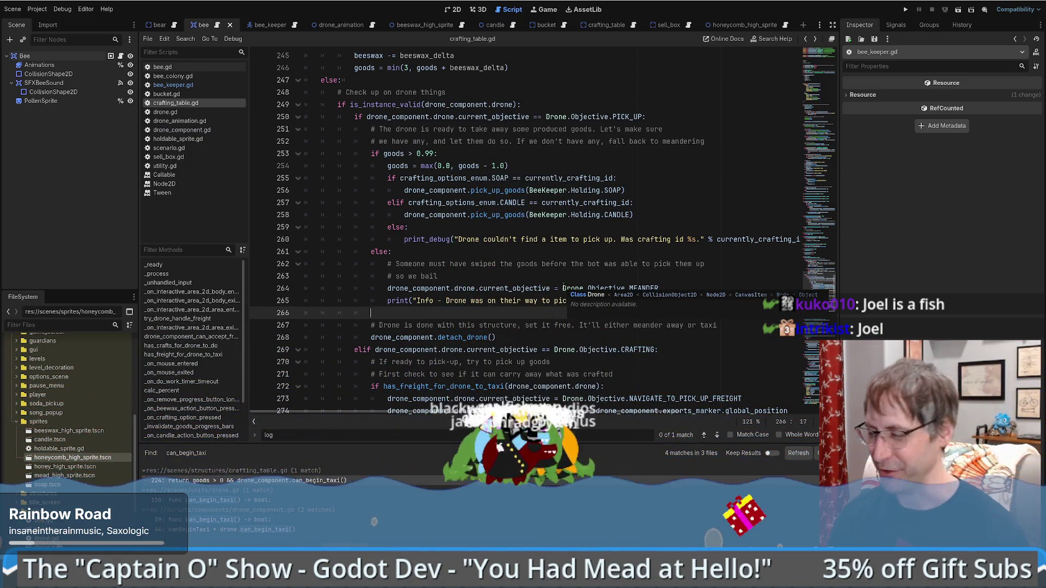
scroll(601, 299, "down", 4)
scroll(611, 294, "up", 2)
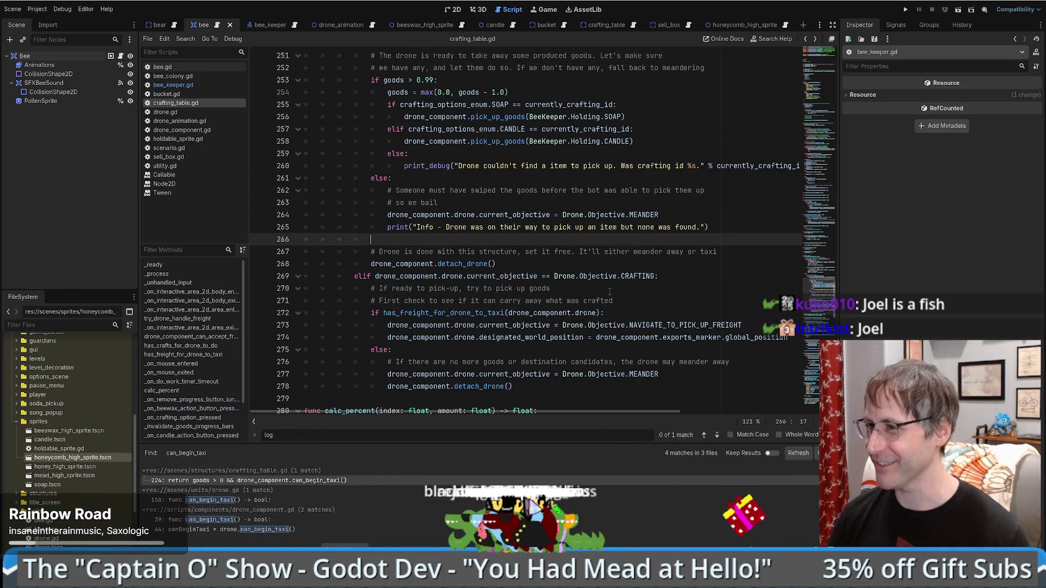
scroll(589, 298, "down", 2)
scroll(577, 310, "up", 3)
scroll(527, 352, "down", 5)
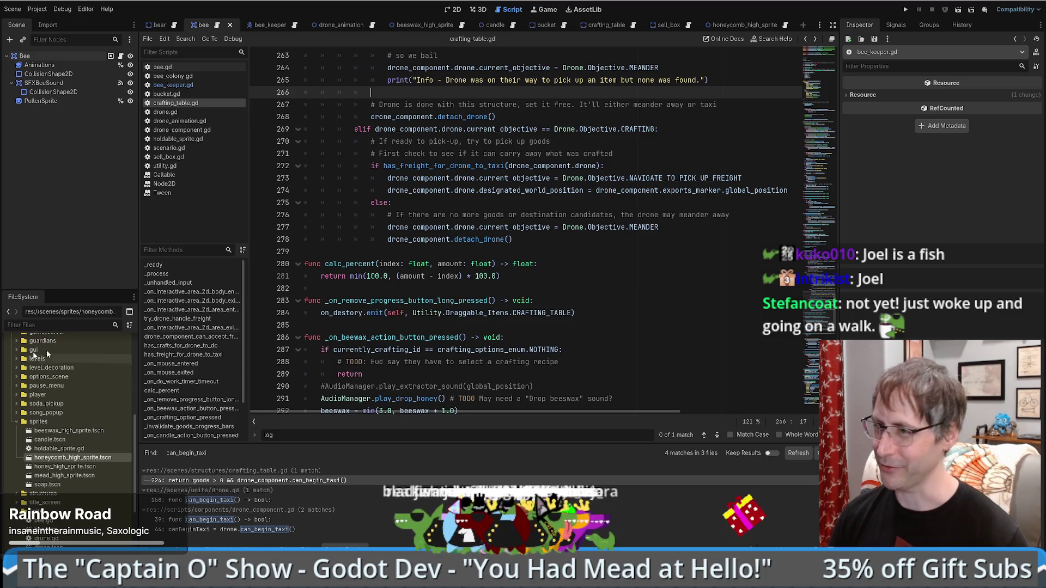
scroll(556, 271, "up", 4)
left_click(622, 262)
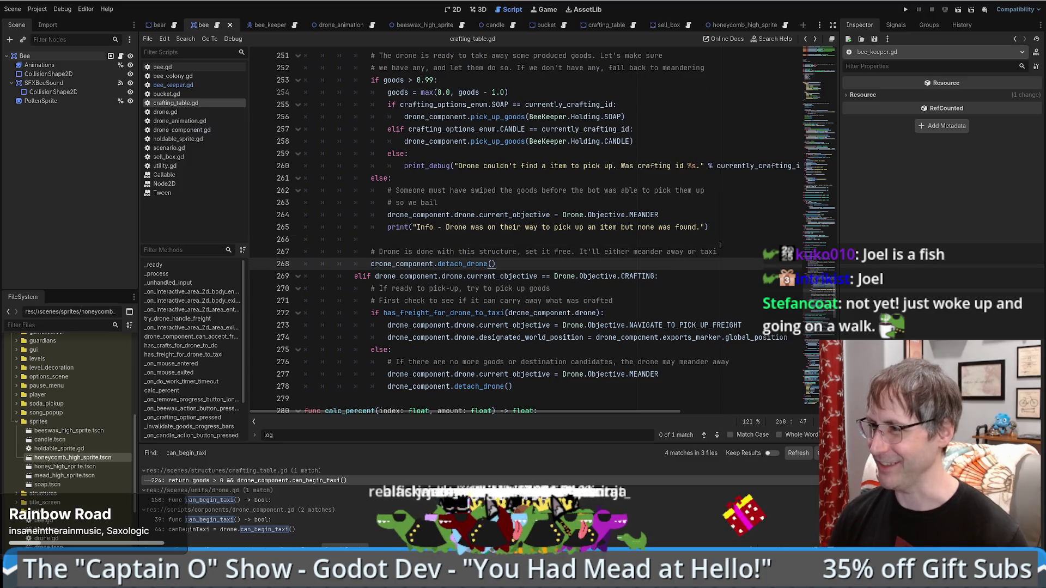
left_click(719, 241)
- Check the else: on line 261, then bring the browser with the format strings docs to the front
scroll(720, 242, "up", 3)
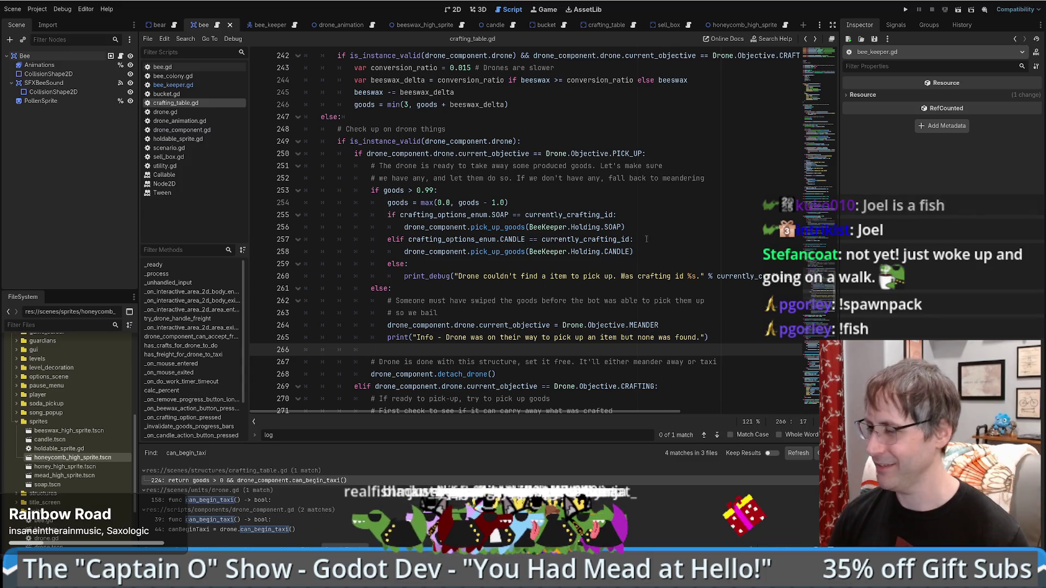
scroll(642, 242, "down", 1)
scroll(643, 240, "up", 1)
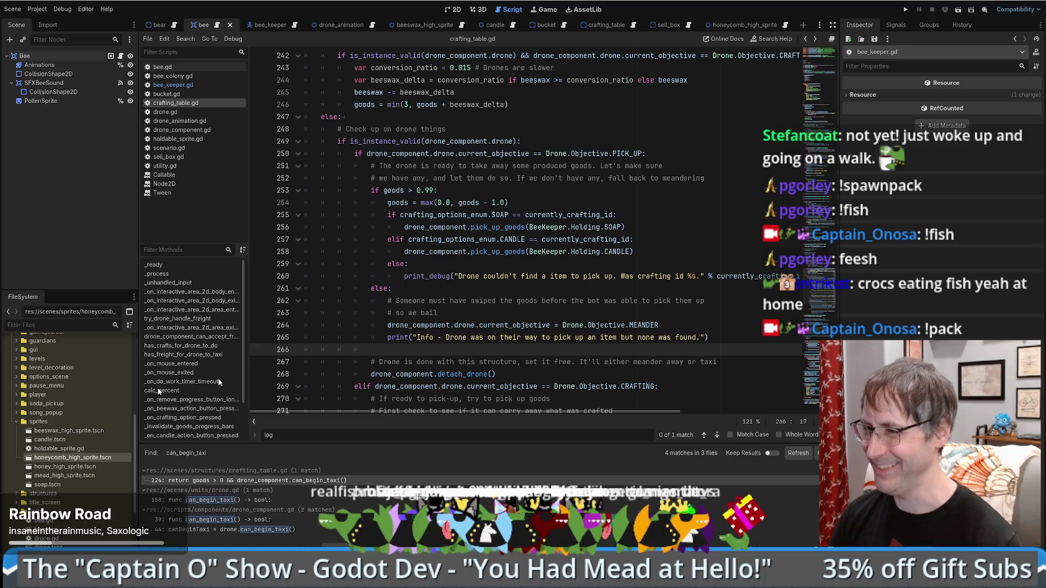
left_click(741, 283)
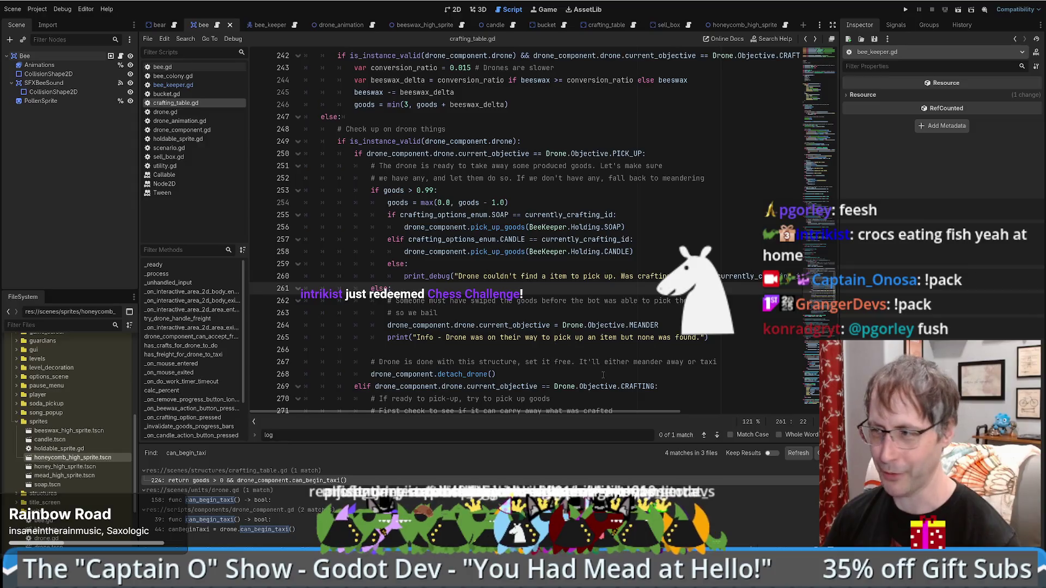
scroll(666, 340, "down", 2)
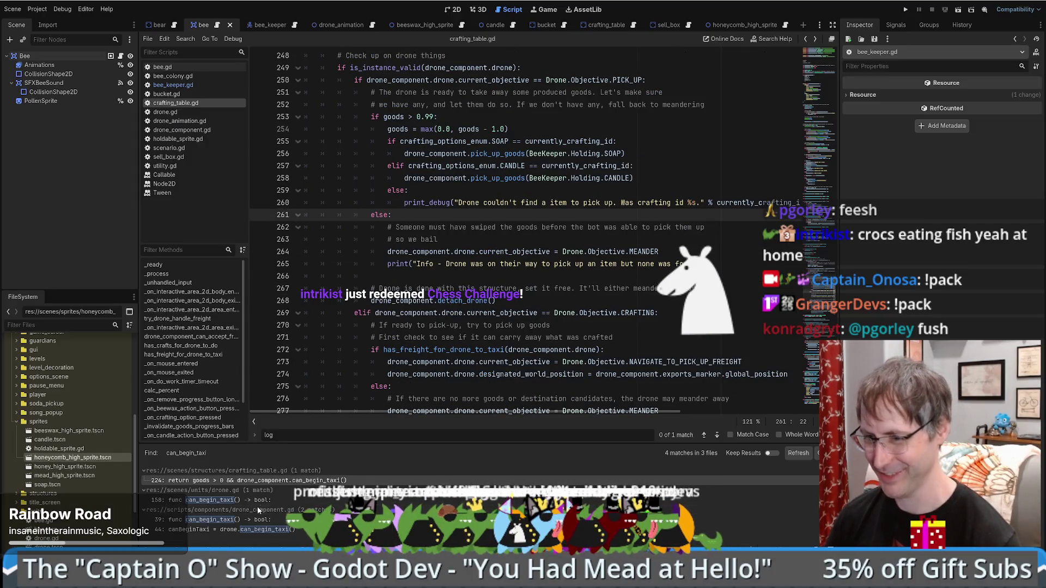
key("alt+Tab")
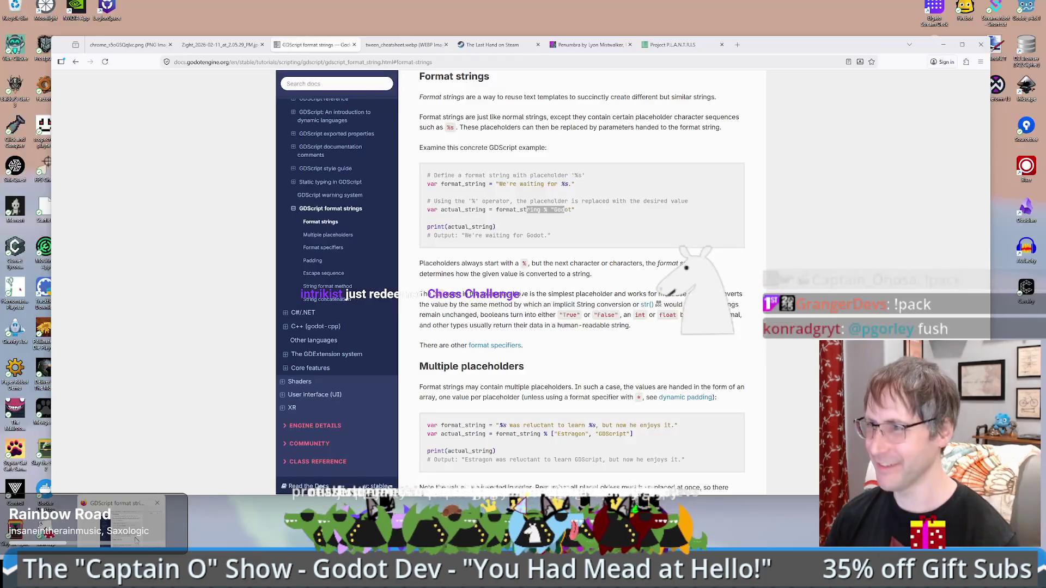
- Open chess.com in a new tab and send a friend a 3 | 2 Blitz challenge
left_click(737, 45)
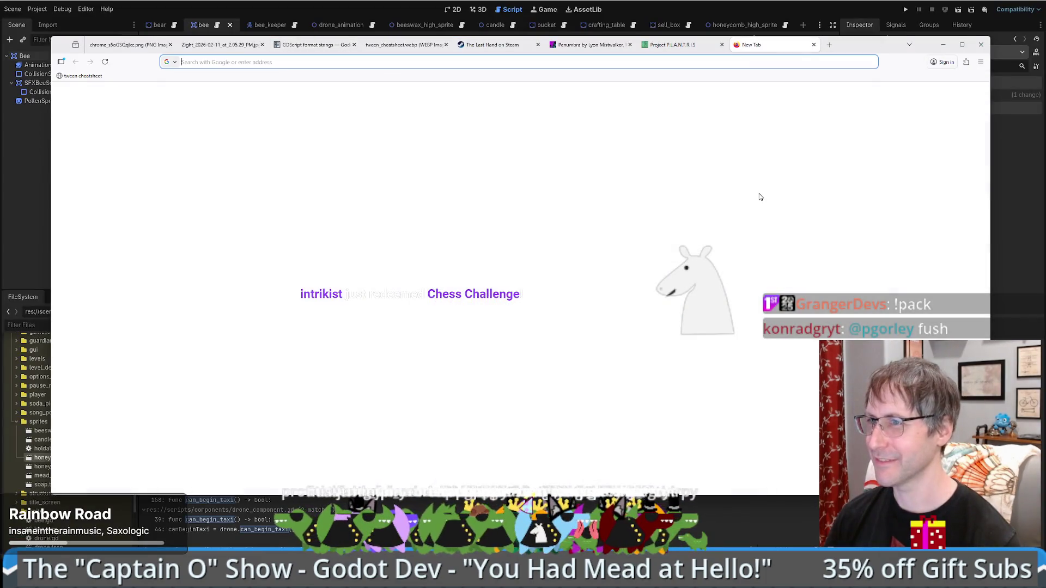
type("chess.com/")
key("Return")
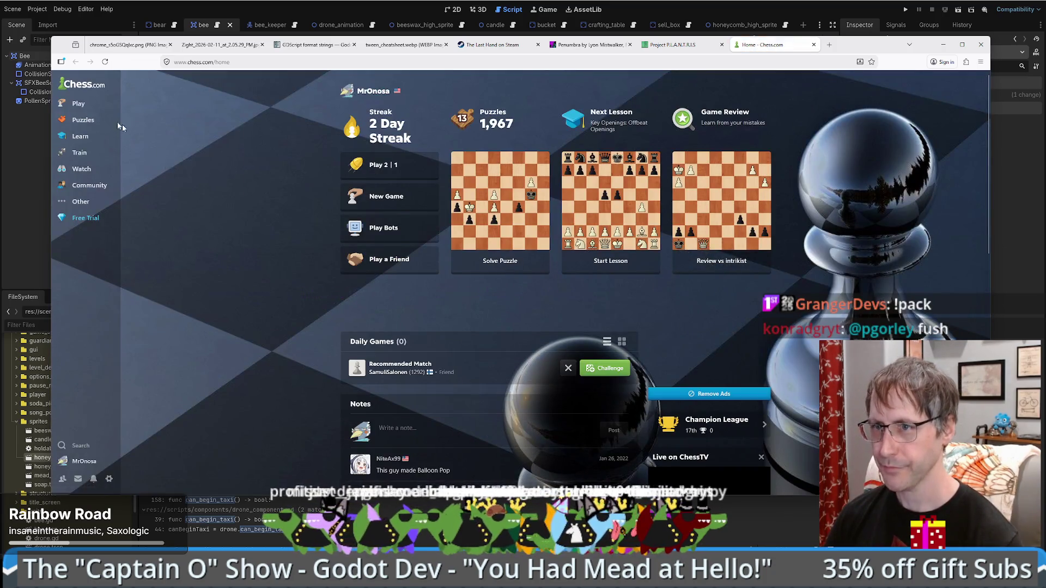
left_click(168, 103)
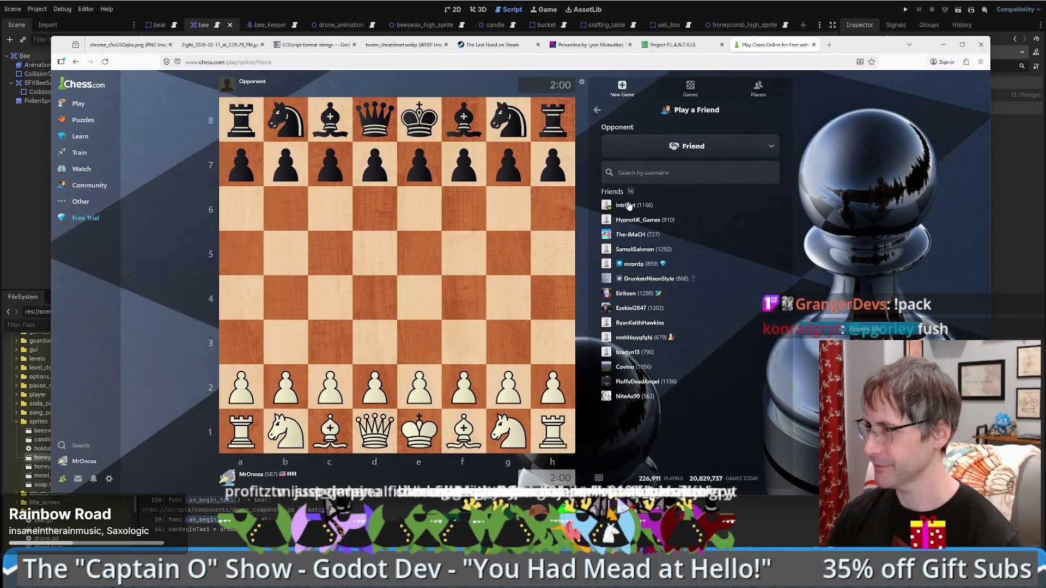
left_click(628, 206)
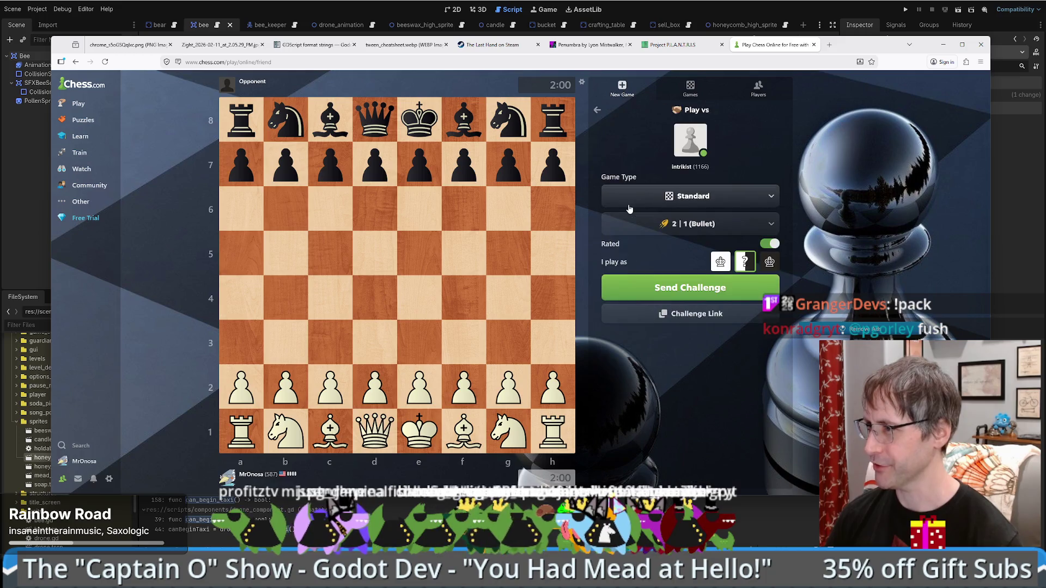
left_click(689, 220)
left_click(690, 298)
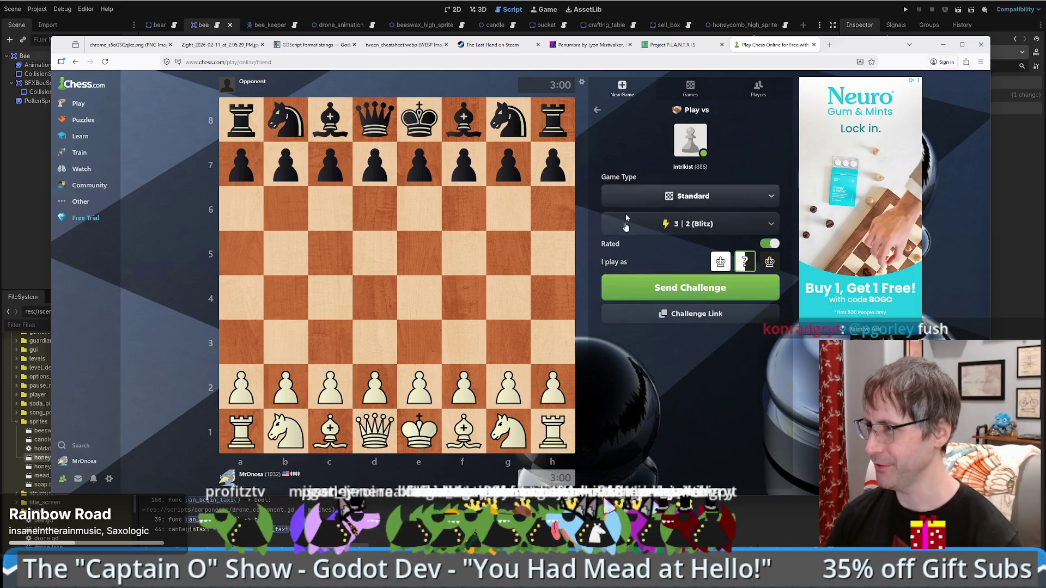
left_click(698, 290)
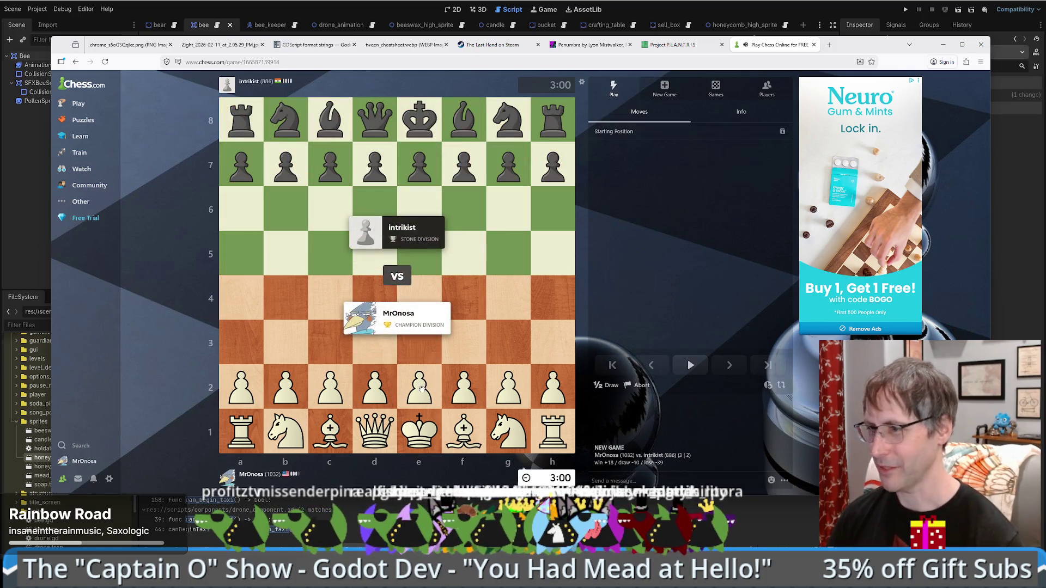
- Play 1.e4, 2.Nf3, 3.c3 and 4.d4 as White in the Ponziani Opening
left_click_drag(427, 390, 419, 298)
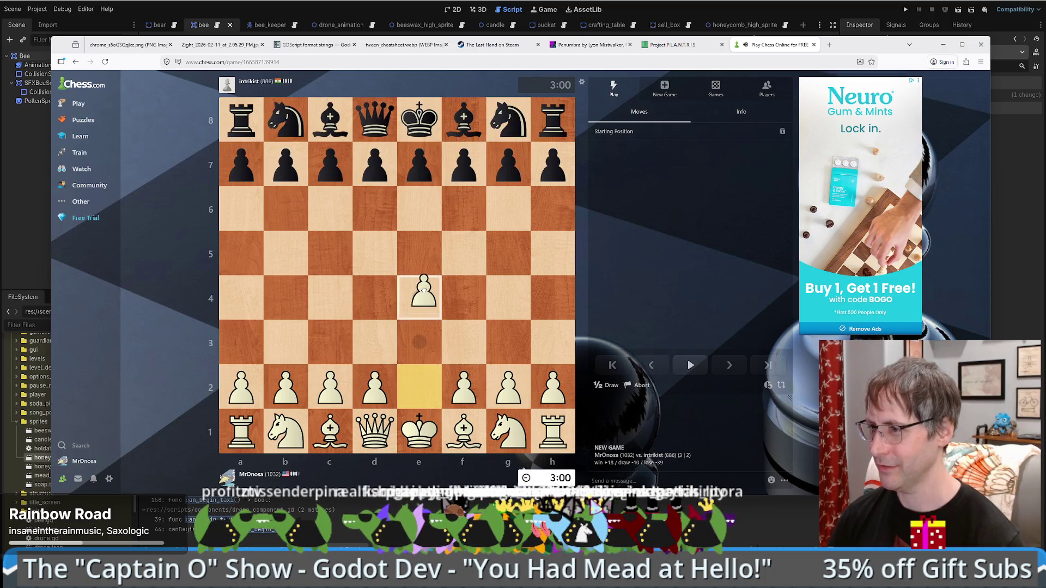
left_click_drag(507, 430, 464, 341)
left_click_drag(330, 386, 330, 341)
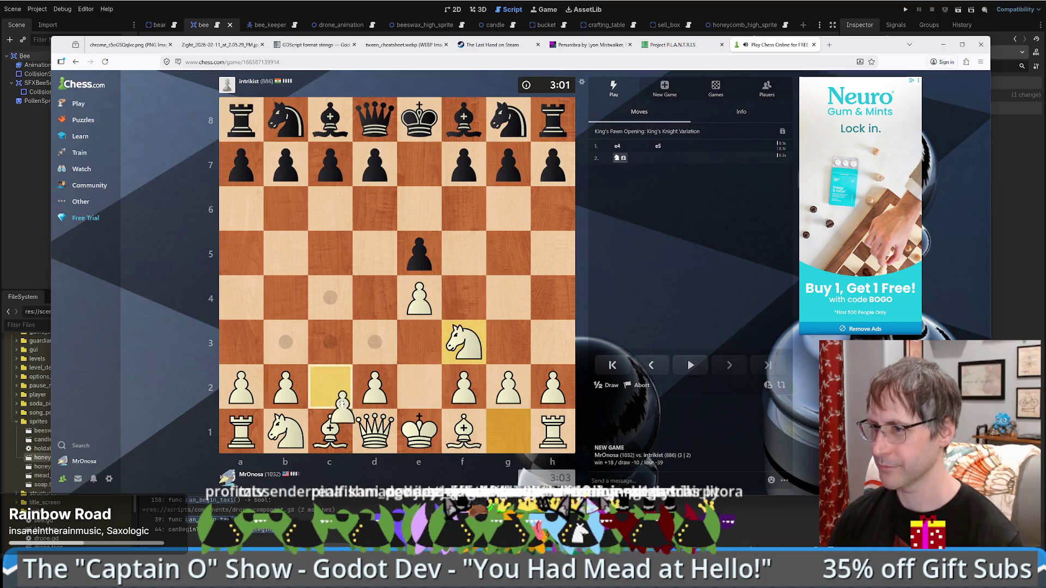
mouse_move(375, 387)
left_mouse_down()
mouse_move(375, 285)
mouse_move(373, 299)
left_mouse_up()
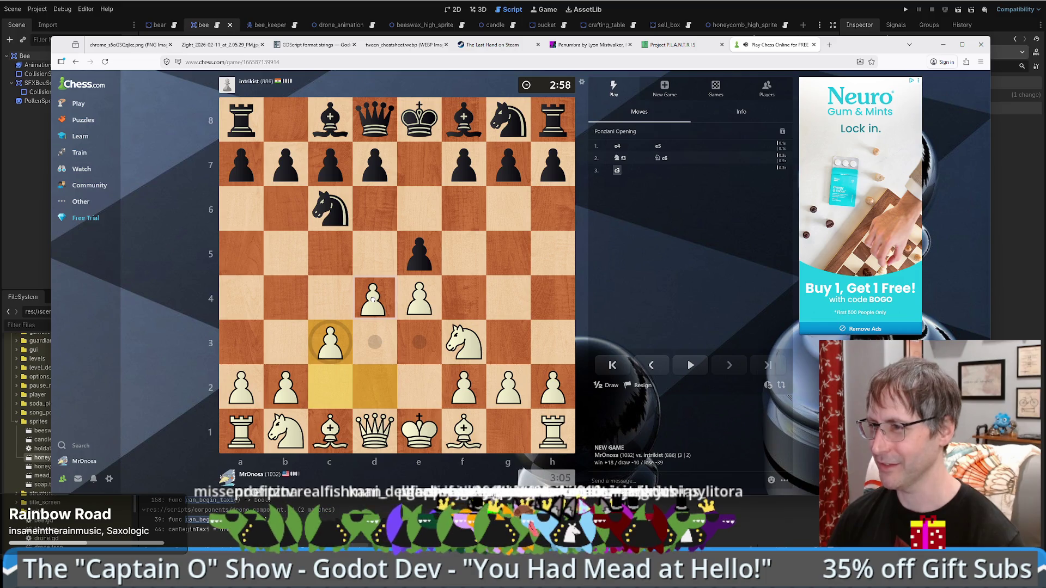
left_click_drag(372, 299, 374, 298)
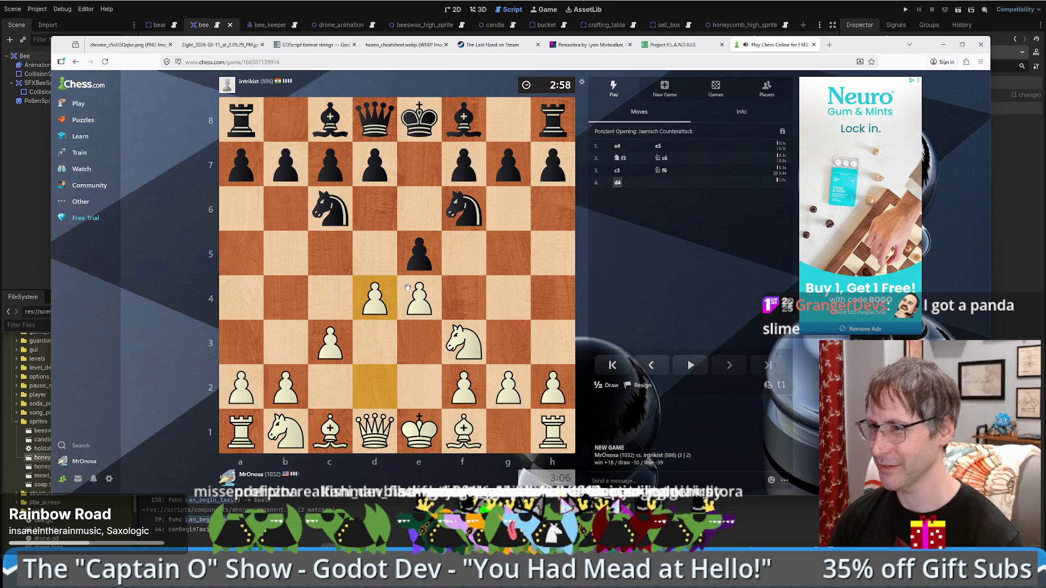
- Push 5.d5, capture 6.Nxe5, and give check with 7.Bb5+
mouse_move(374, 303)
left_mouse_down()
mouse_move(368, 239)
mouse_move(371, 252)
left_mouse_up()
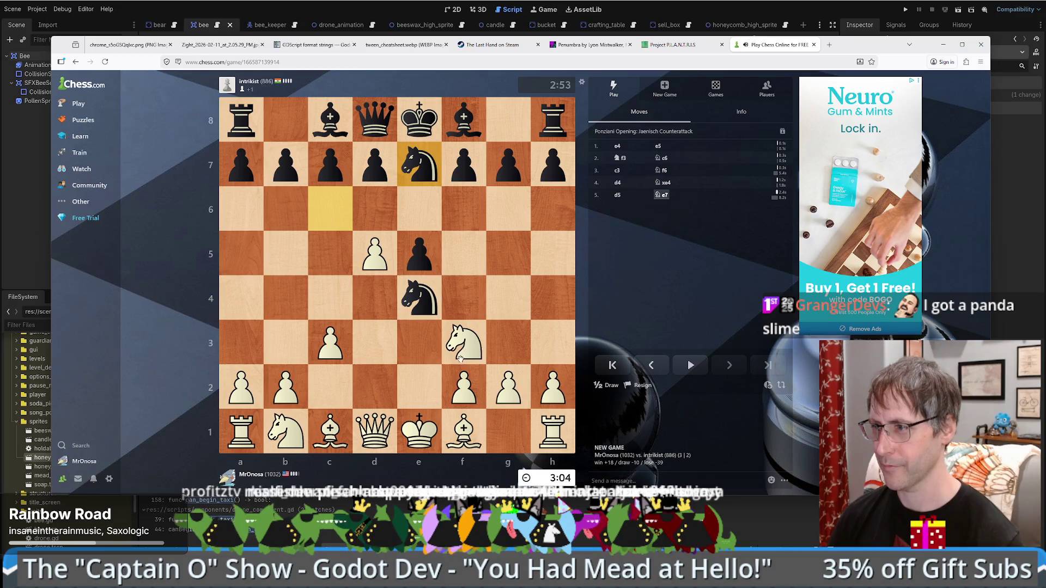
left_click_drag(460, 358, 414, 260)
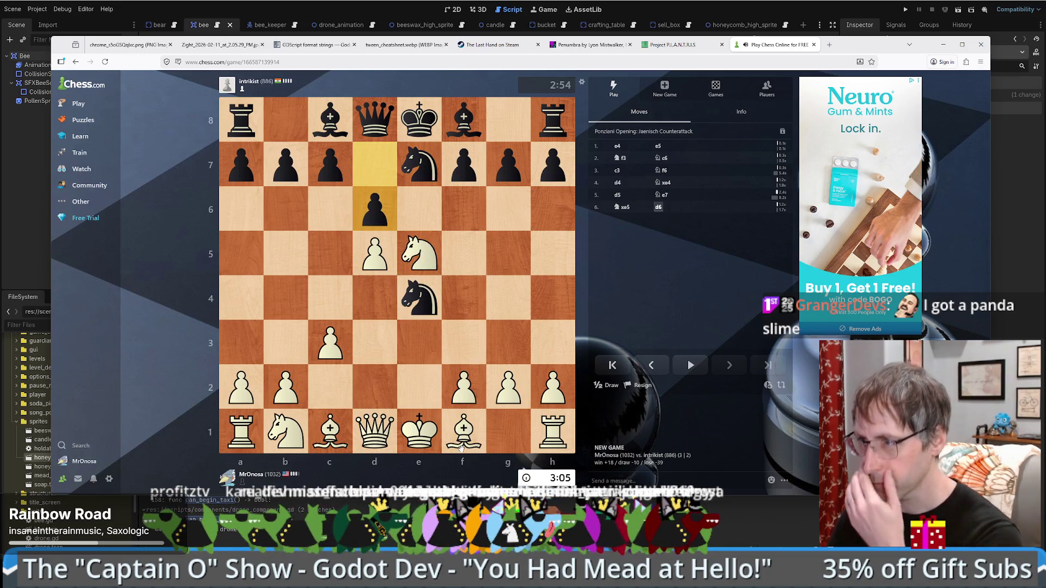
left_click_drag(462, 442, 288, 253)
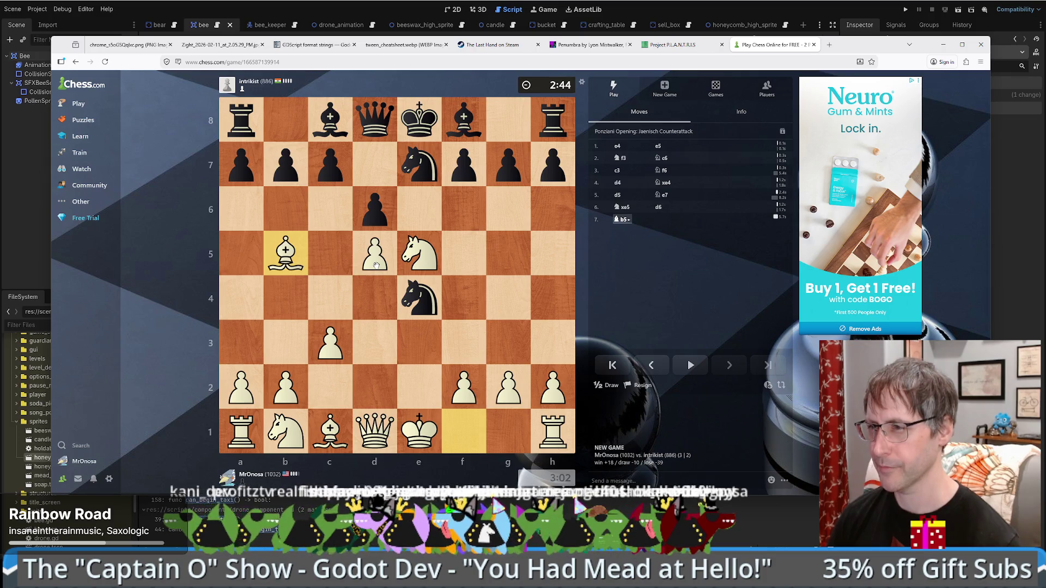
- Play dxc6 and Nxc6, cancelling one knight premove, then Bxc6+ with check
left_click_drag(376, 266, 326, 222)
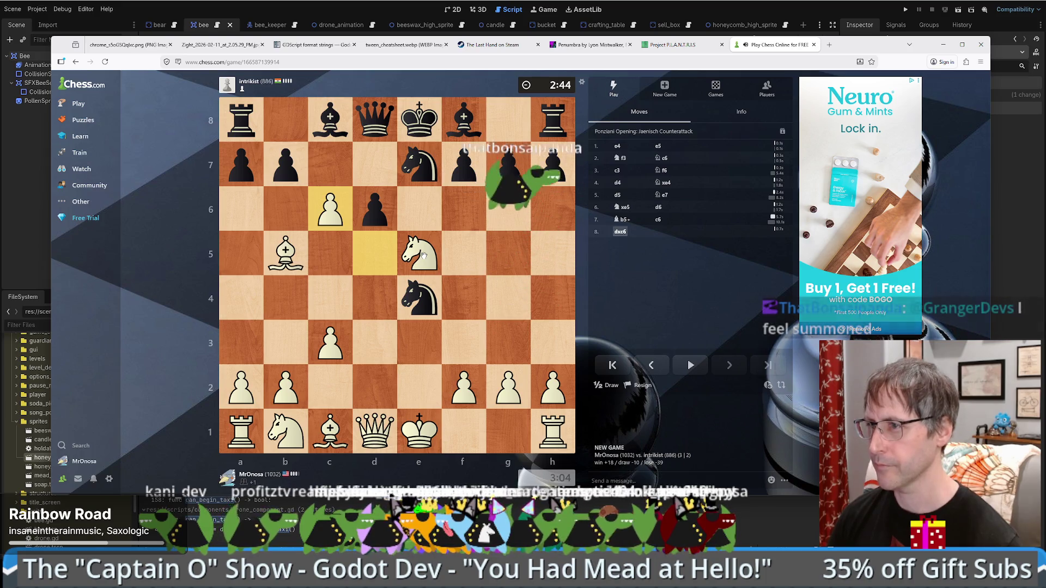
left_click_drag(424, 254, 332, 213)
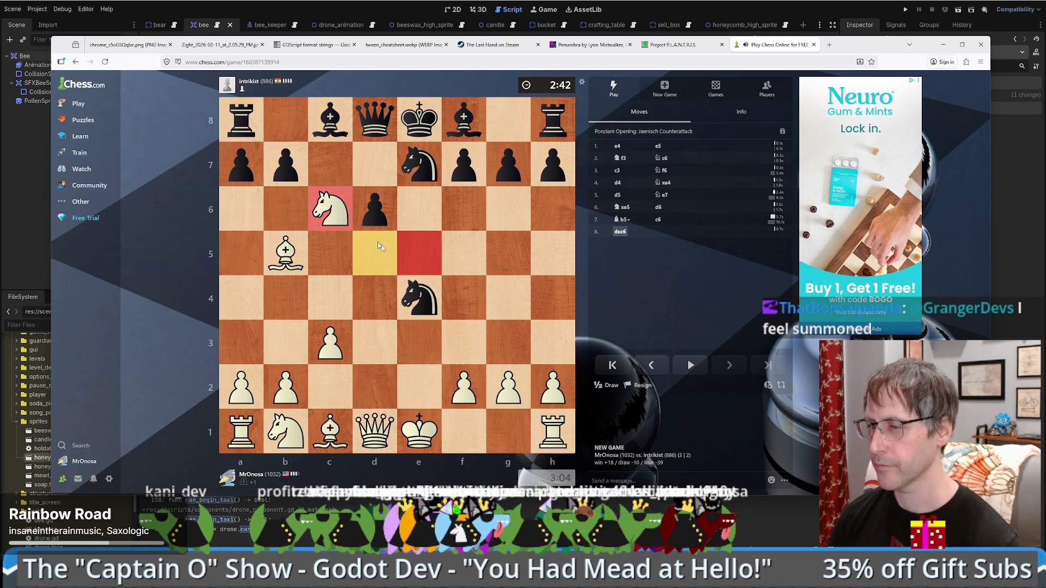
right_click(410, 265)
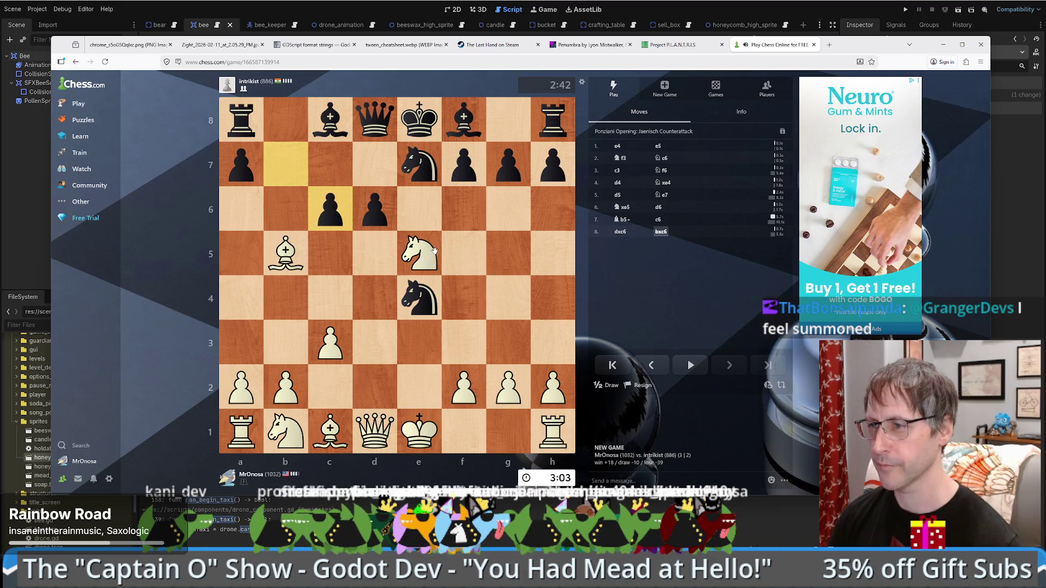
left_click_drag(424, 259, 333, 211)
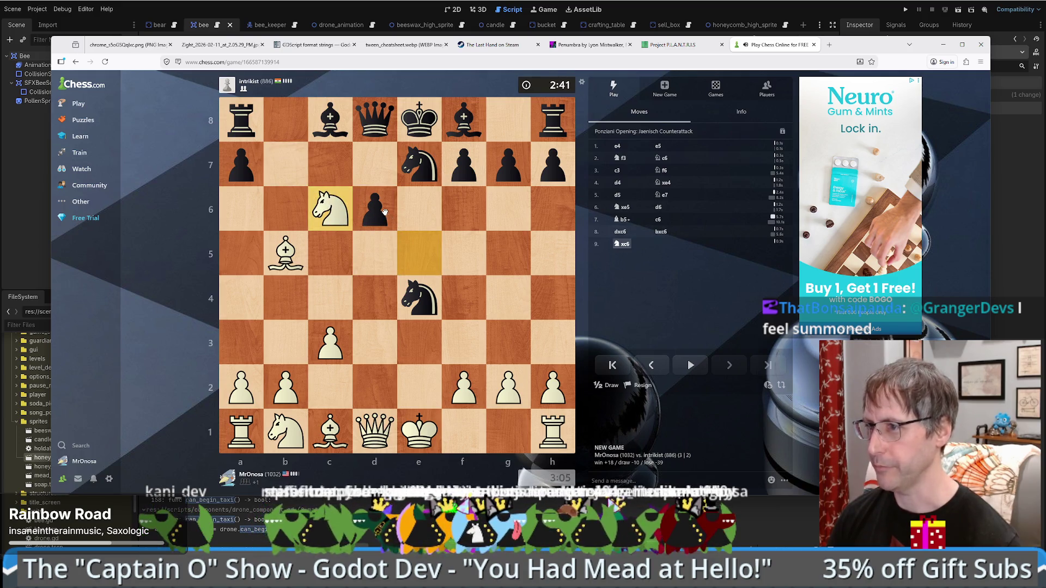
left_click_drag(298, 252, 338, 207)
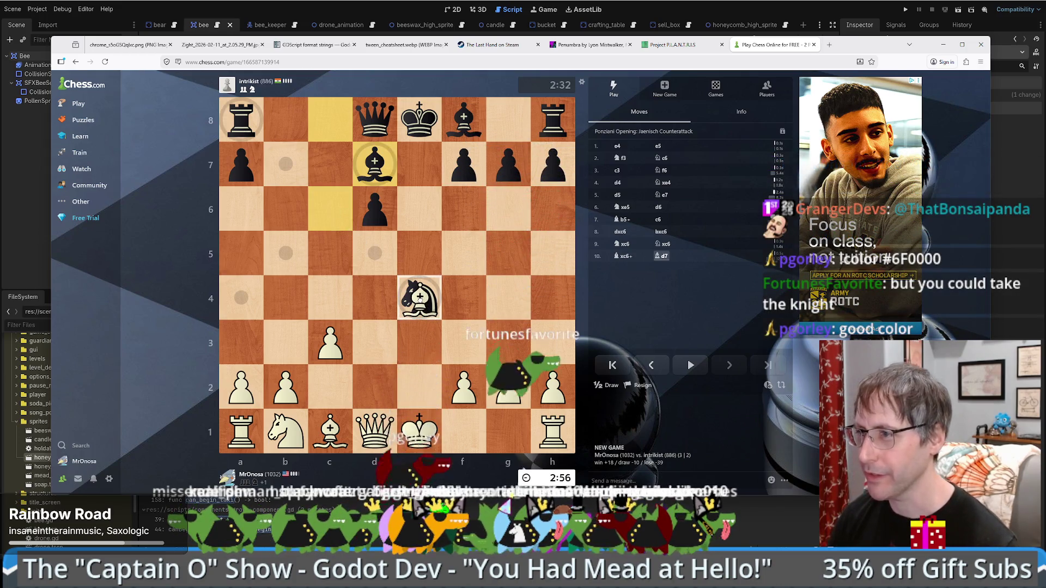
- Take the e4 knight with the bishop, castle kingside, play Re1, and recapture Qxe1
left_click_drag(325, 221, 419, 296)
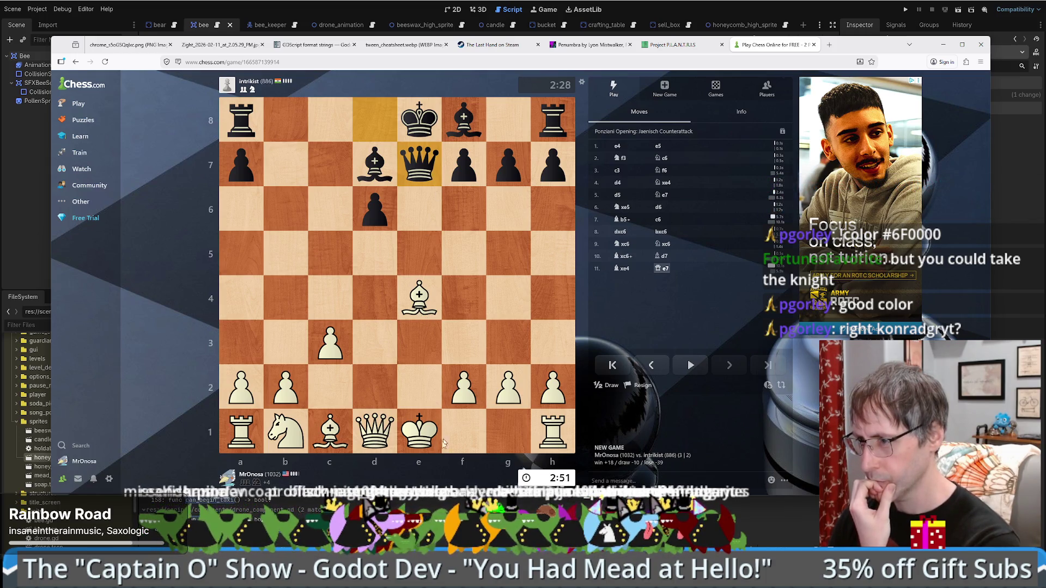
left_click_drag(419, 436, 513, 440)
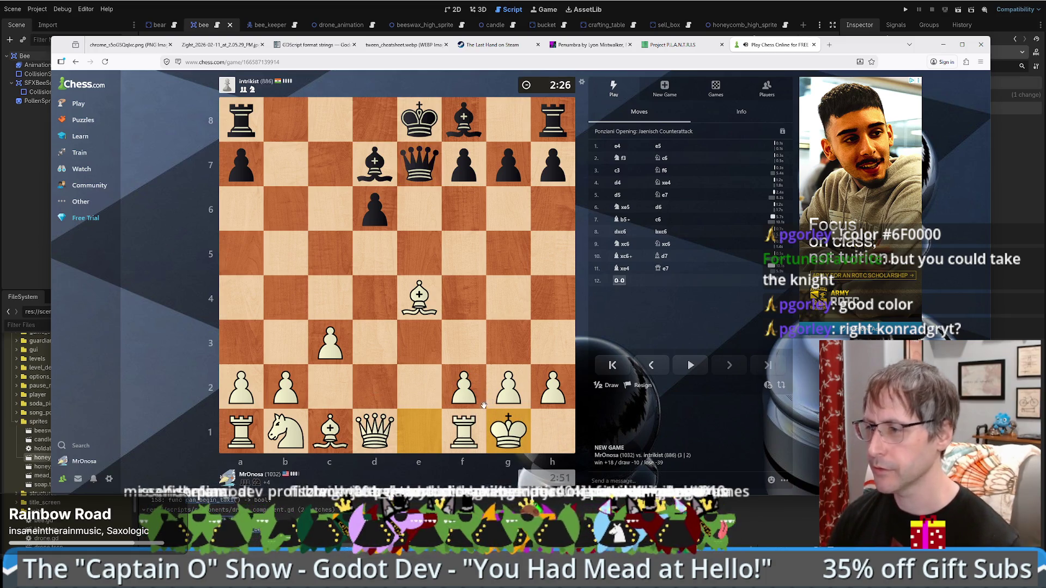
left_click_drag(469, 435, 418, 440)
left_click_drag(374, 433, 420, 438)
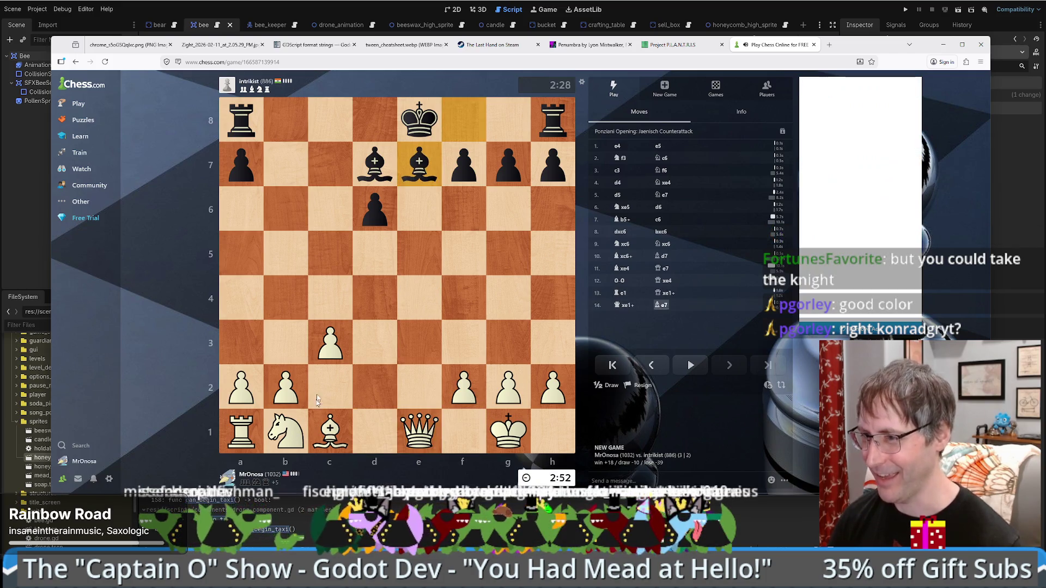
left_click(327, 426)
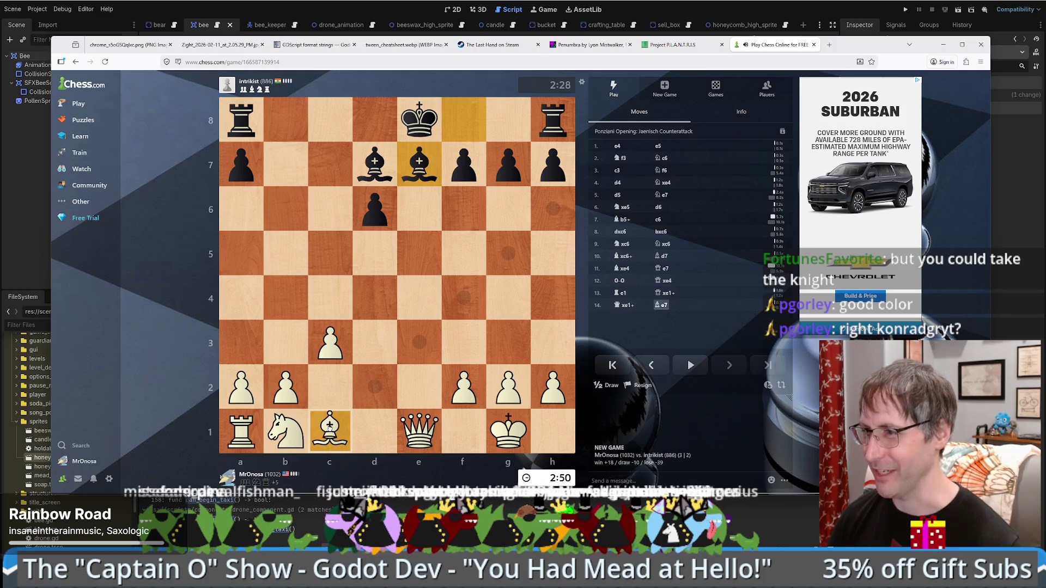
- Play Bg5 and Bh4, capture the e7 bishop with the queen, and develop Nd2
mouse_move(327, 426)
left_mouse_down()
mouse_move(550, 285)
mouse_move(494, 252)
mouse_move(509, 255)
left_mouse_up()
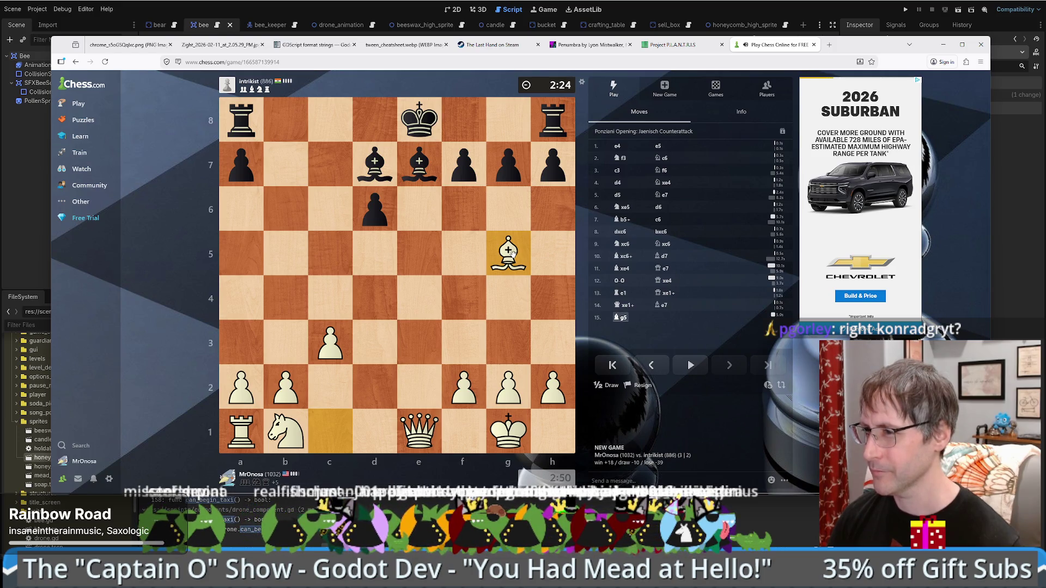
left_click_drag(511, 253, 547, 293)
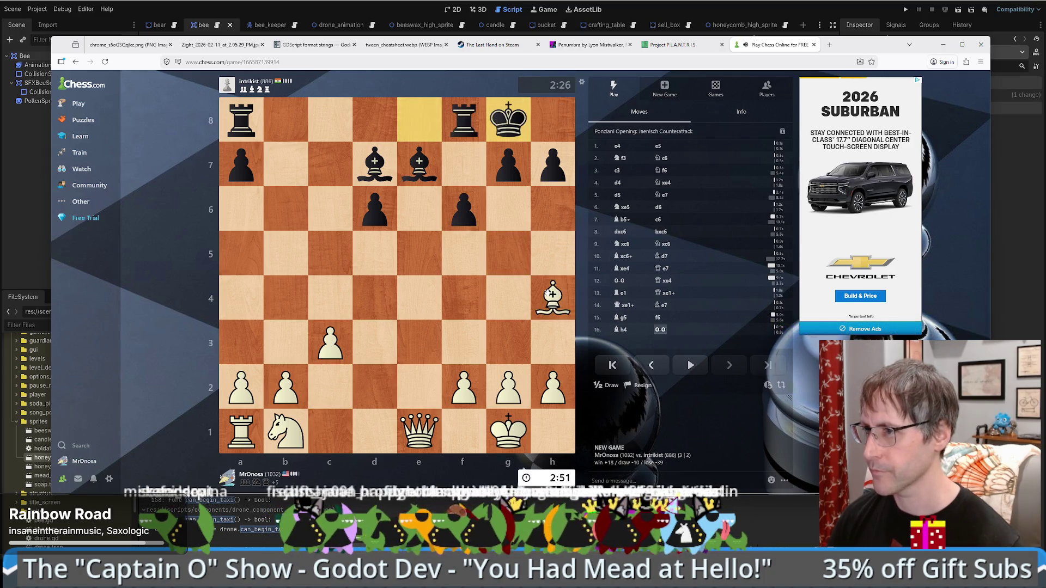
left_click_drag(430, 416, 415, 164)
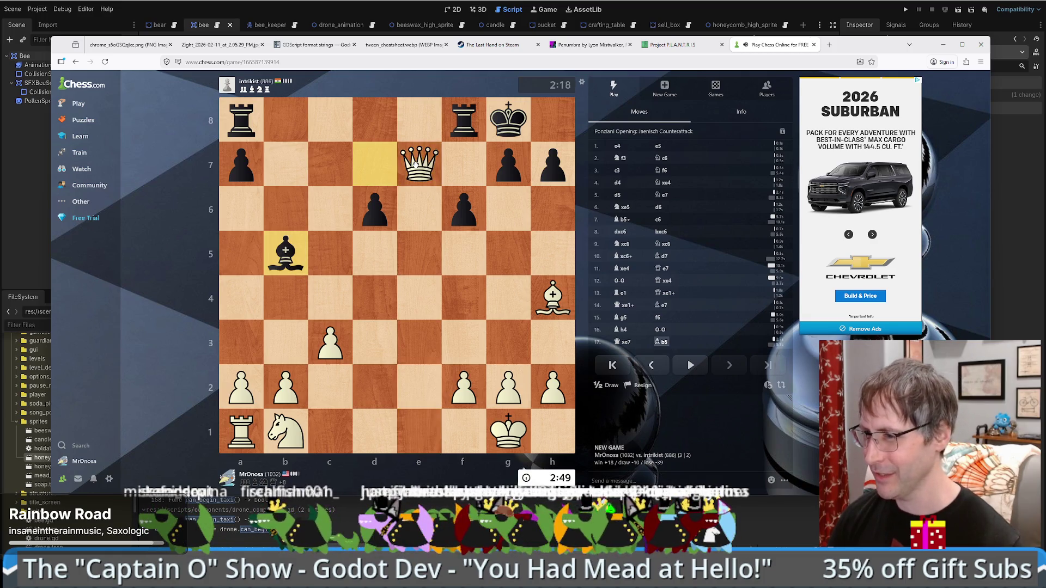
left_click_drag(286, 430, 366, 375)
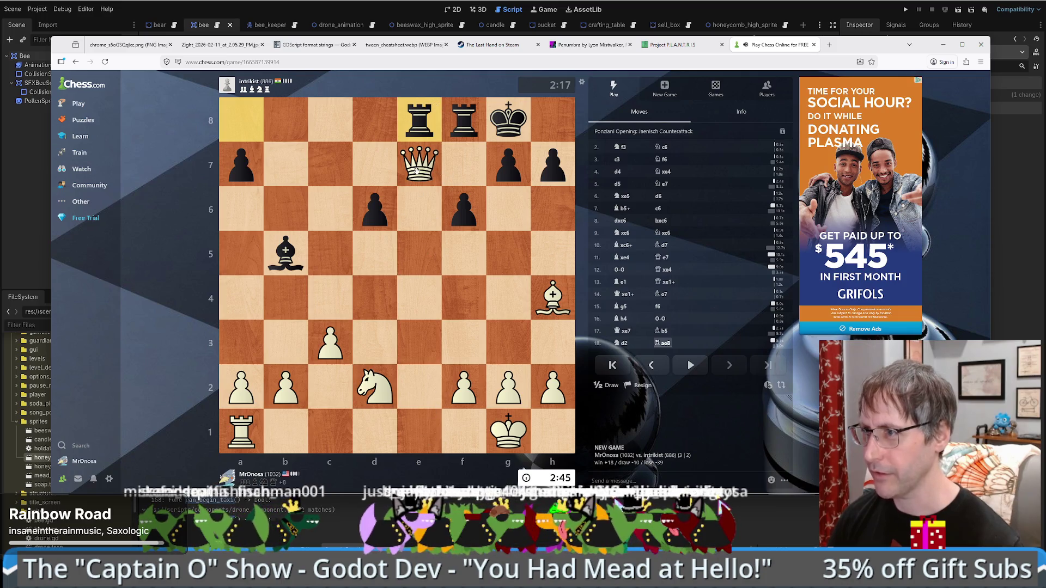
- Capture on d6 with the queen, push a4, lift the a1 rook, then take the bishop on c4 with the knight
left_click_drag(417, 172, 377, 211)
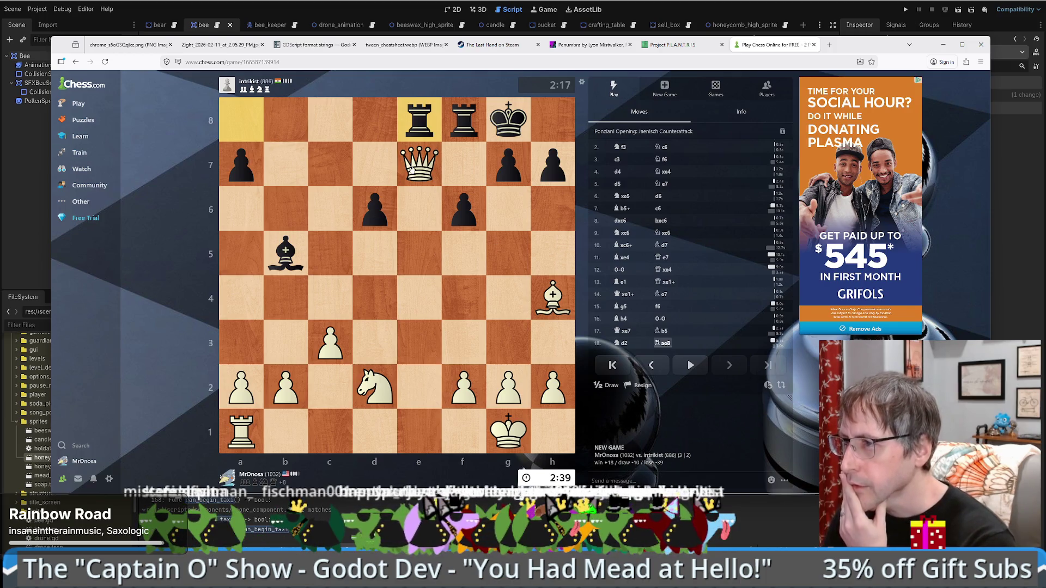
left_click_drag(412, 170, 375, 208)
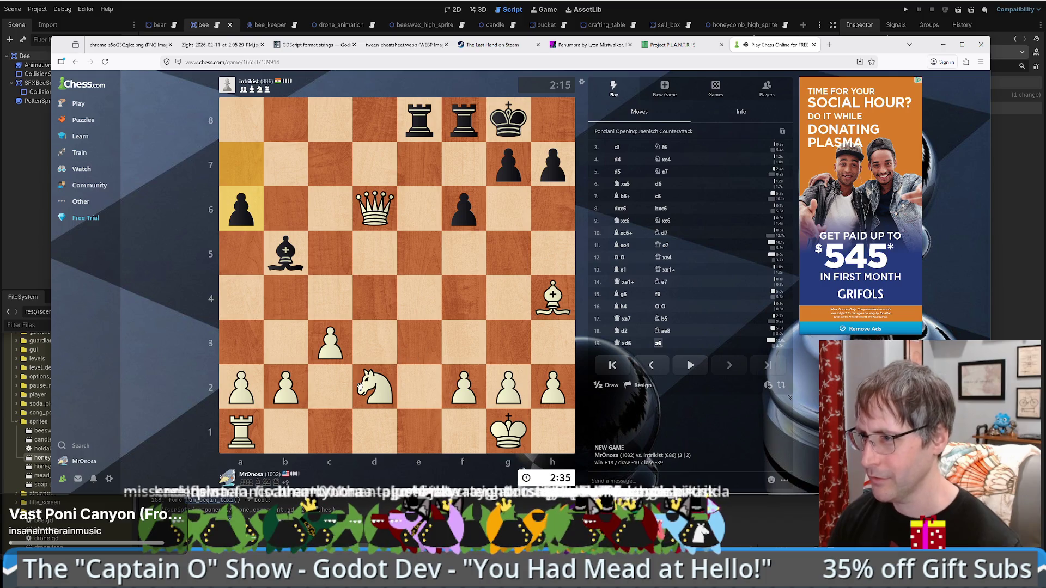
left_click_drag(550, 298, 550, 294)
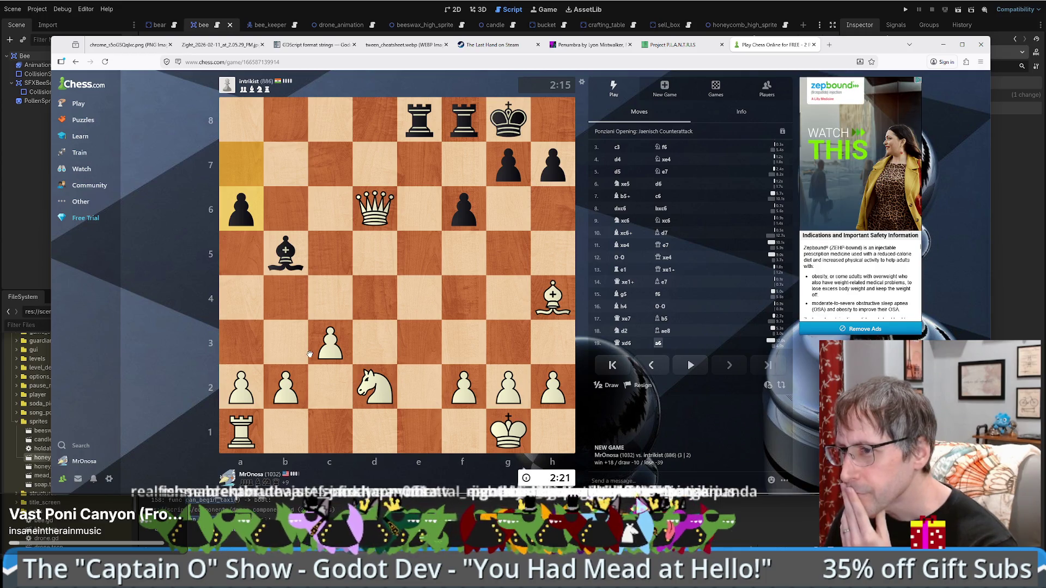
left_click_drag(242, 387, 242, 299)
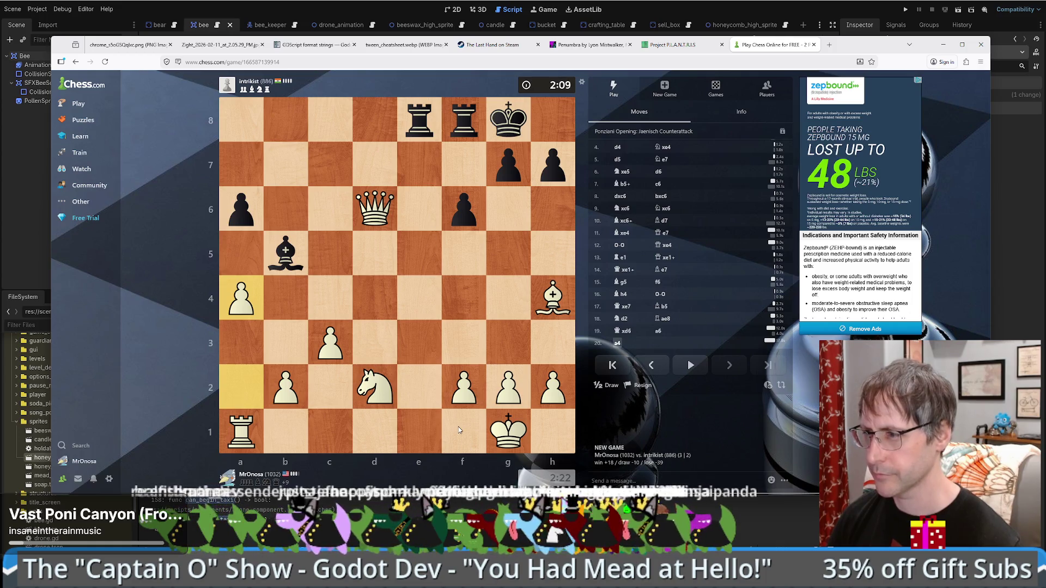
left_click_drag(241, 432, 243, 305)
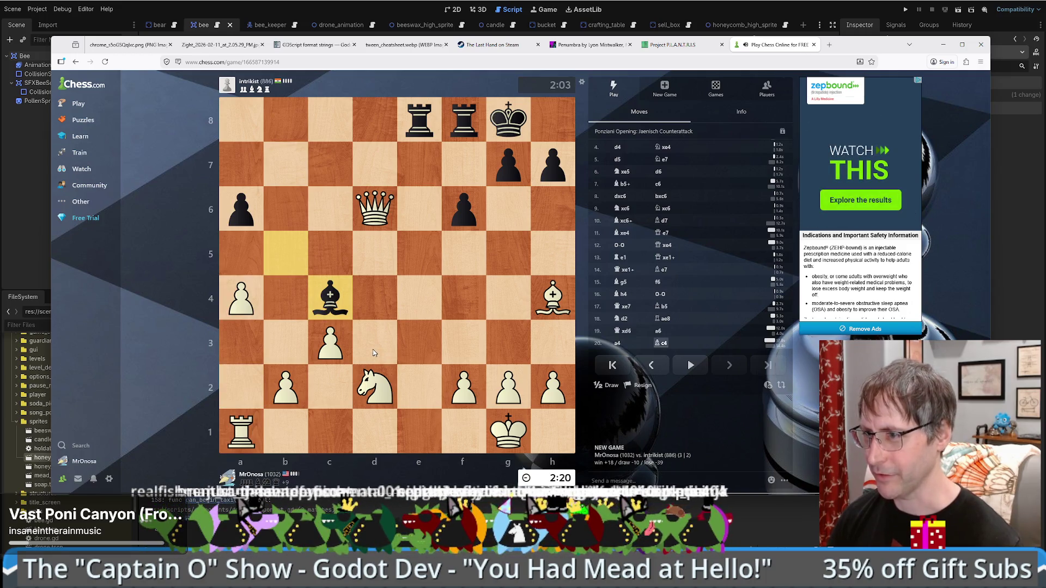
left_click_drag(374, 387, 330, 297)
left_click(331, 295)
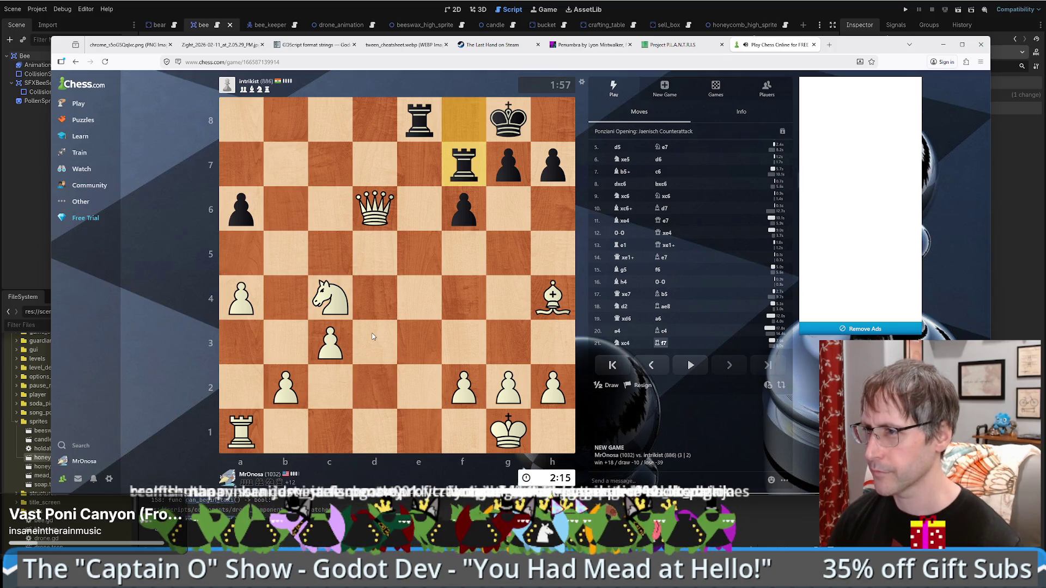
- Play Ne3, Kf1, Bg3 and Nxf5, then bring the queen from d6 to f6
left_click_drag(330, 298, 419, 342)
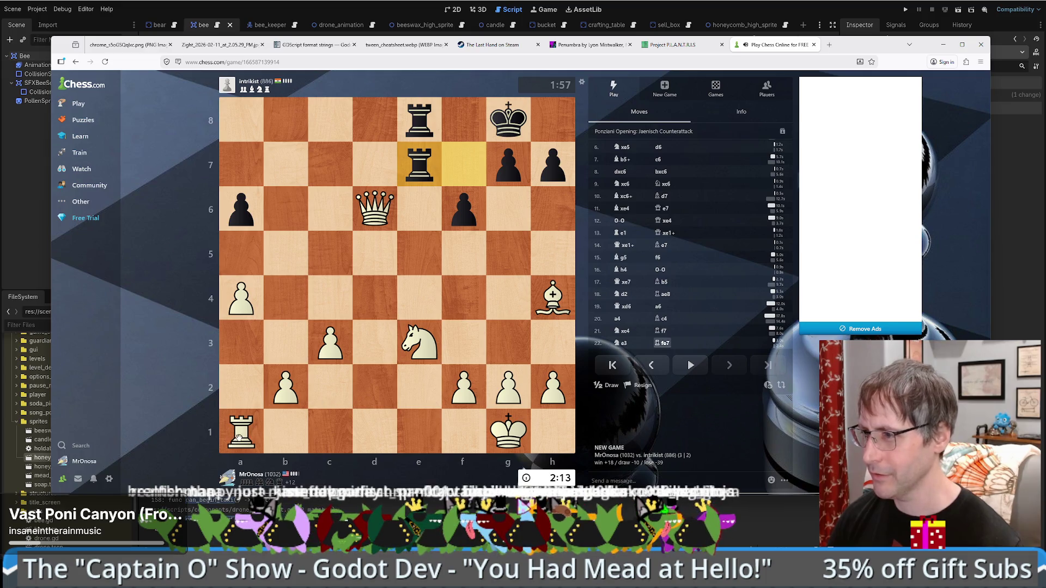
left_click_drag(508, 432, 463, 431)
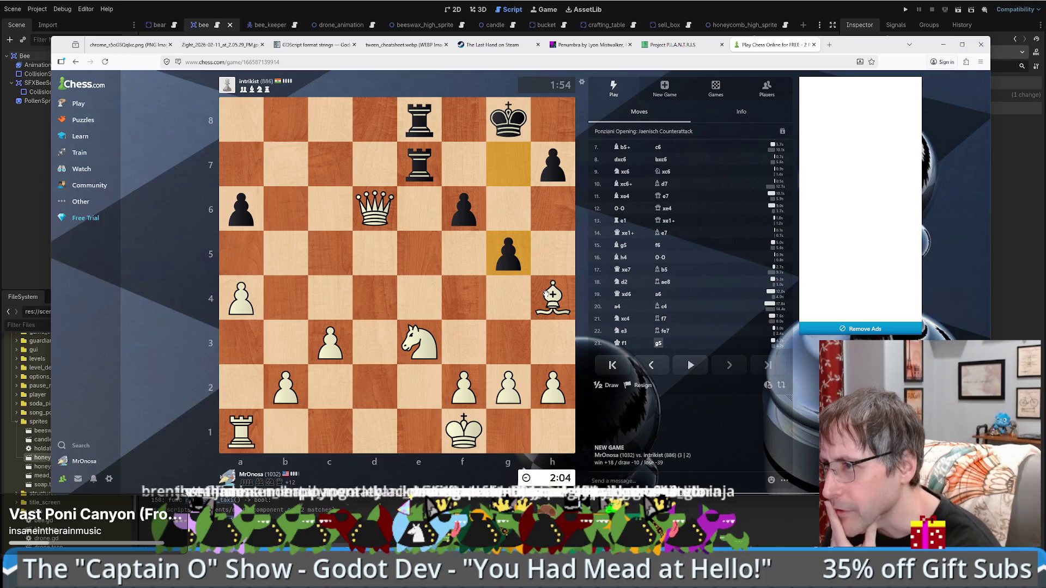
left_click_drag(548, 294, 507, 342)
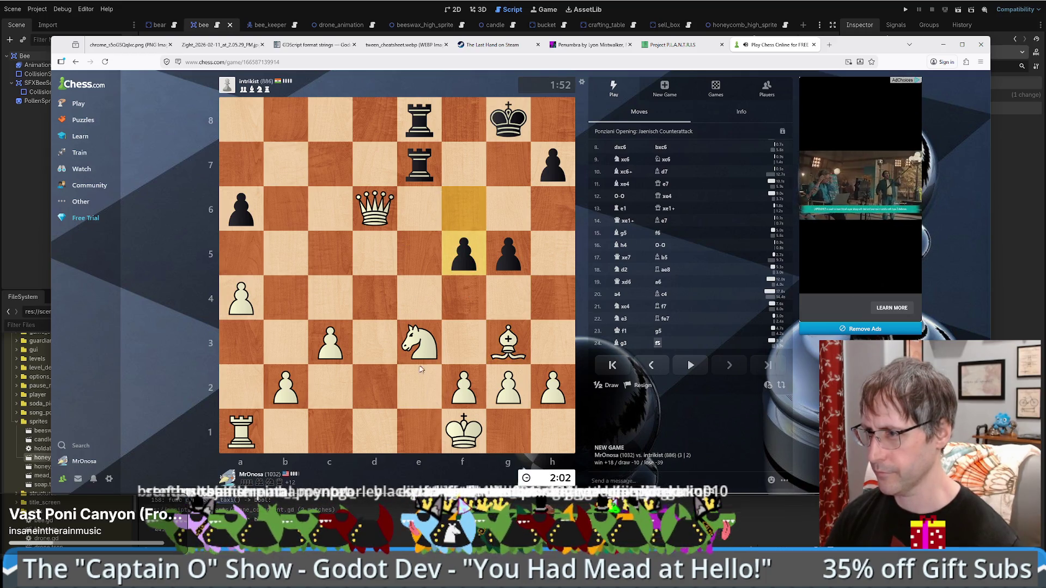
mouse_move(419, 344)
left_mouse_down()
mouse_move(500, 269)
mouse_move(460, 255)
left_mouse_up()
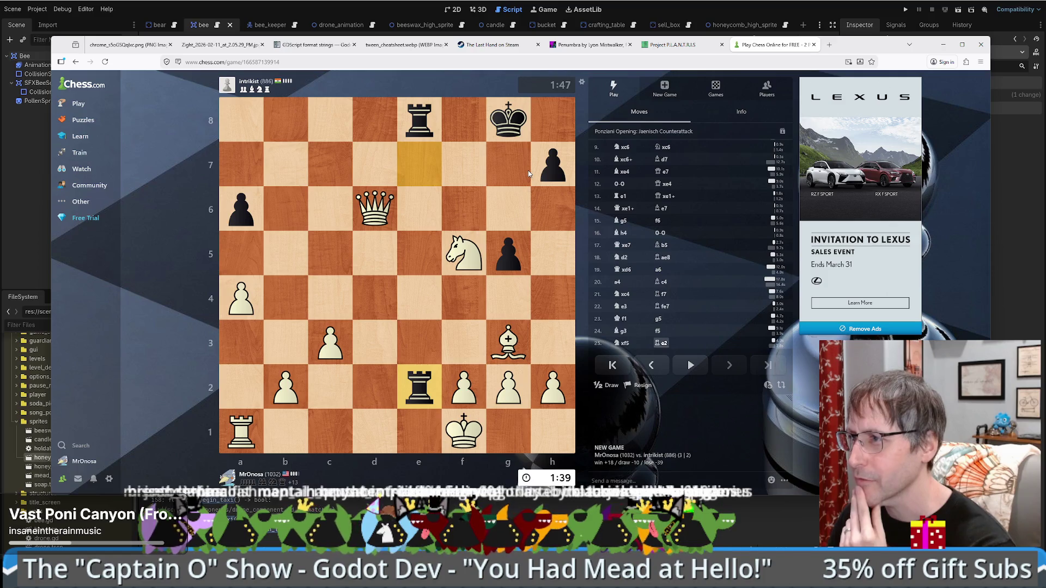
left_click_drag(376, 208, 466, 212)
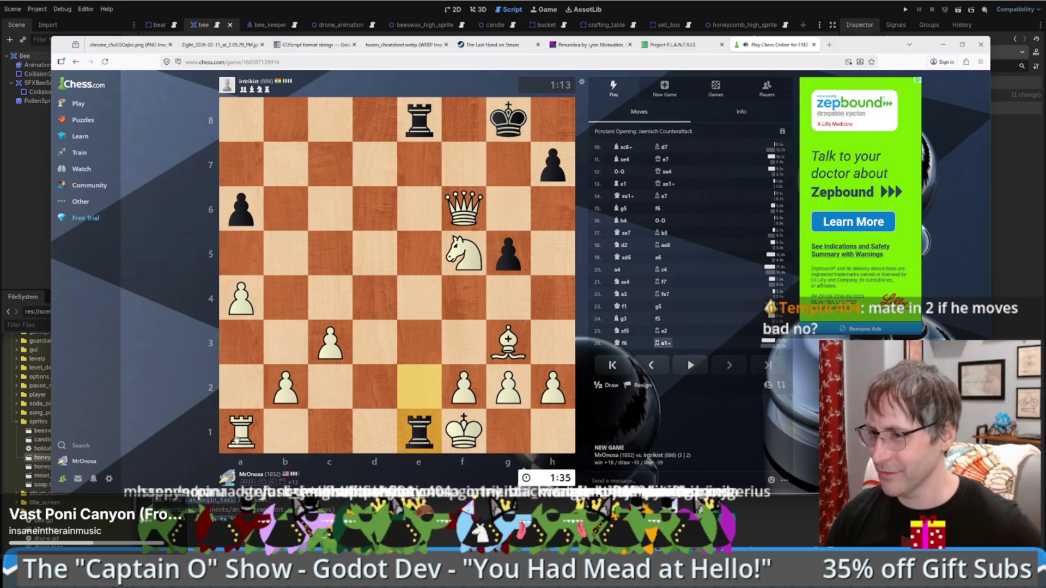
- Recapture the checking rook on e1 with the a1 rook, then mate with Qg7
left_click_drag(240, 432, 419, 432)
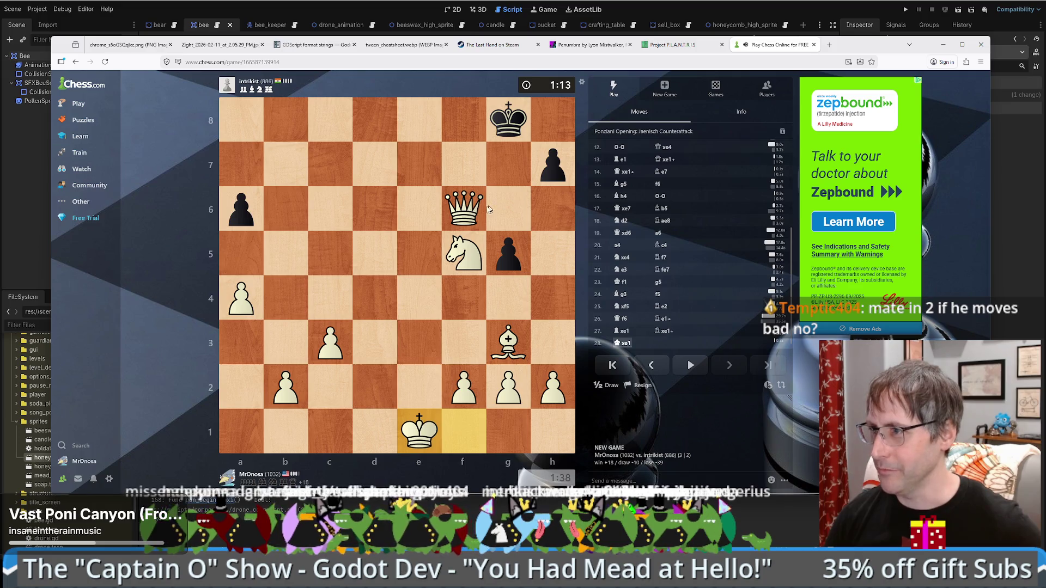
left_click_drag(467, 209, 508, 164)
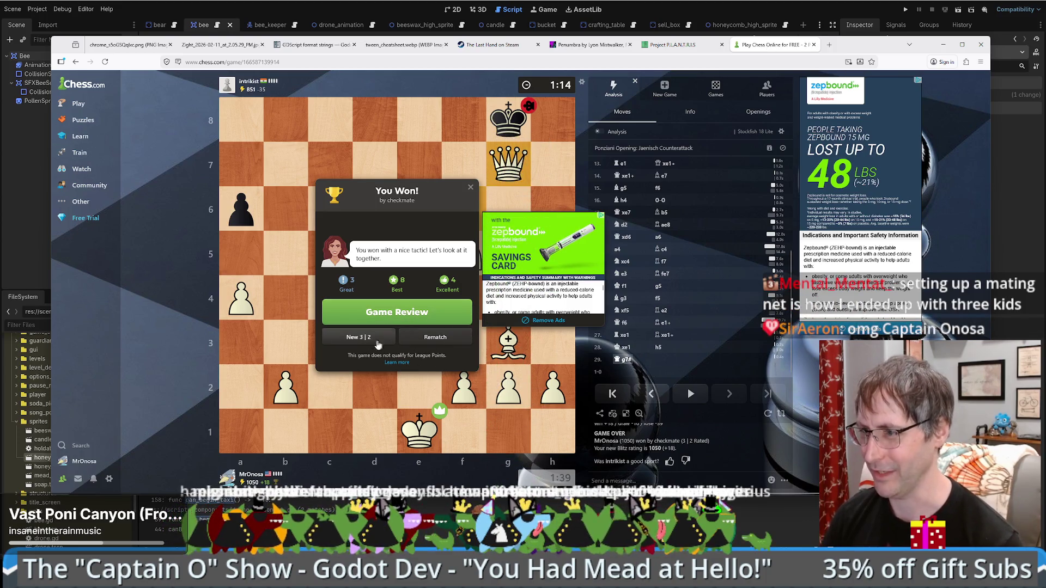
- Start Game Review, dismiss the upsell, and step the moves from 4...Nxe4 to 6...d6
left_click(420, 314)
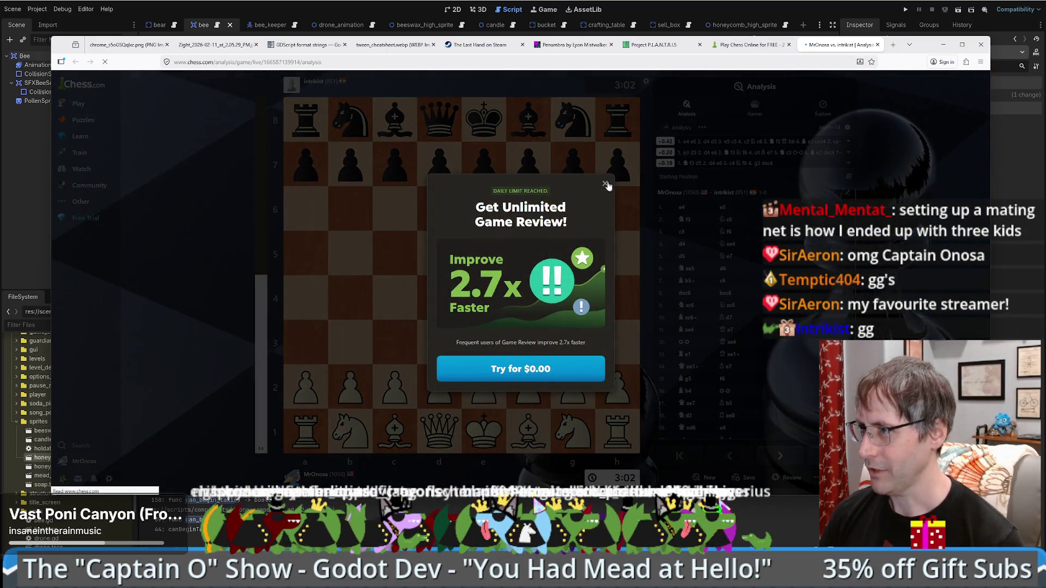
left_click(604, 183)
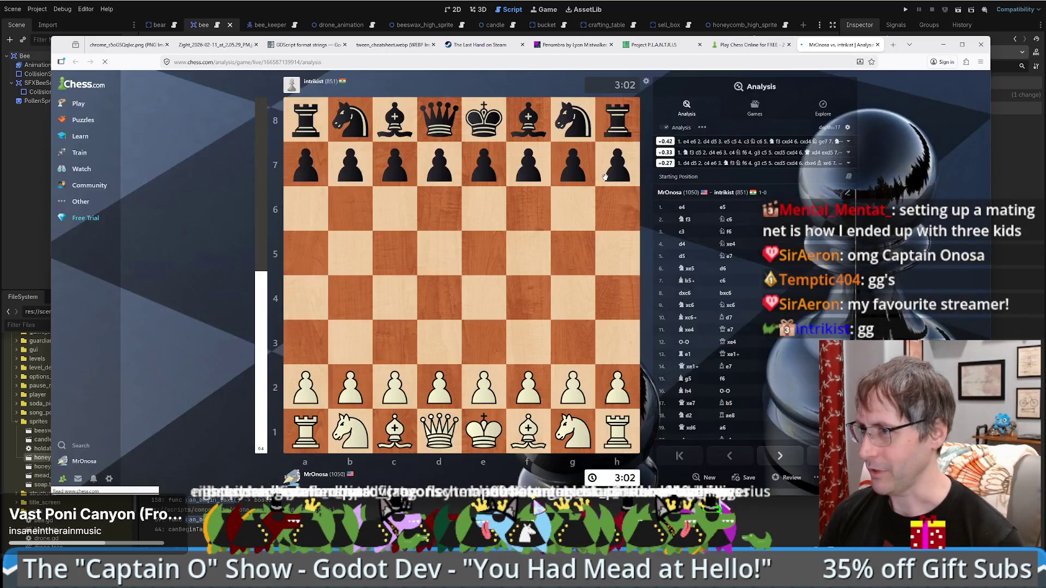
left_click(728, 244)
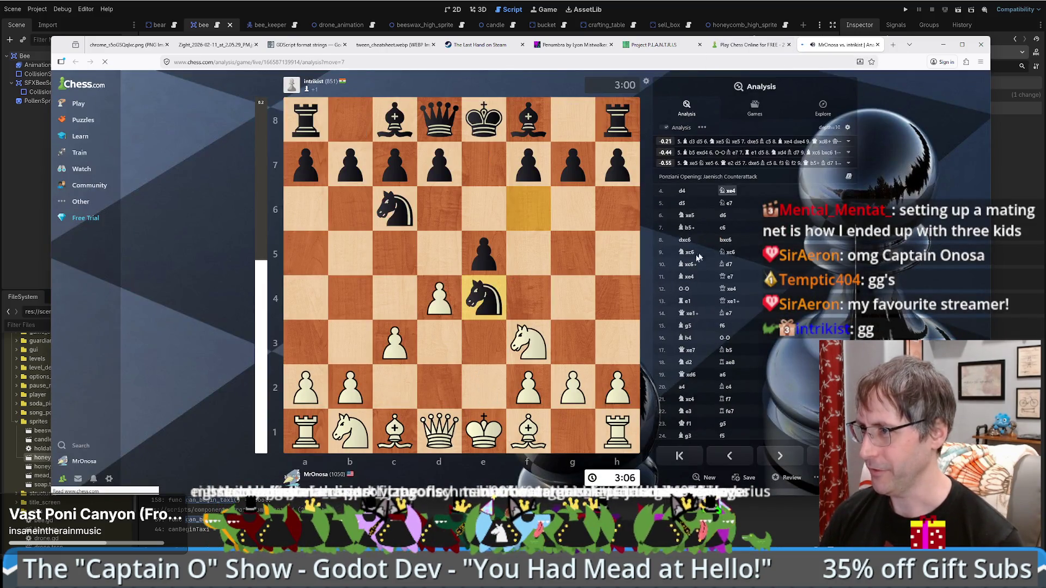
left_click(682, 204)
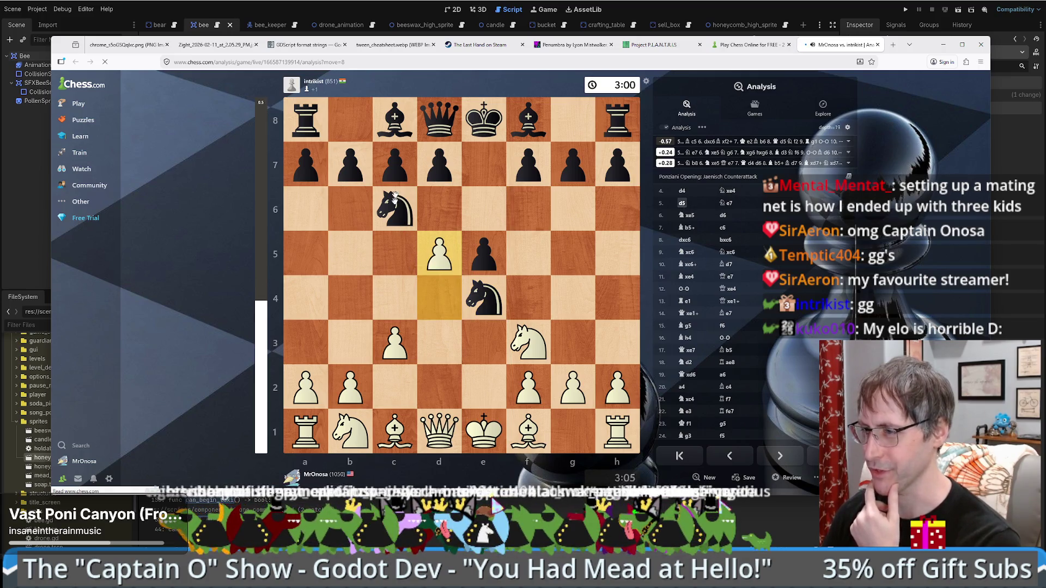
left_click(729, 202)
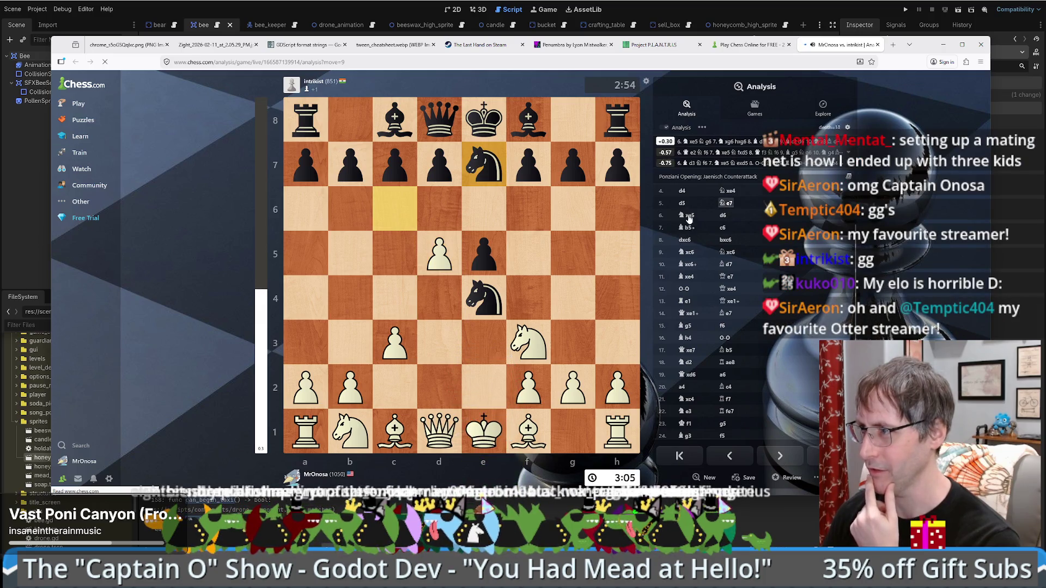
left_click(689, 216)
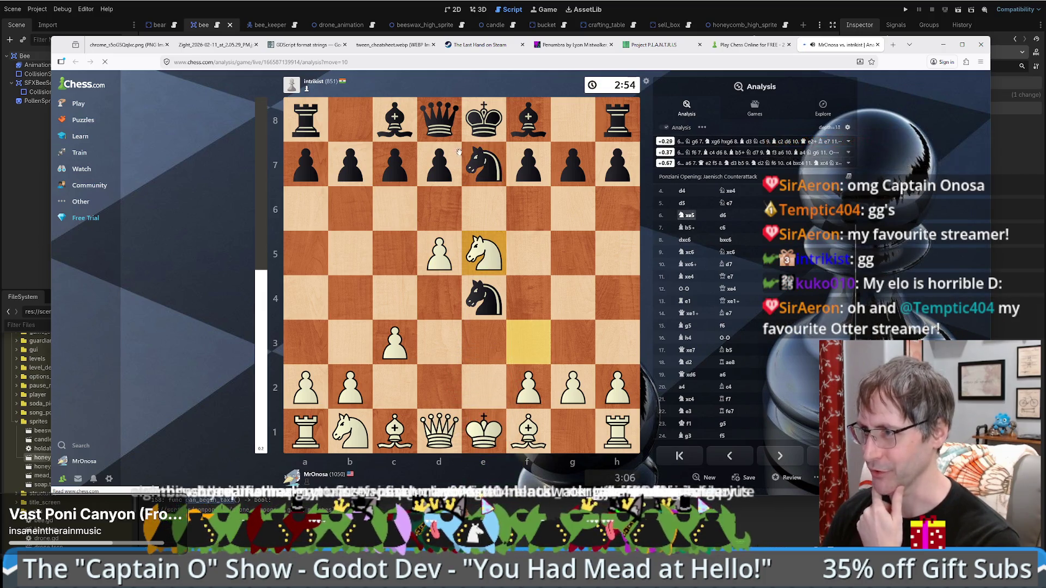
left_click(720, 215)
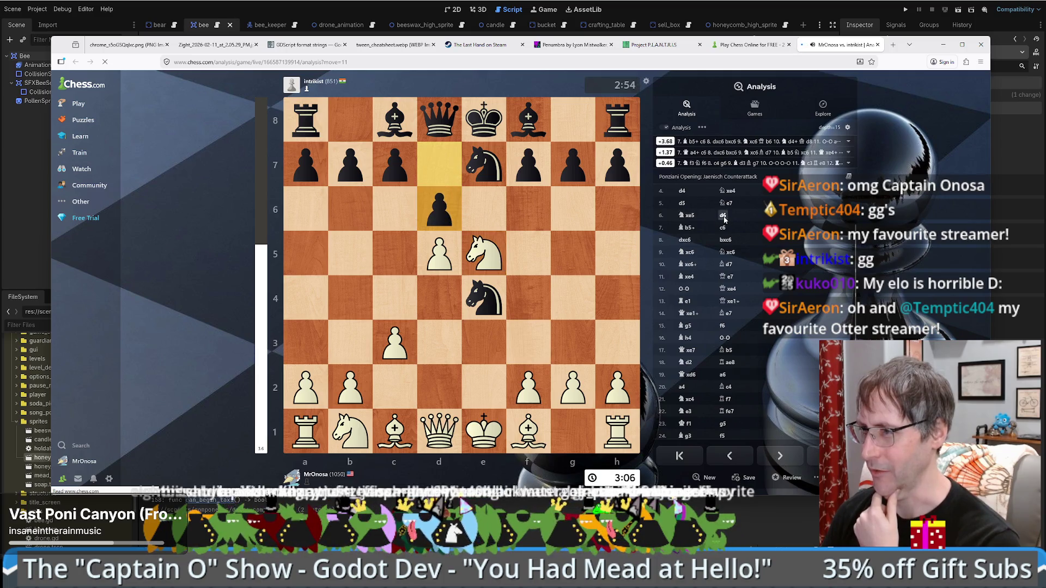
- Step onward through 7.Bb5+, 8.dxc6, 9.Nxc6 and 10.Bxc6+ to 11.Bxe4
left_click(684, 215)
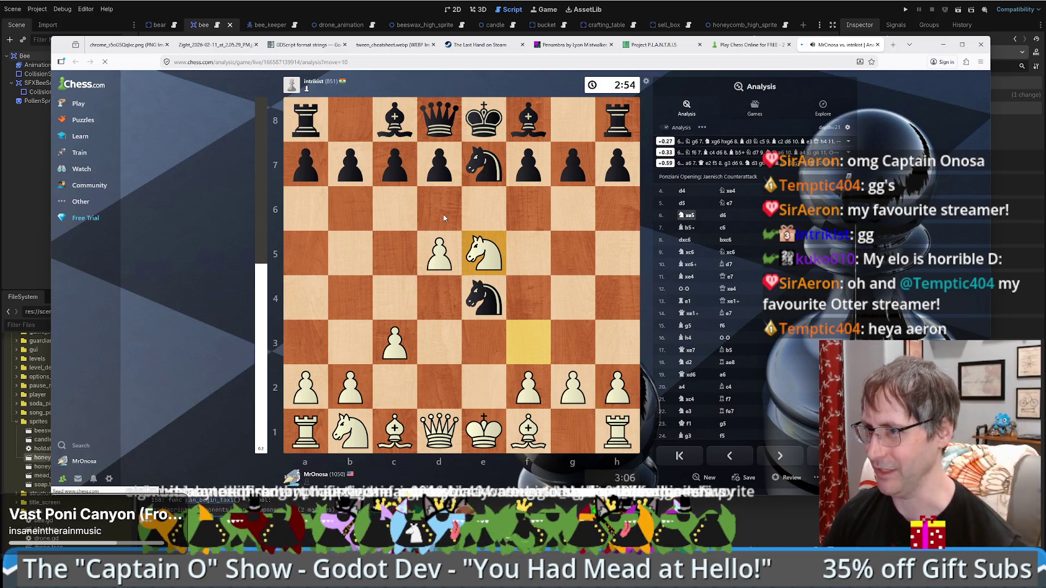
left_click(705, 220)
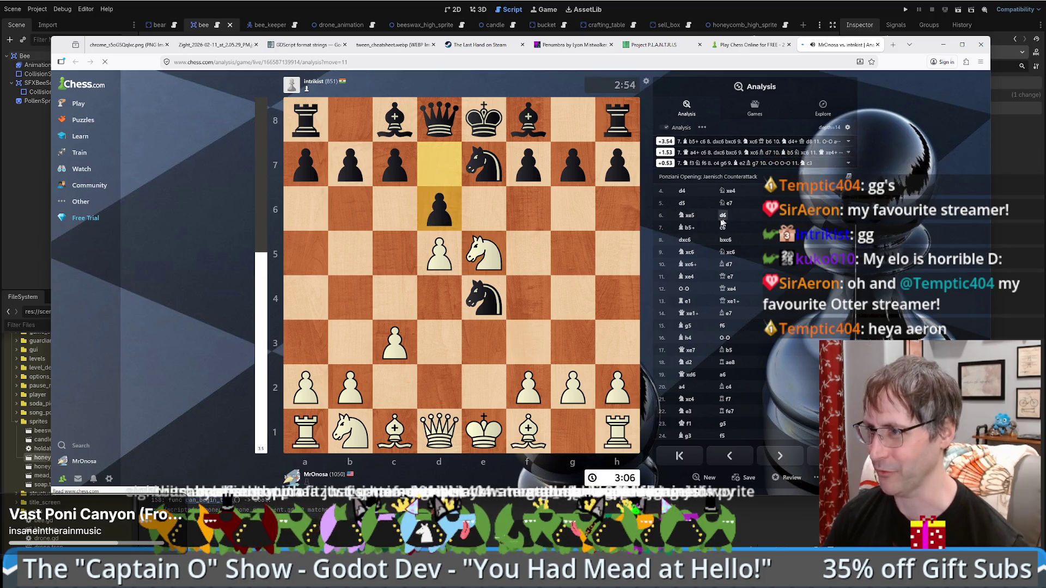
left_click(690, 229)
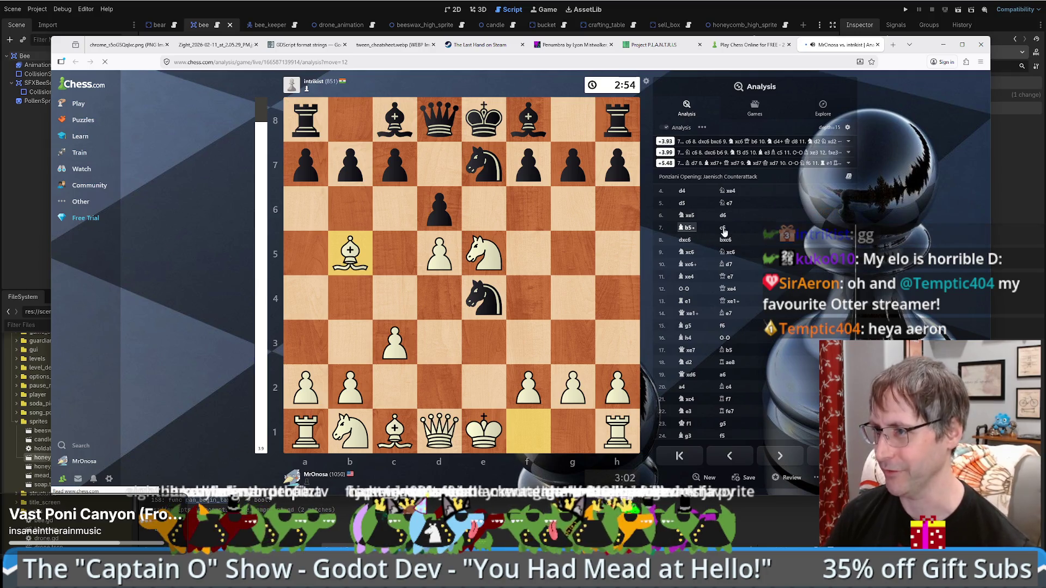
left_click(716, 231)
left_click(685, 239)
left_click(725, 240)
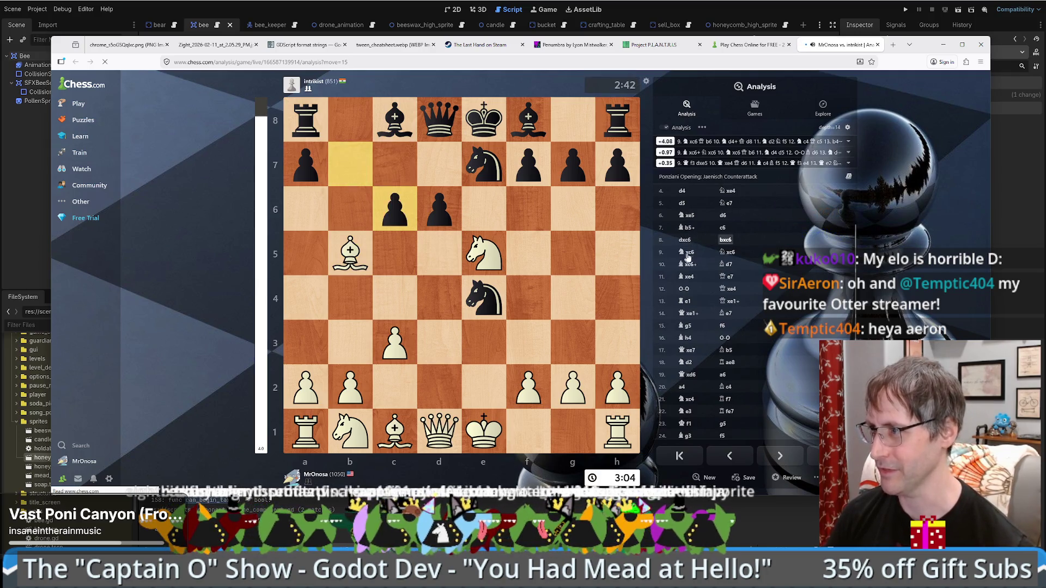
left_click(689, 252)
left_click(726, 253)
left_click(689, 265)
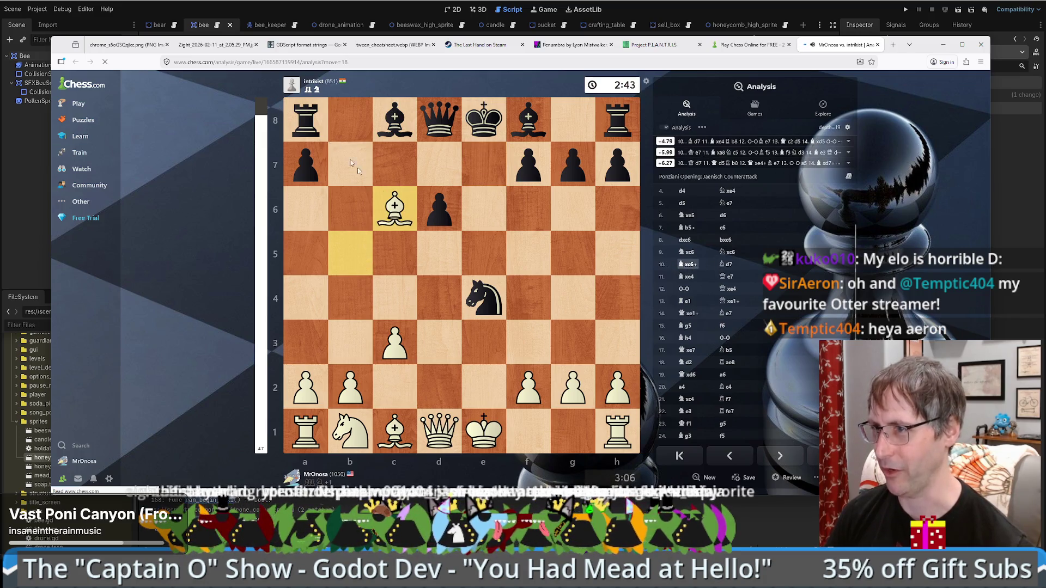
left_click(725, 265)
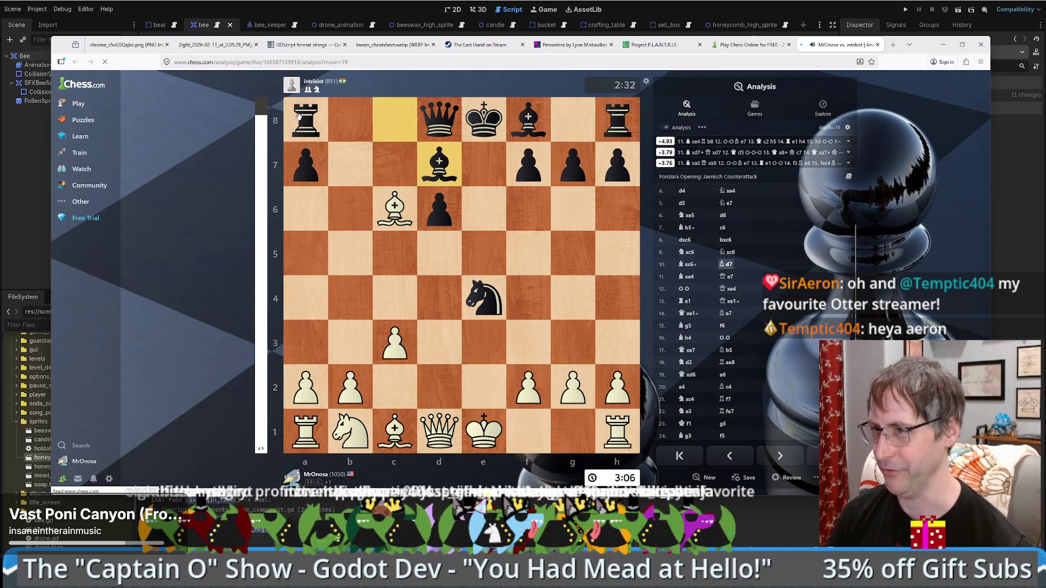
left_click(689, 276)
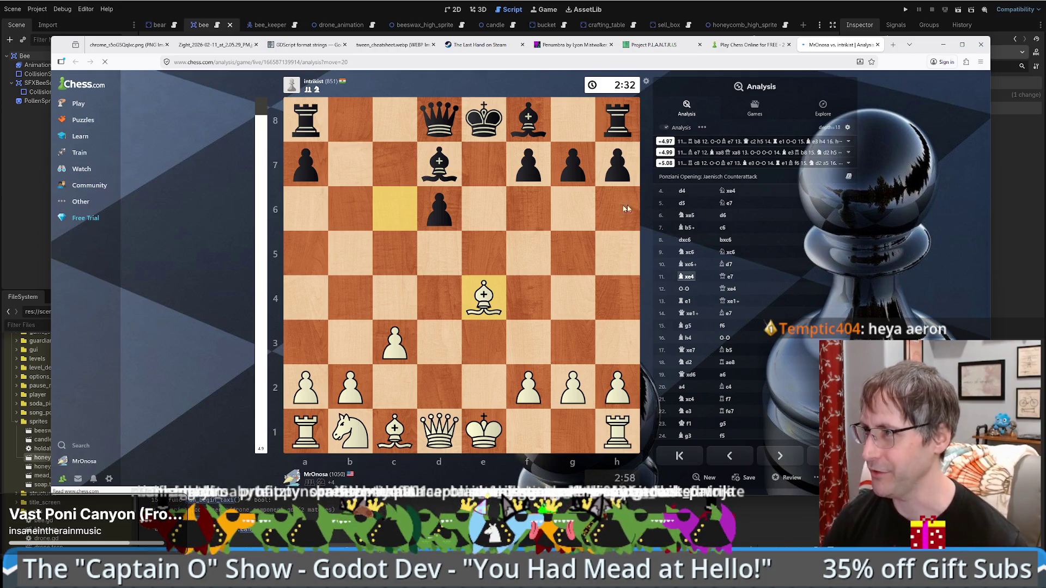
- Close the analysis tab, revisit crafting_table.gd lines 259 and 263, then show the desktop with Win+D
middle_click(831, 48)
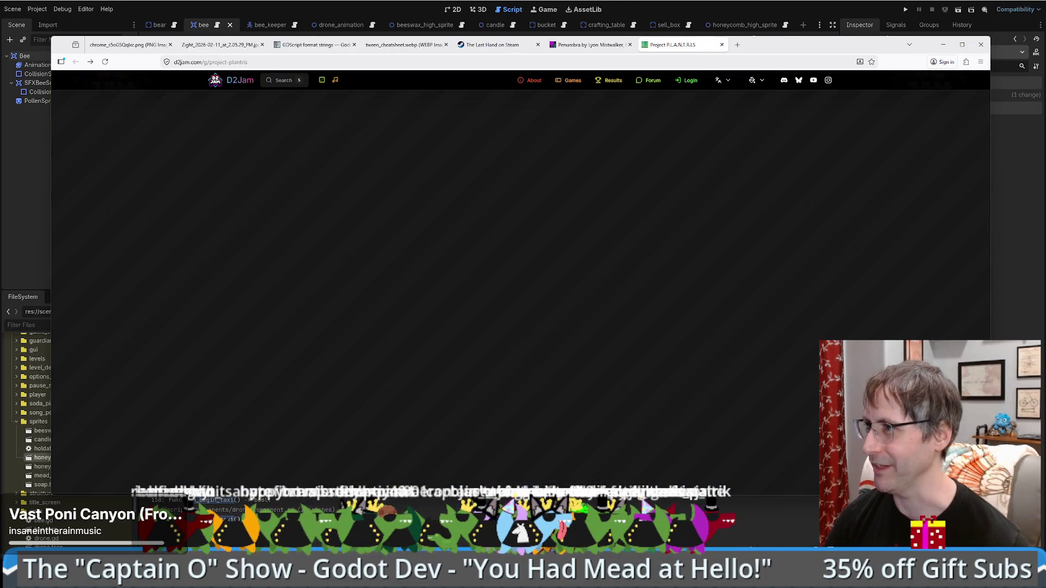
key("alt+Tab")
left_click(586, 186)
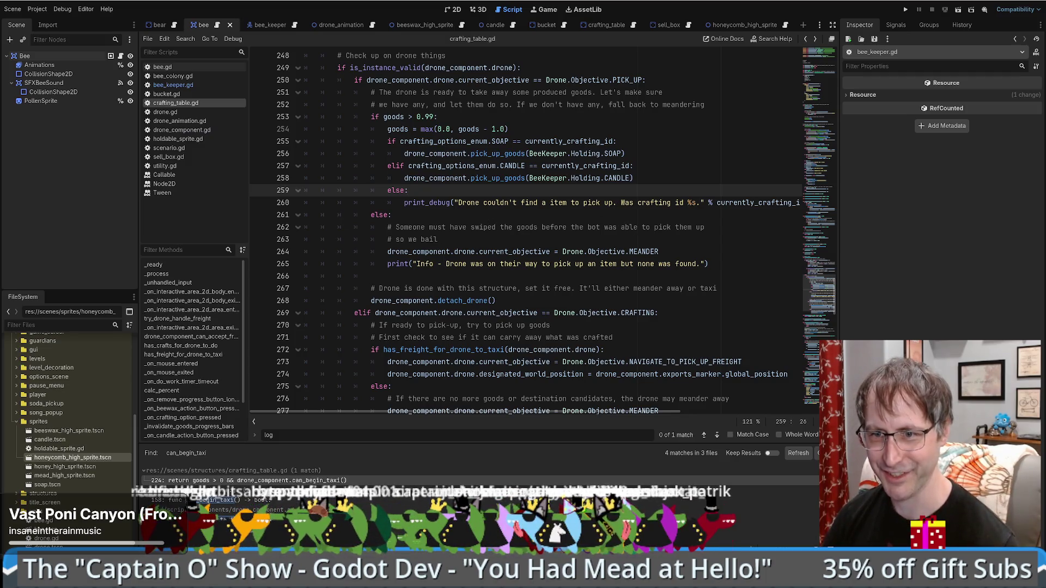
mouse_move(522, 255)
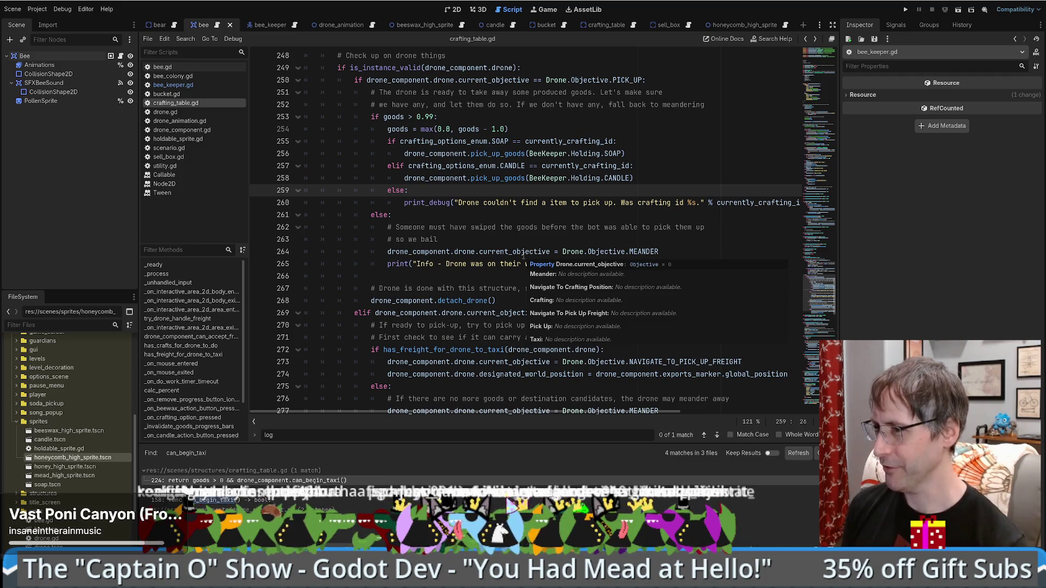
left_click(498, 243)
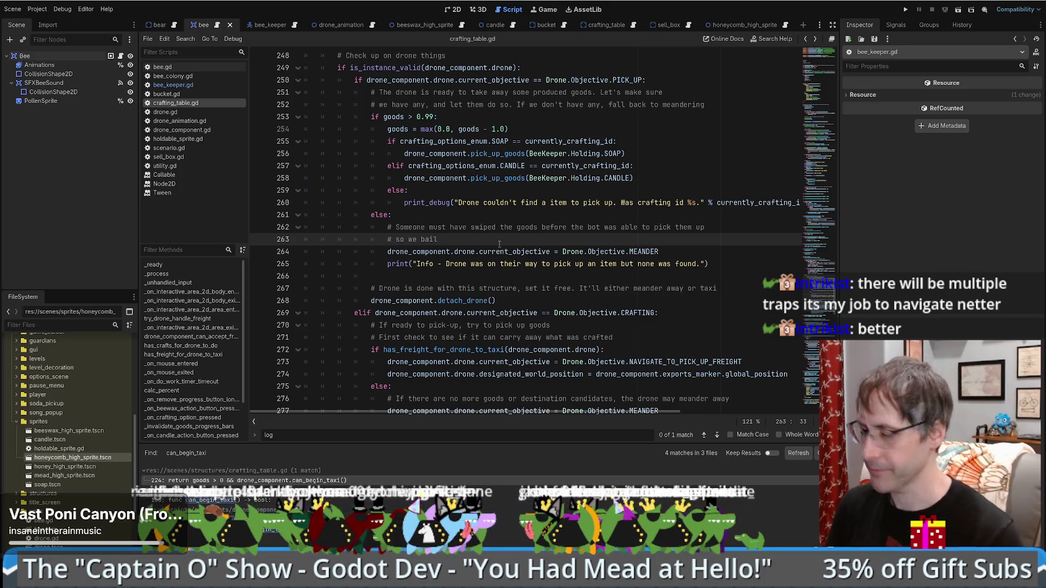
scroll(499, 269, "up", 2)
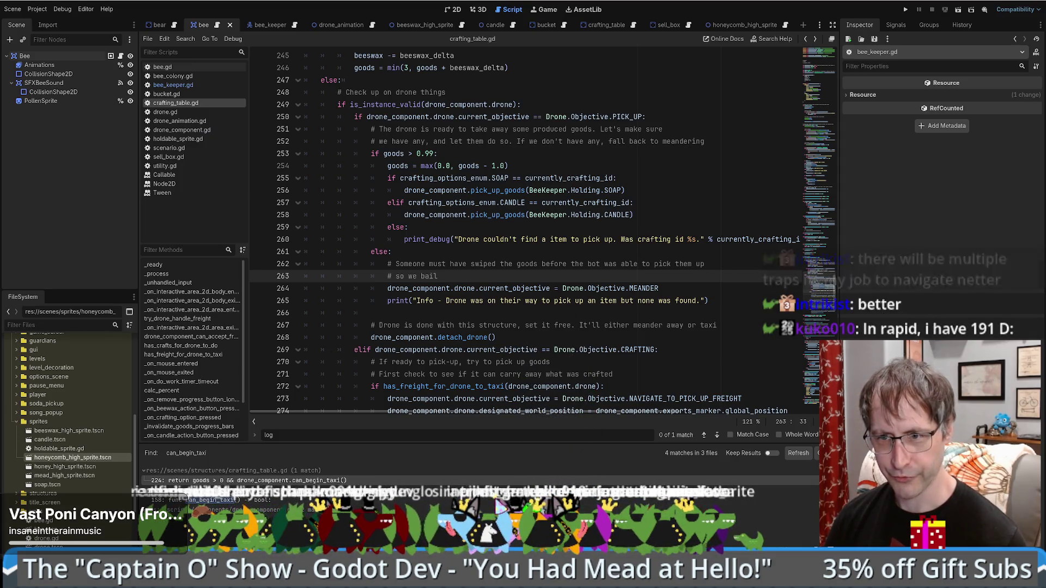
key("super+d")
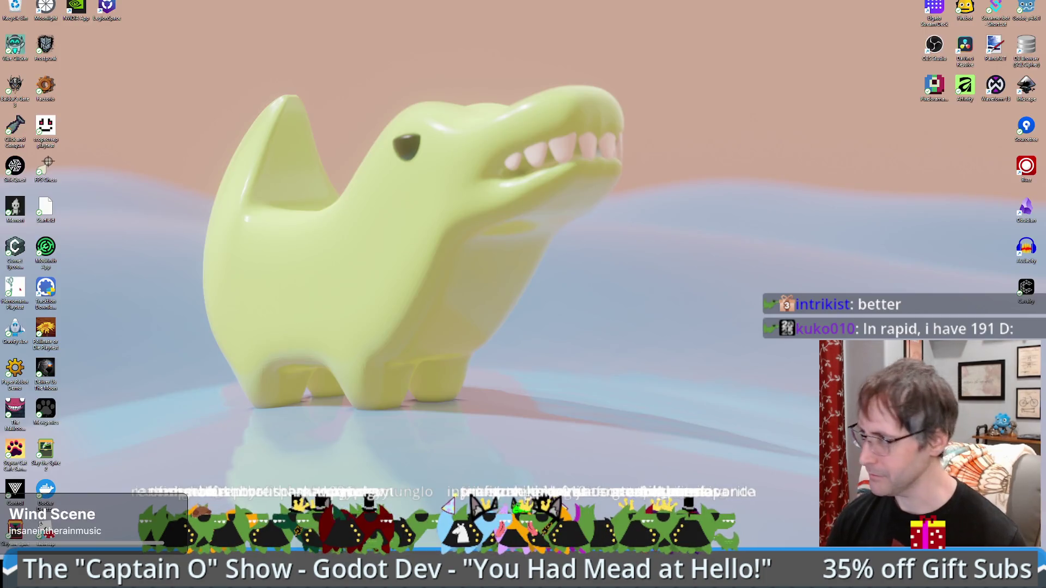
- Use Win+D again to bring the Godot script editor back
key("super+d")
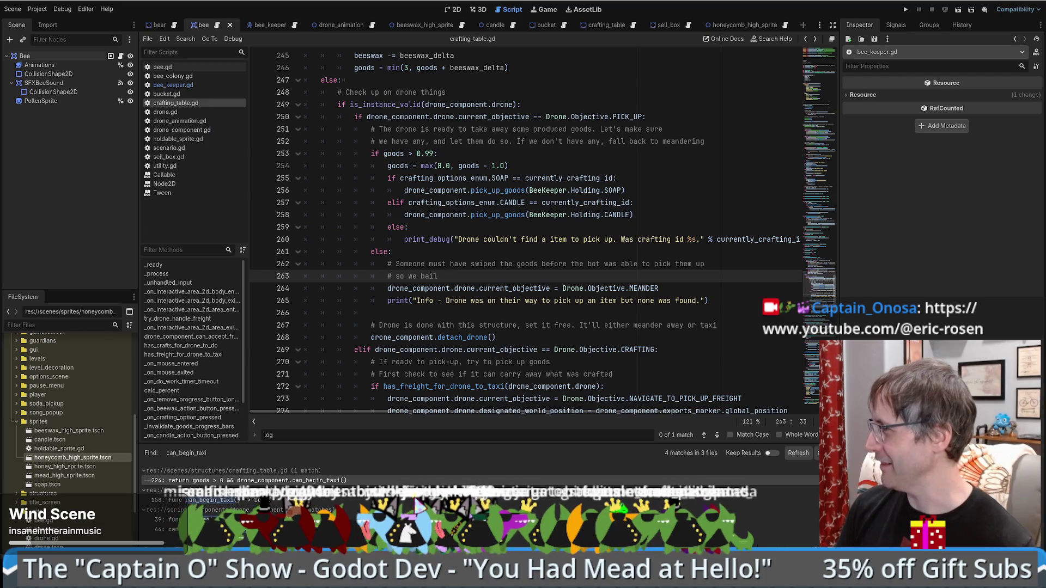
- Place the cursor on the else branch at line 261 of crafting_table.gd and scroll up slightly
left_click(579, 251)
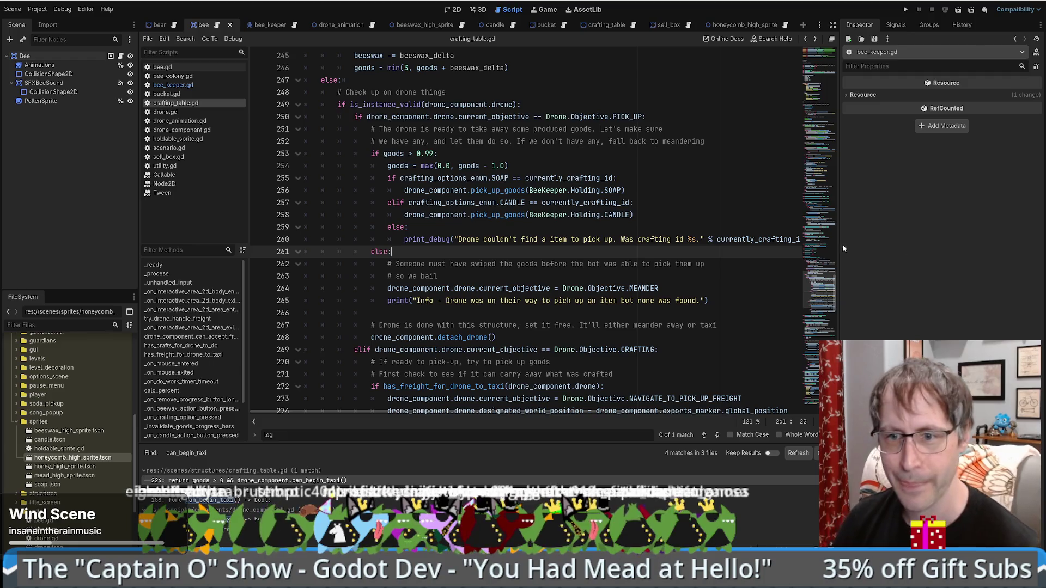
scroll(741, 278, "up", 1)
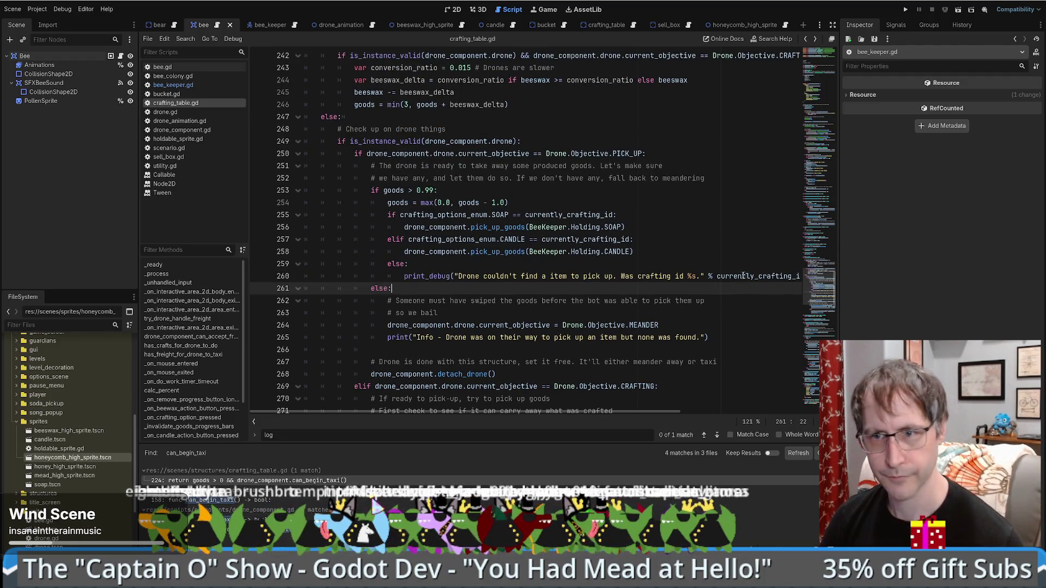
- Review crafting_table.gd's else branches on lines 259–261 and the 'so we bail' comment
scroll(735, 274, "down", 1)
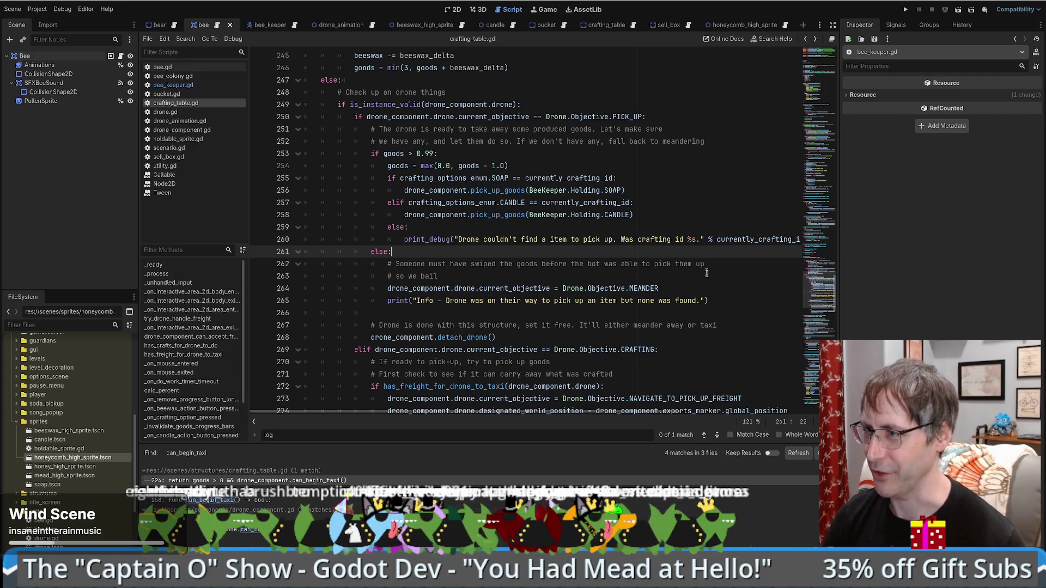
scroll(694, 261, "up", 2)
scroll(710, 269, "down", 4)
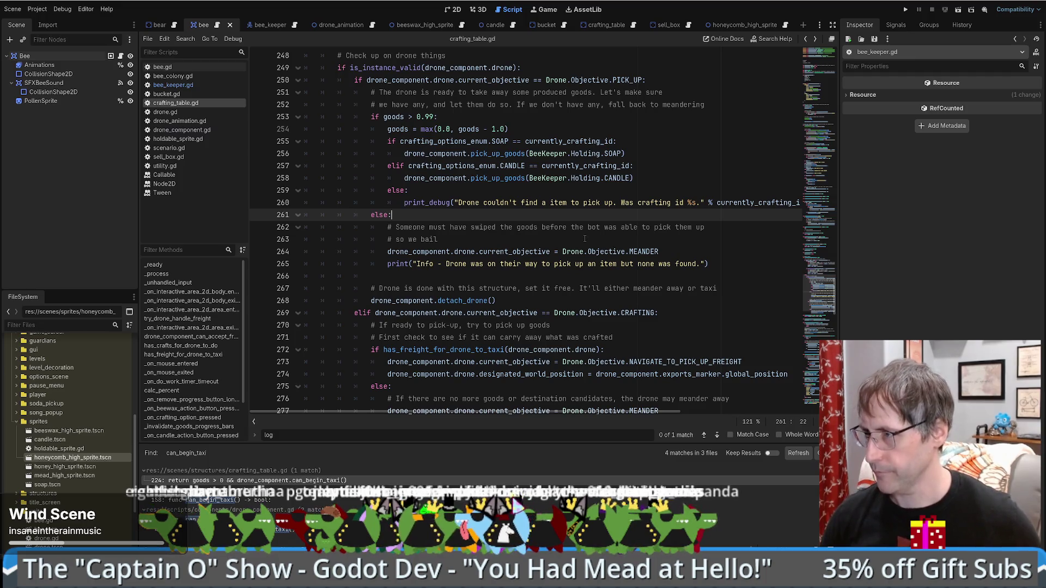
scroll(585, 240, "down", 2)
scroll(583, 252, "up", 2)
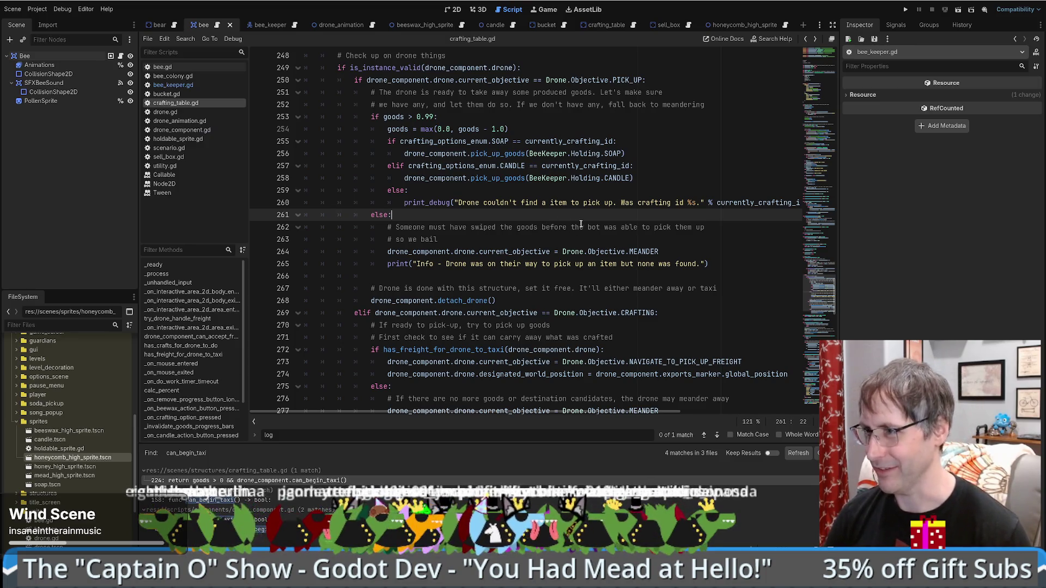
scroll(582, 226, "up", 5)
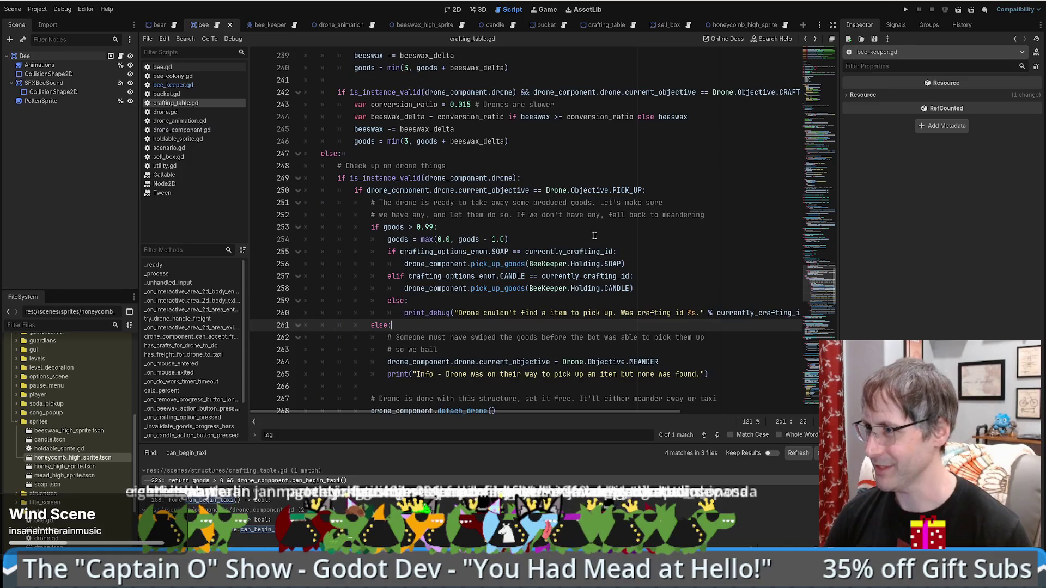
scroll(685, 260, "down", 10)
scroll(684, 260, "up", 4)
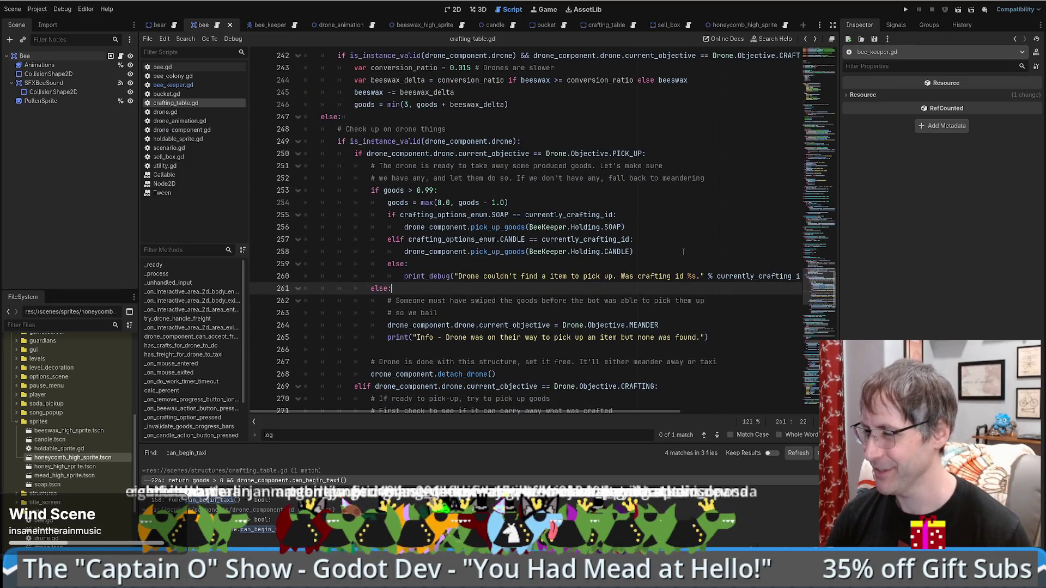
scroll(682, 255, "down", 1)
scroll(680, 257, "up", 2)
left_click(456, 273)
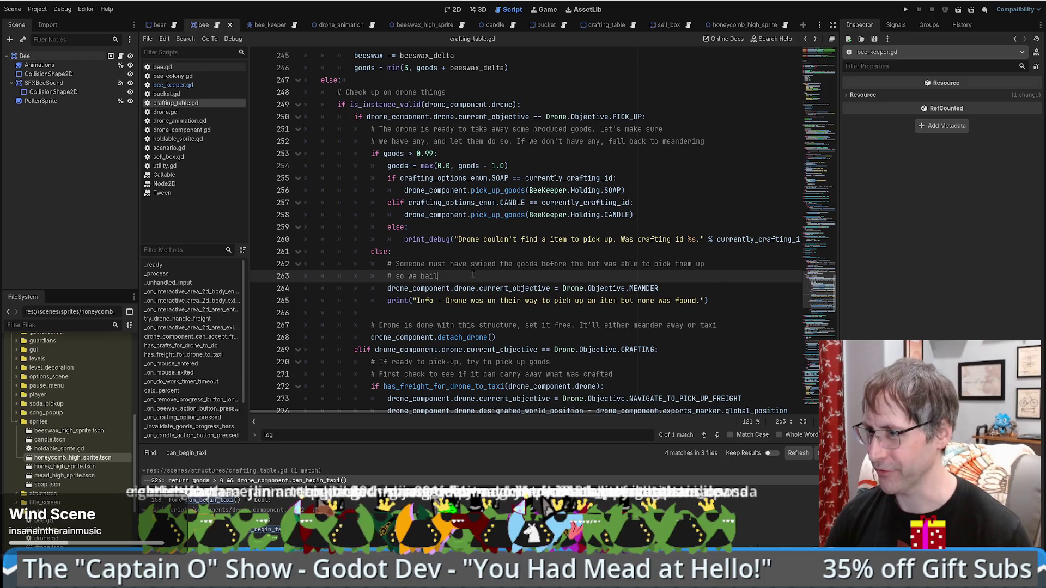
left_click(465, 253)
left_click(459, 272)
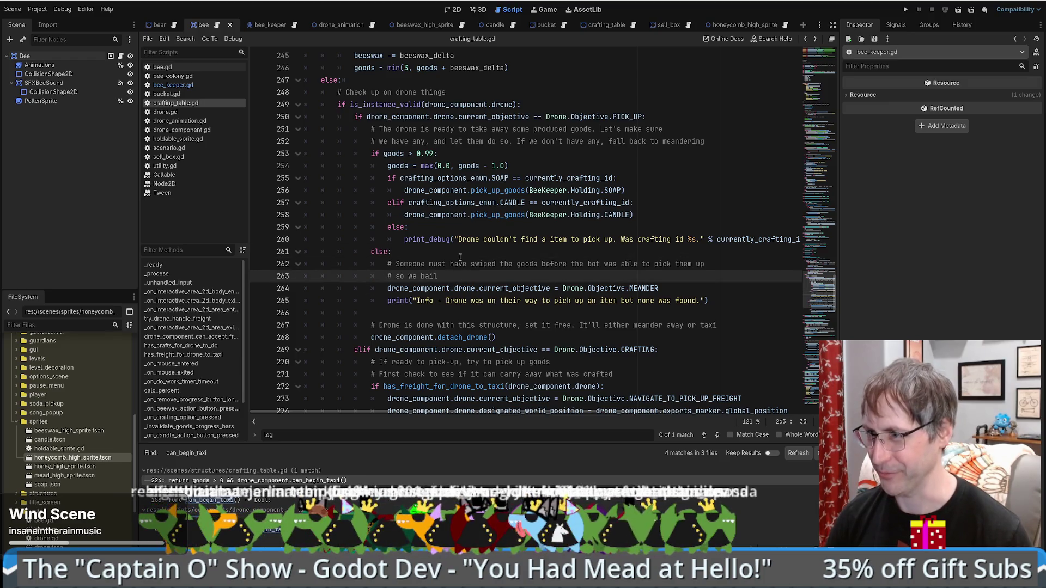
left_click(458, 253)
left_click(455, 229)
- Check the Info print on line 265 and detach_drone on line 268, then open drone.gd's can_begin_taxi
scroll(452, 231, "down", 1)
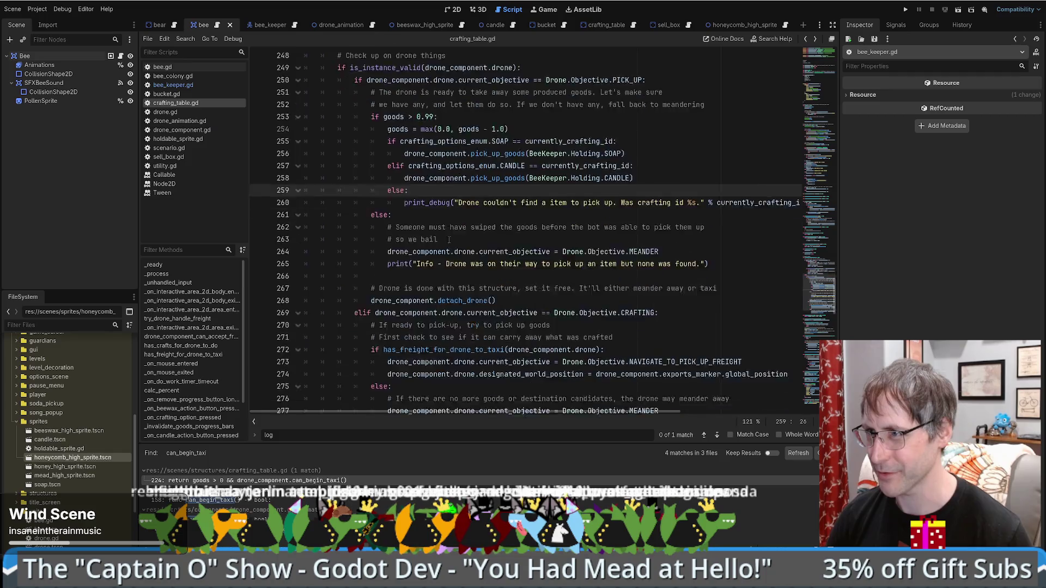
scroll(477, 238, "up", 3)
scroll(478, 238, "down", 8)
scroll(492, 243, "up", 6)
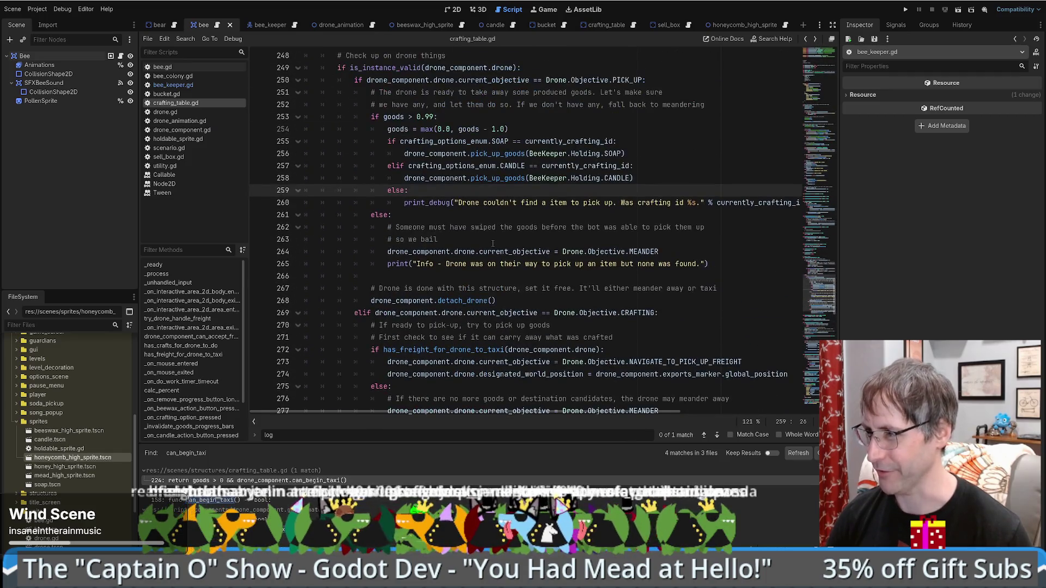
left_click(705, 253)
left_click(717, 266)
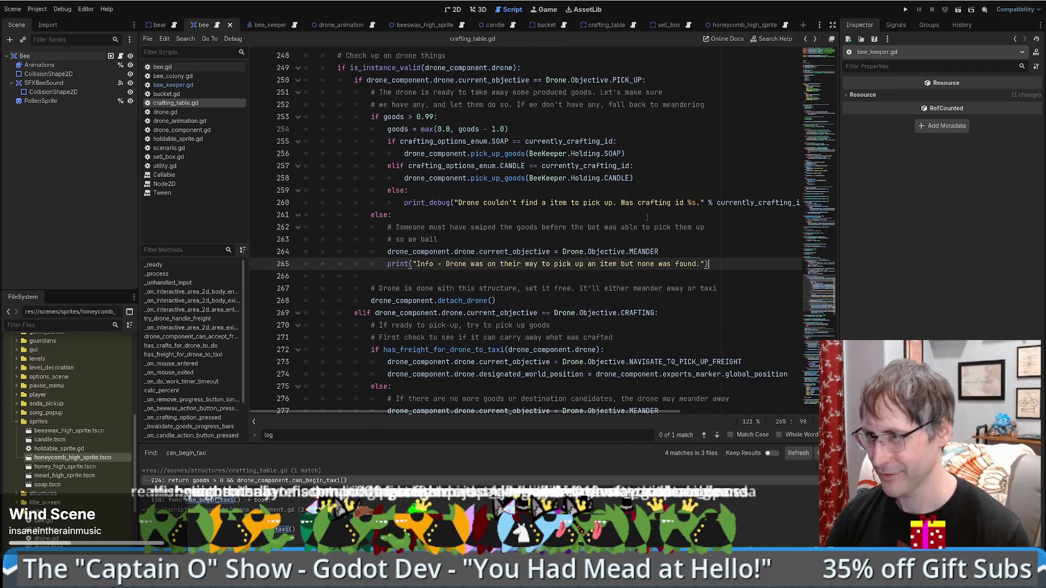
scroll(647, 235, "down", 1)
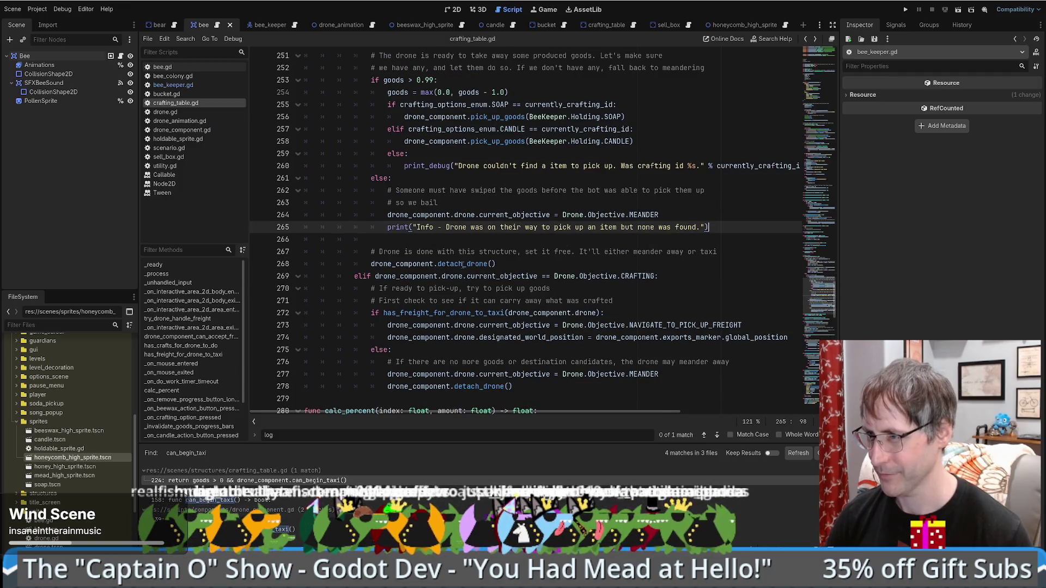
left_click(592, 263)
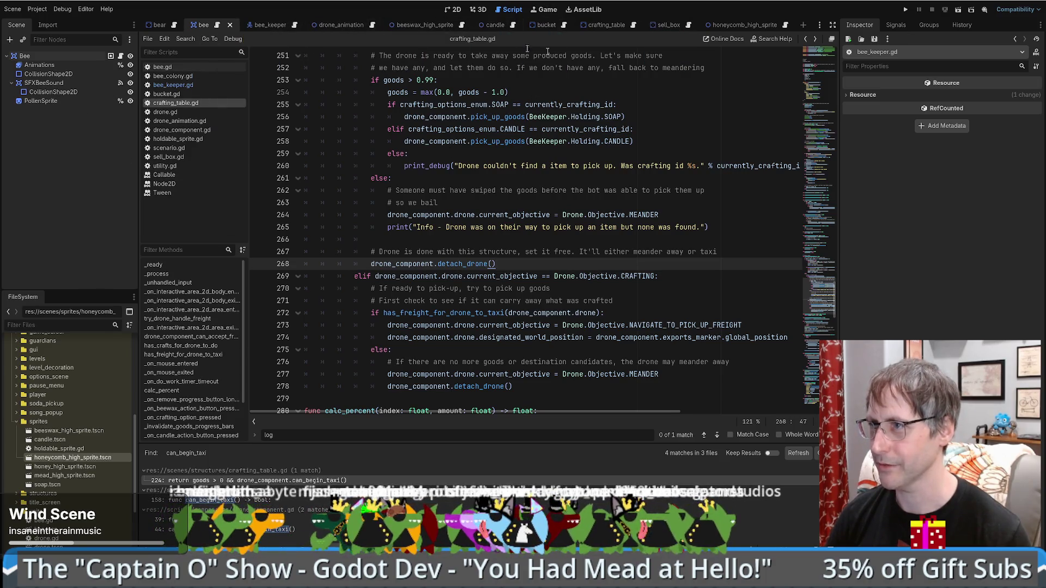
scroll(51, 425, "down", 3)
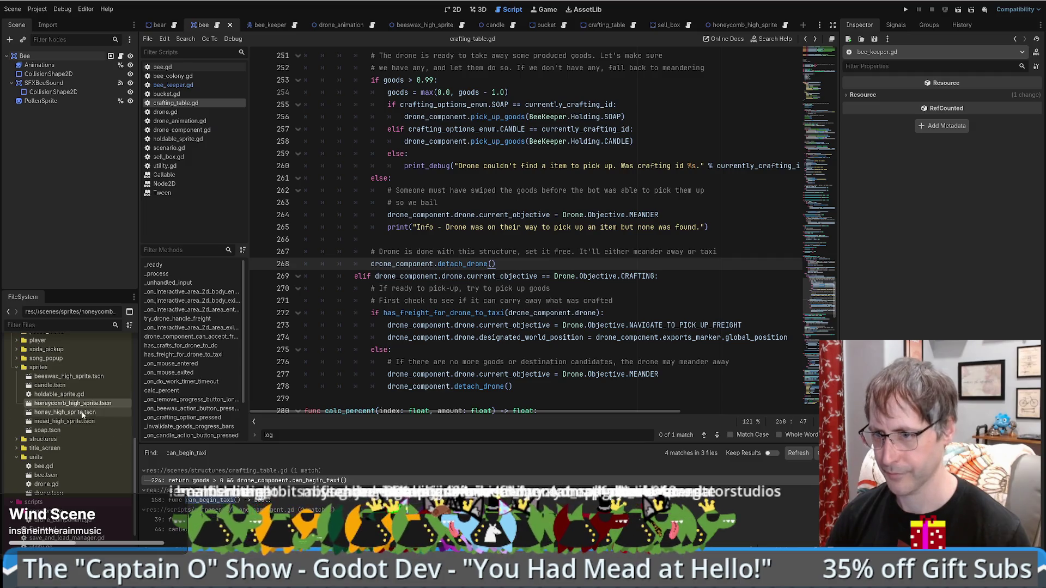
scroll(80, 411, "down", 2)
left_click(165, 112)
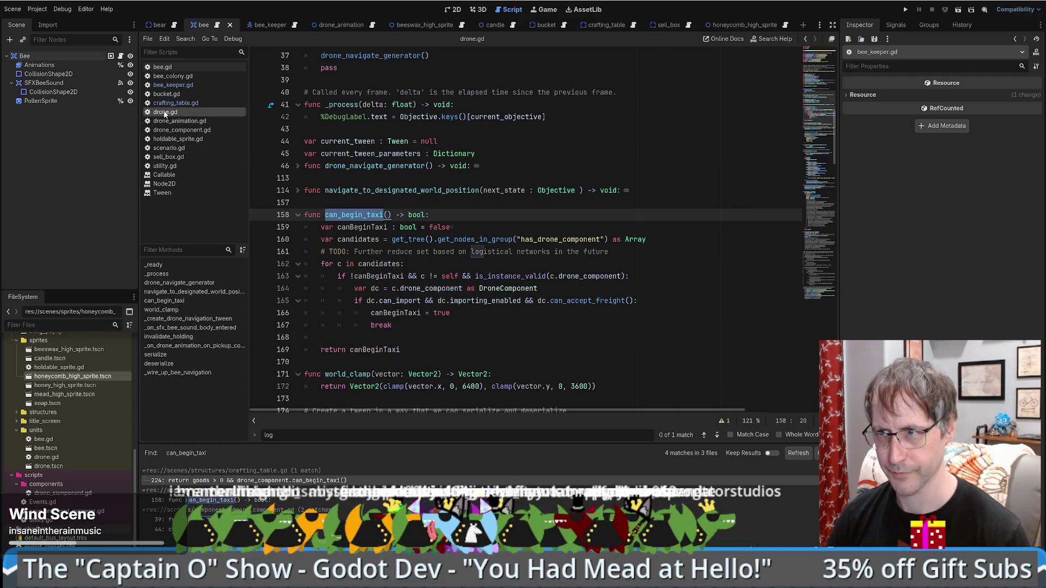
left_click(518, 216)
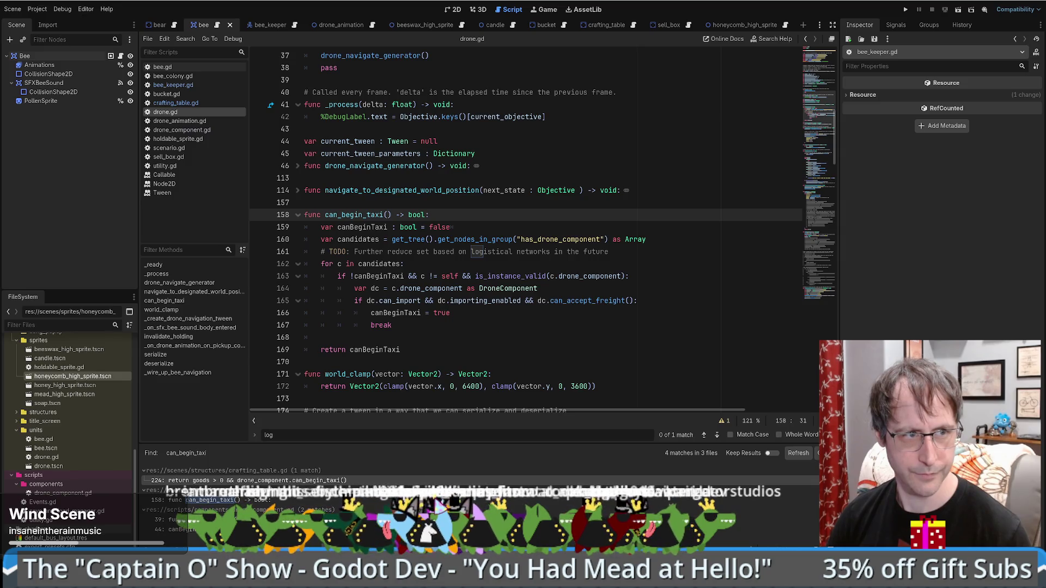
scroll(605, 313, "down", 4)
scroll(605, 314, "up", 5)
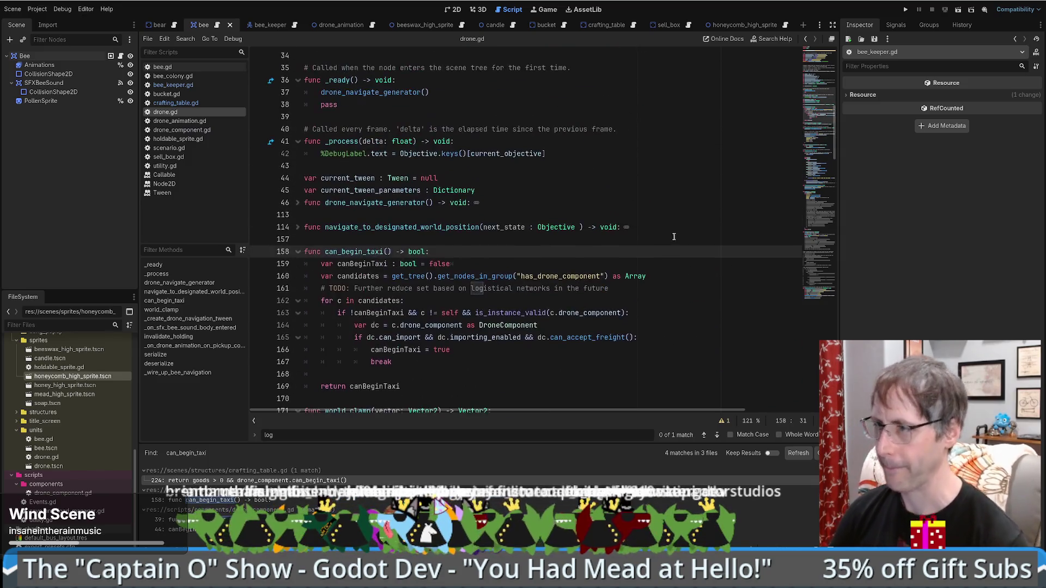
scroll(658, 238, "down", 4)
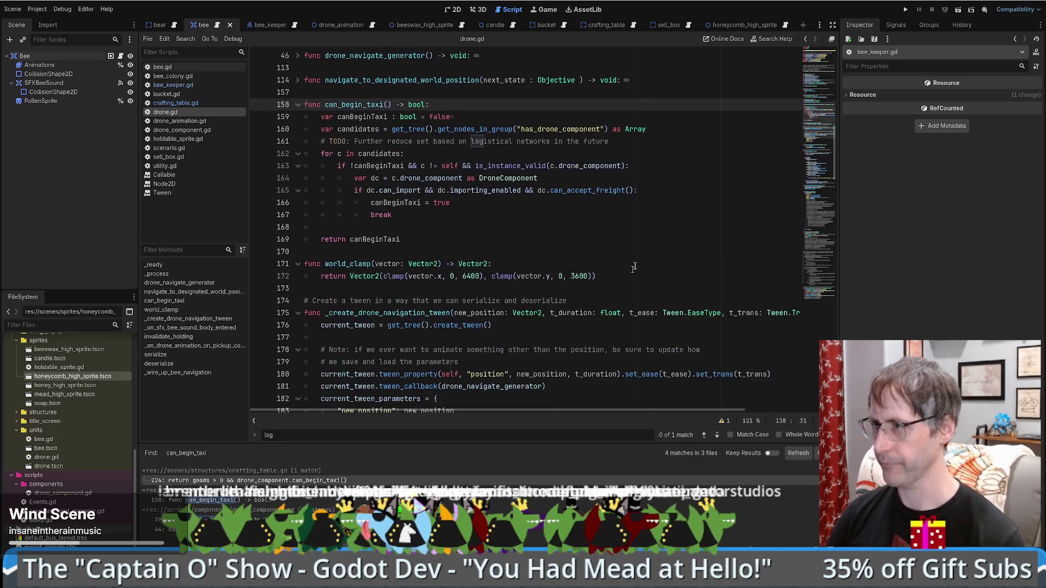
scroll(657, 238, "down", 5)
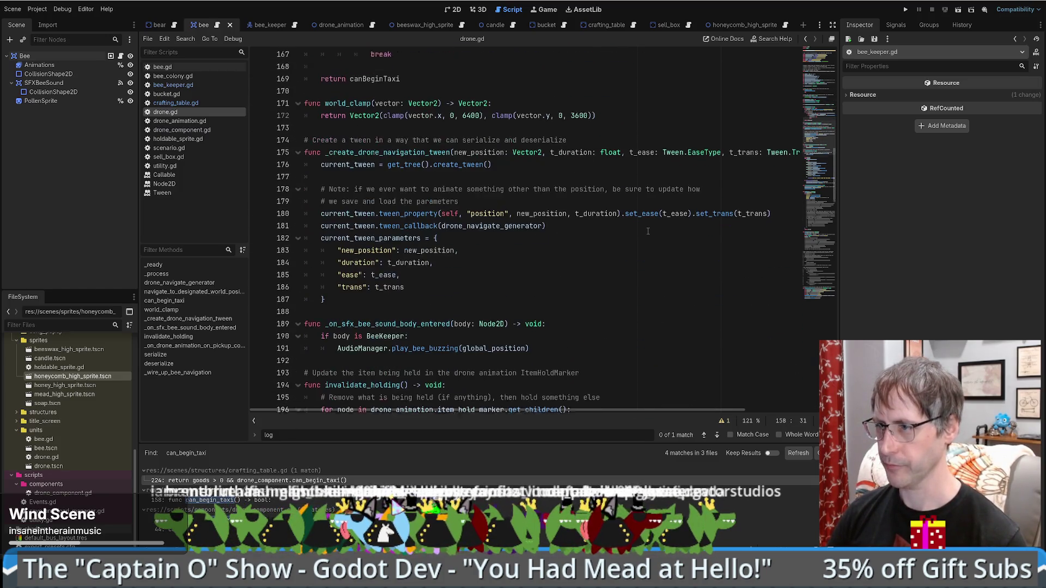
scroll(643, 230, "down", 4)
scroll(624, 243, "up", 8)
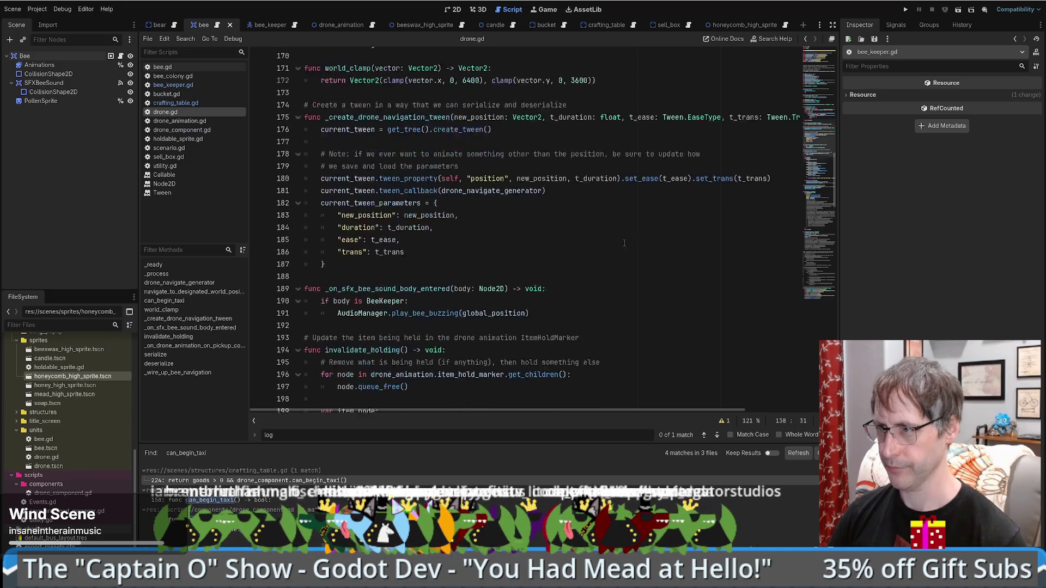
scroll(624, 243, "up", 10)
scroll(620, 245, "down", 8)
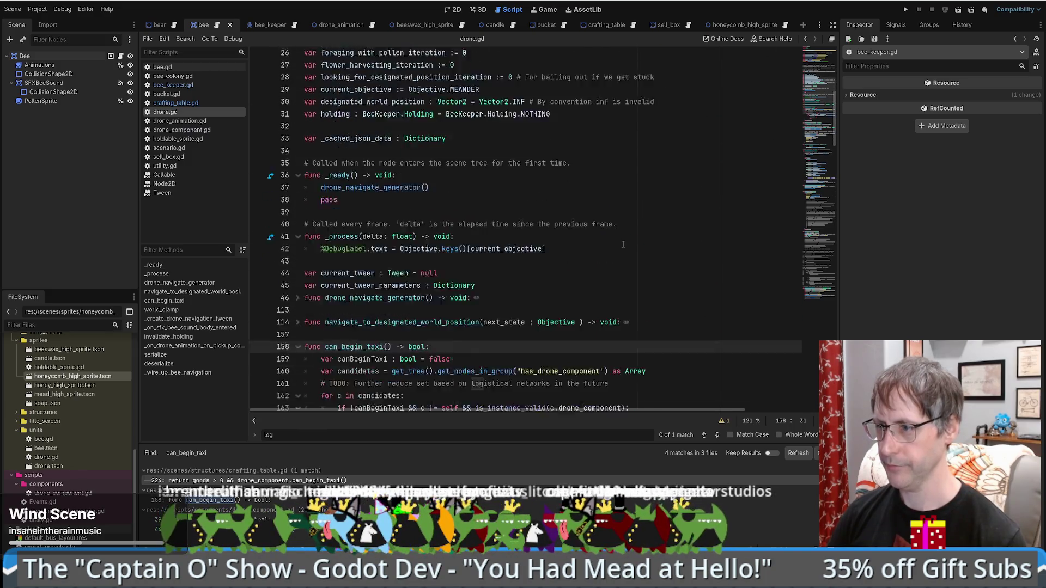
scroll(620, 245, "down", 3)
scroll(544, 224, "up", 2)
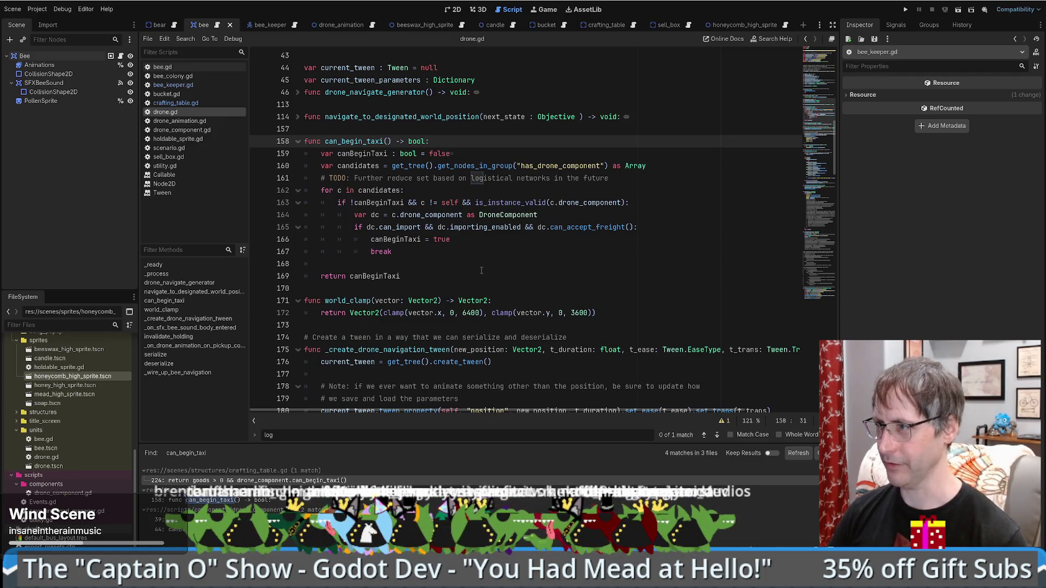
left_click(418, 251)
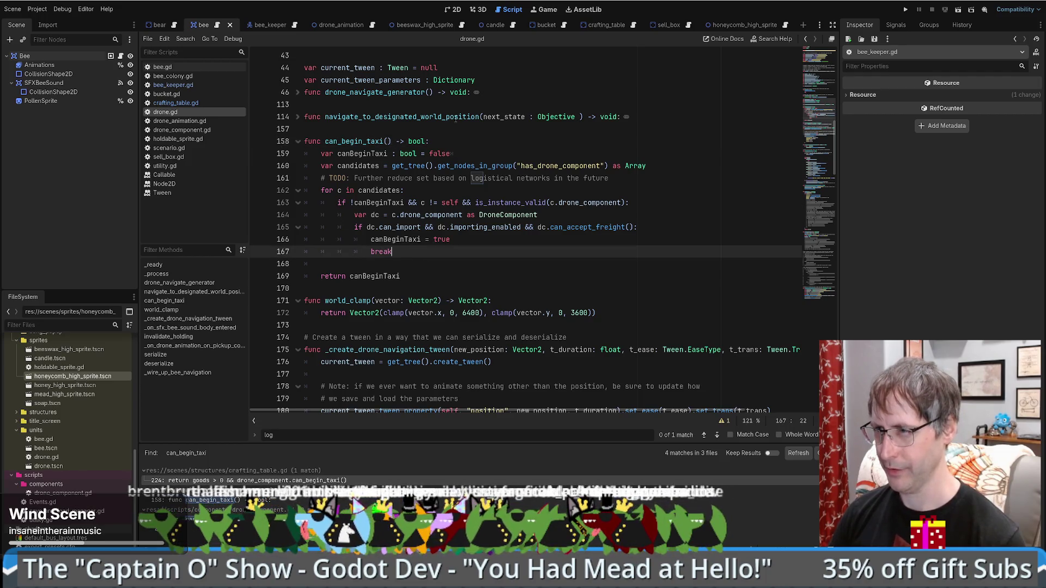
scroll(498, 139, "up", 1)
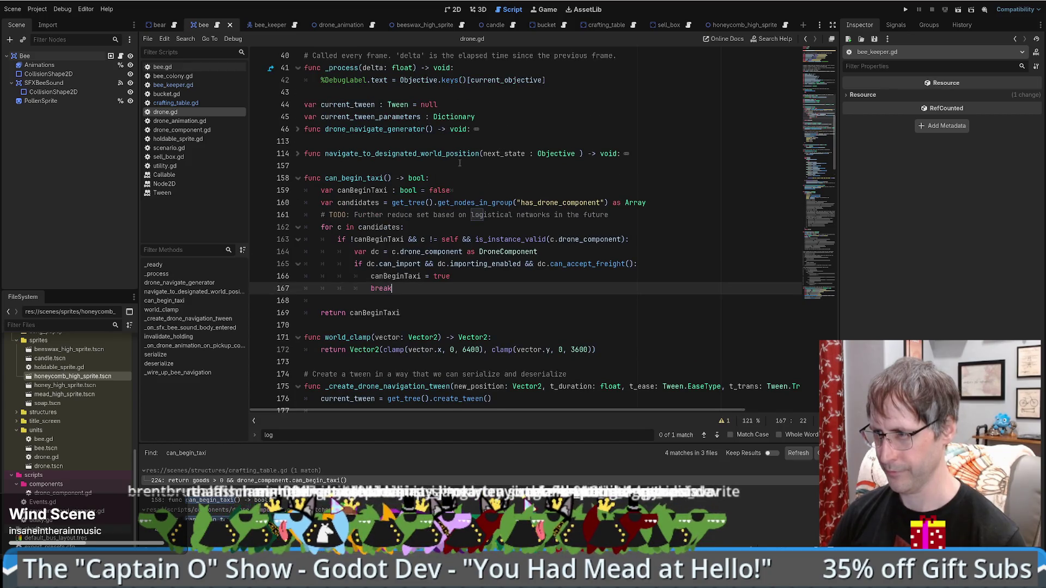
left_click(495, 276)
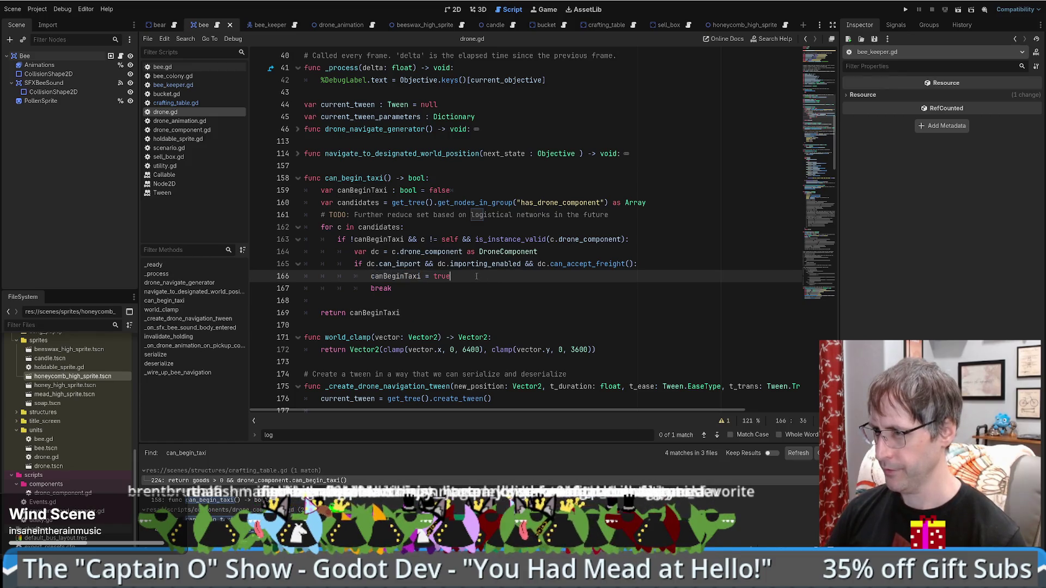
mouse_move(540, 234)
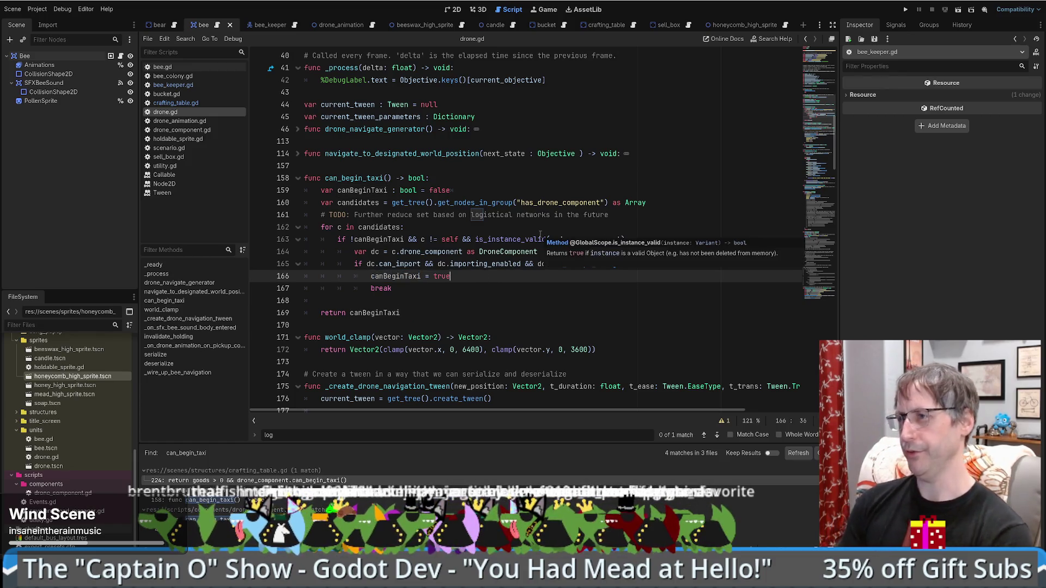